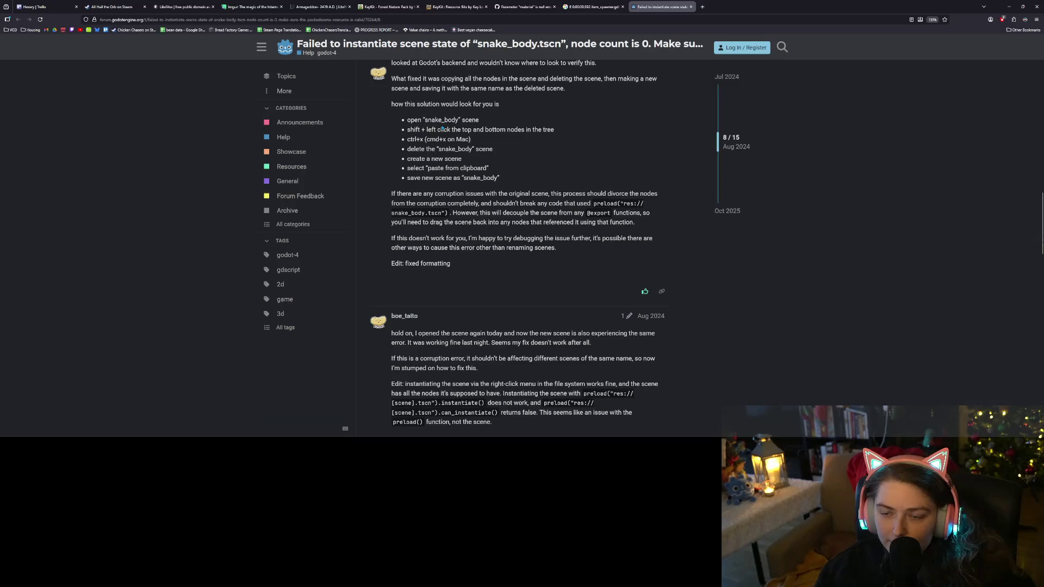
Read the opening post about same-named and different scenes failing to instantiate
scroll(438, 187, up, 2)
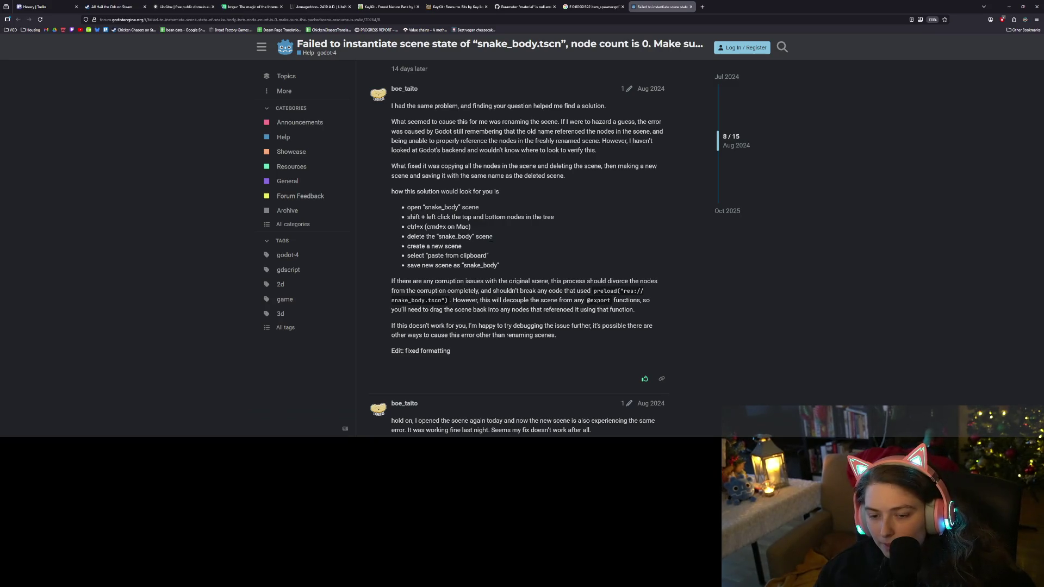
scroll(494, 283, down, 3)
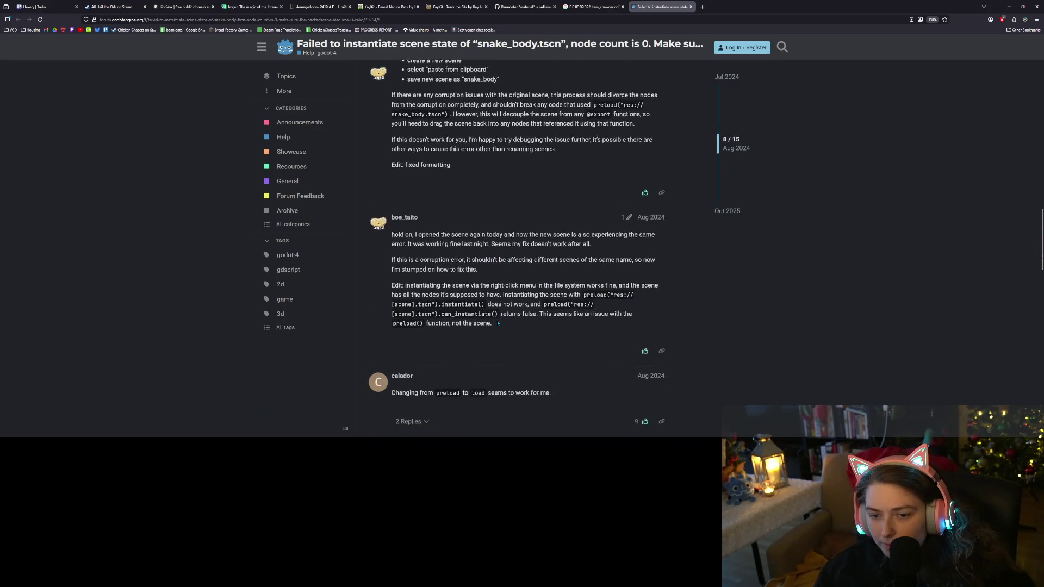
scroll(498, 323, down, 1)
scroll(497, 323, down, 1)
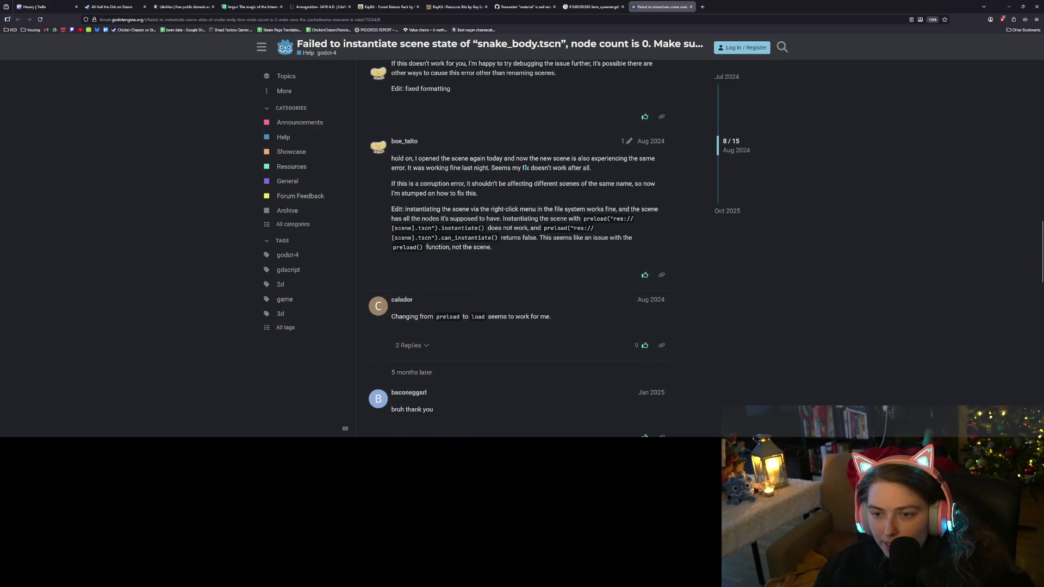
mouse_move(631, 158)
mouse_down()
mouse_move(483, 168)
mouse_move(592, 169)
mouse_move(604, 181)
mouse_up()
click(483, 168)
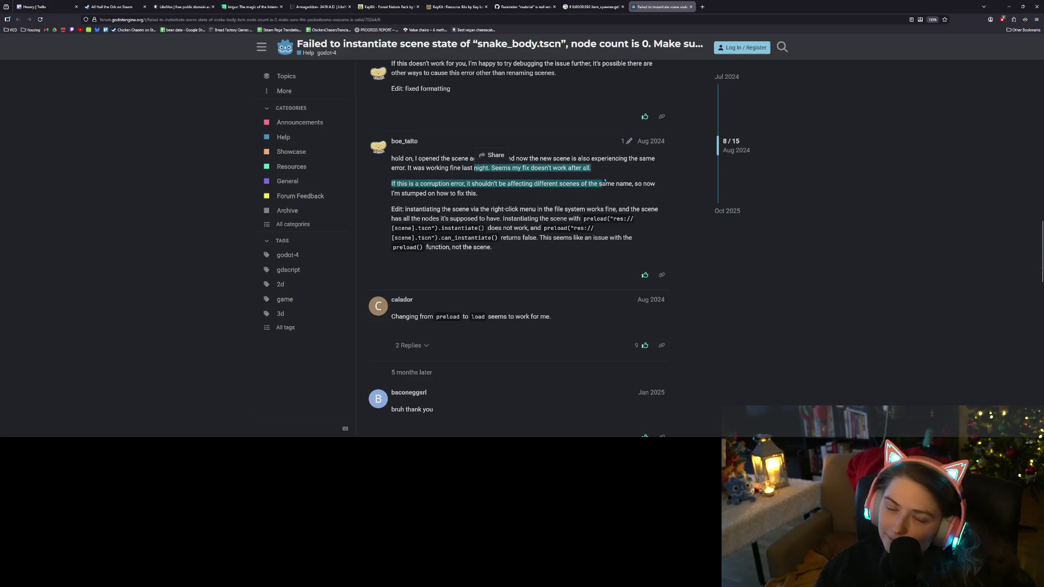
click(554, 191)
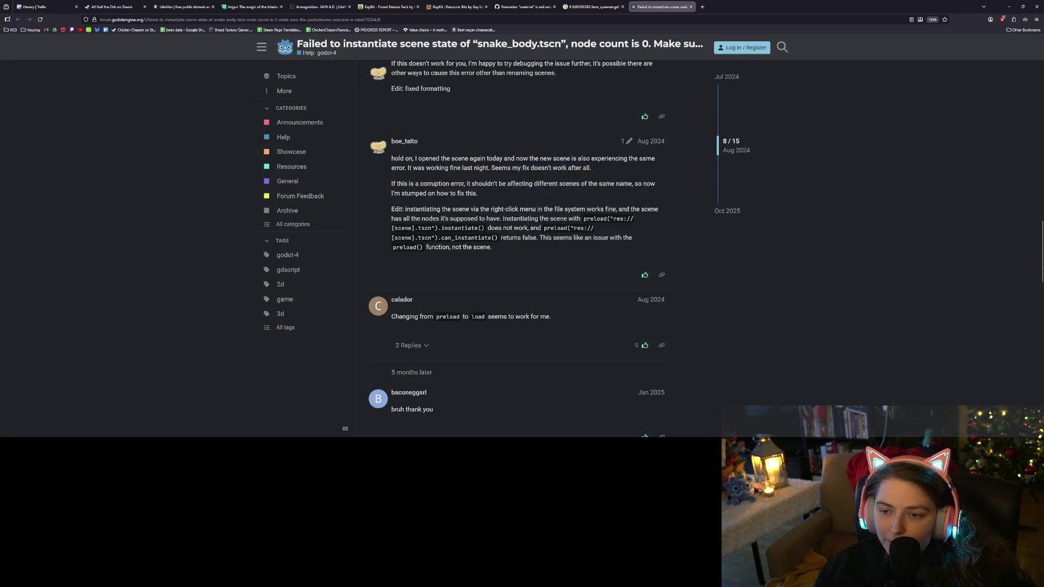
mouse_move(543, 185)
mouse_down()
mouse_move(642, 185)
mouse_move(634, 191)
mouse_up()
click(635, 192)
Read the replies: file-system instantiation works, preload fails, and the advice to use load
scroll(504, 212, down, 1)
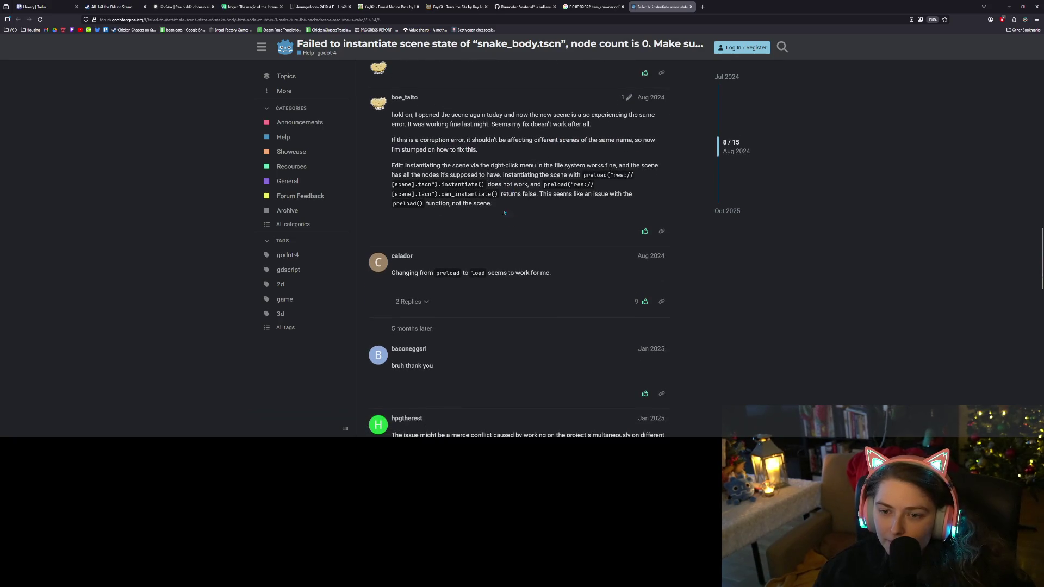
mouse_move(470, 165)
mouse_down()
mouse_move(575, 175)
mouse_move(481, 174)
mouse_move(489, 155)
mouse_move(519, 174)
mouse_move(582, 174)
mouse_up()
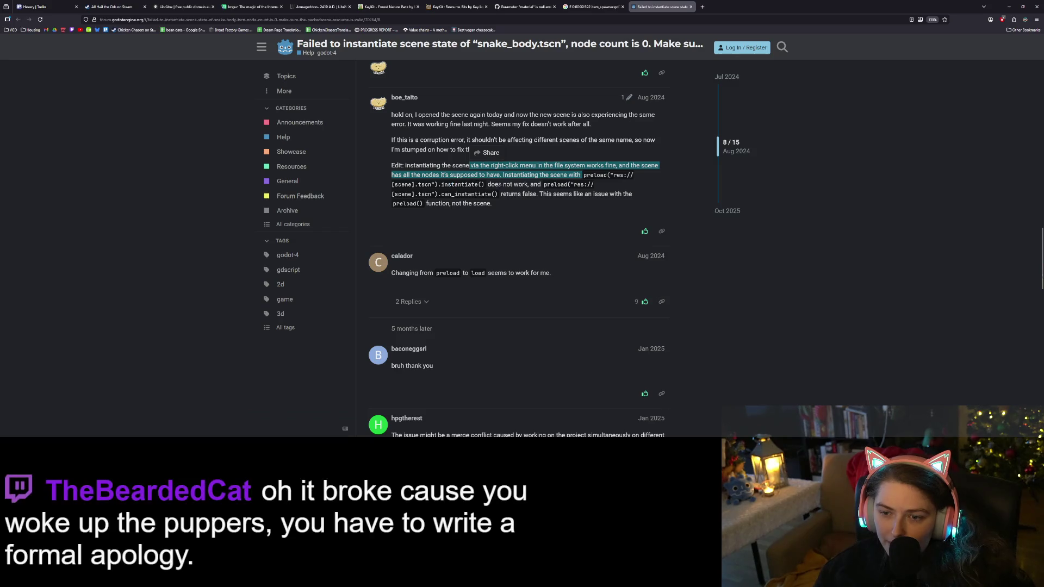
mouse_move(496, 185)
mouse_down()
mouse_move(568, 185)
mouse_move(496, 194)
mouse_up()
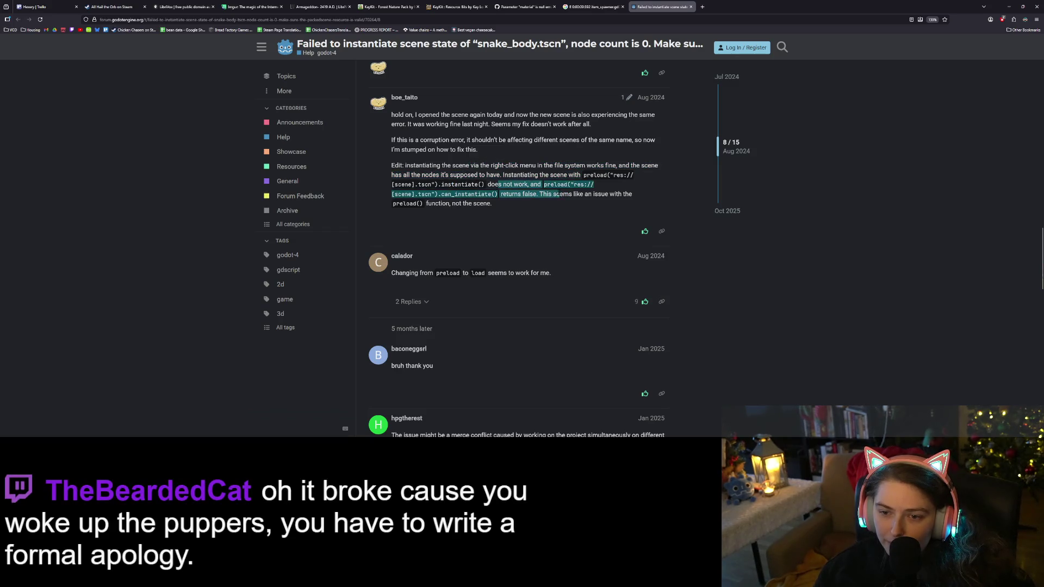
double_click(466, 194)
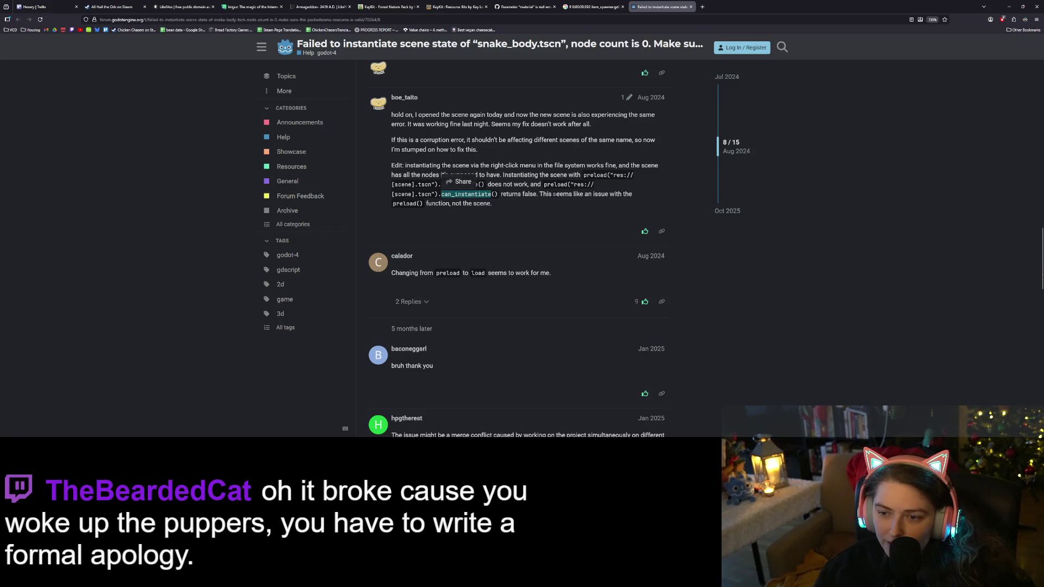
click(466, 194)
double_click(405, 203)
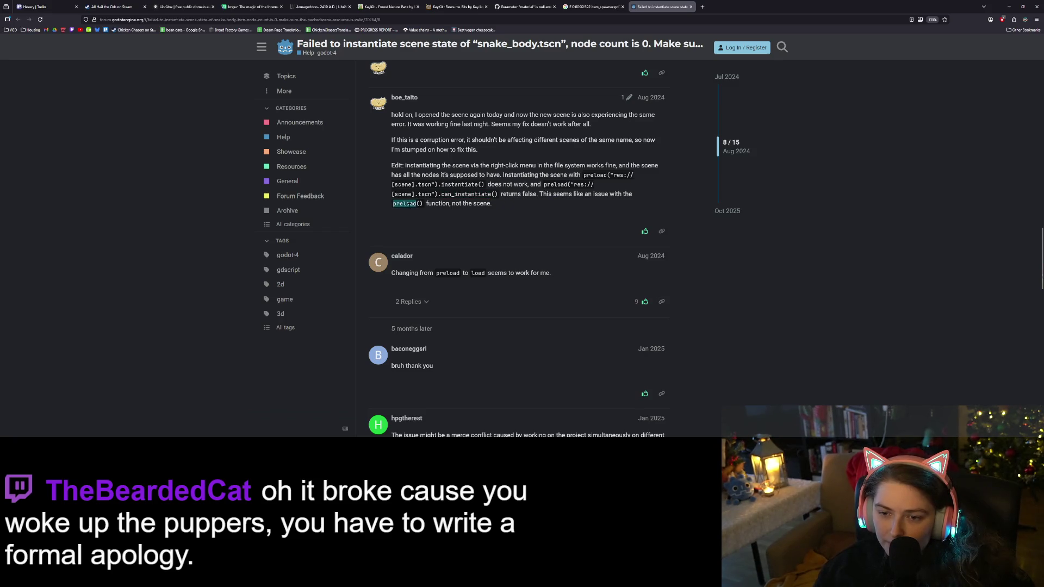
double_click(438, 203)
double_click(407, 203)
scroll(569, 203, down, 1)
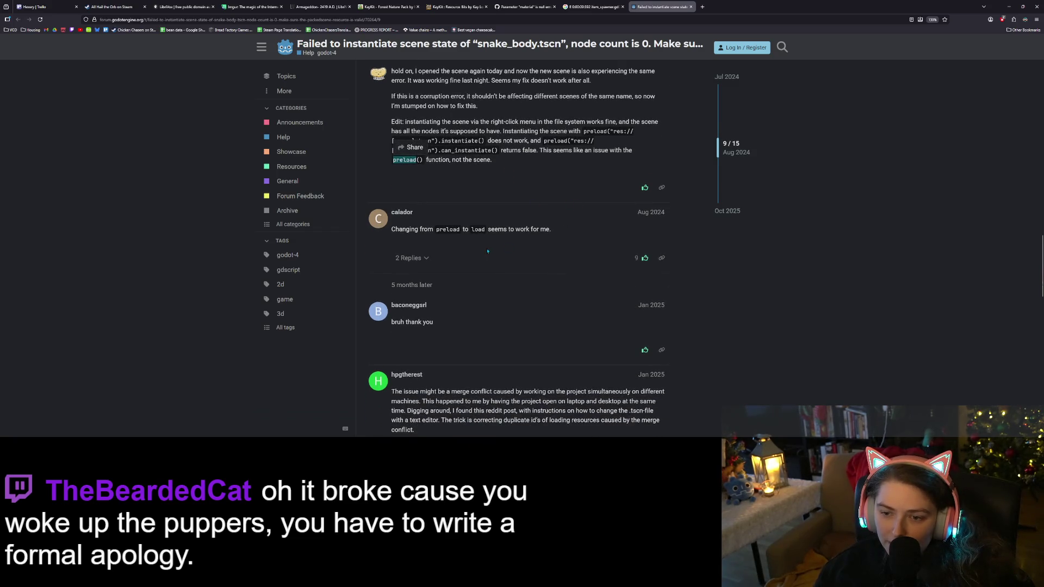
click(489, 231)
drag(443, 228, 489, 229)
click(493, 233)
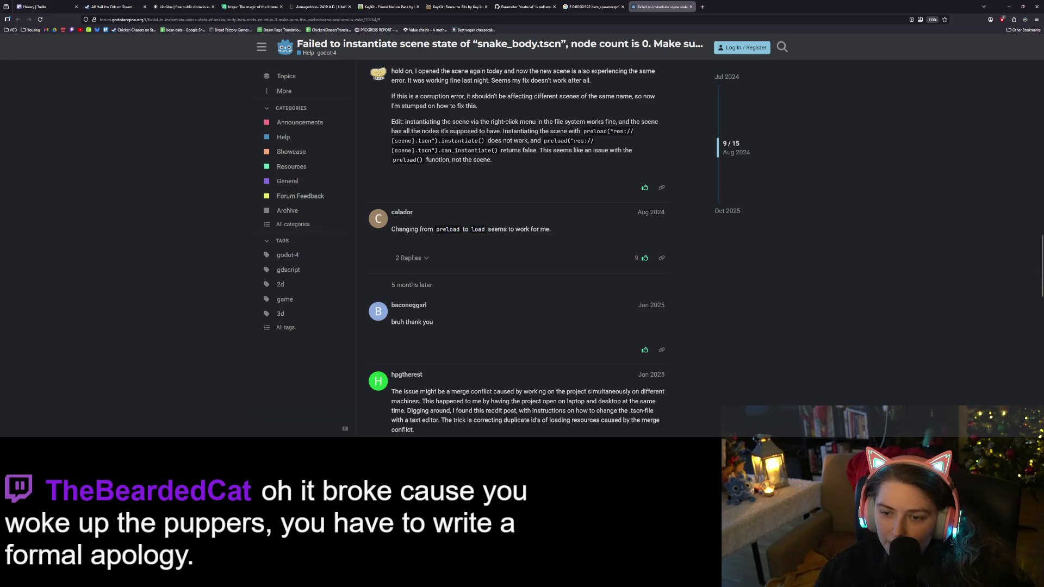
Expand the two hidden replies under the load suggestion and read through them
scroll(492, 233, down, 2)
scroll(492, 233, down, 1)
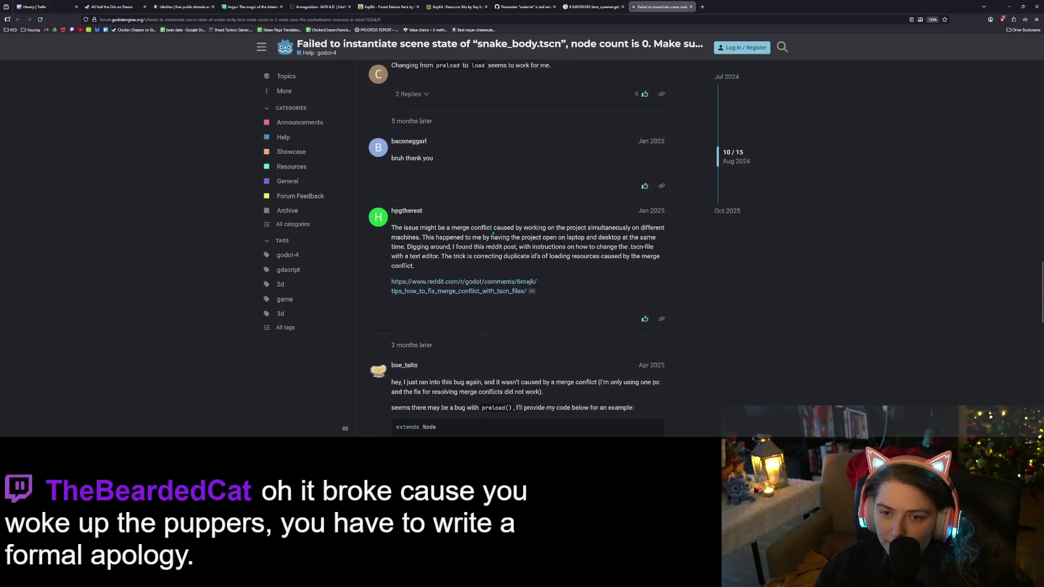
scroll(493, 234, up, 1)
click(411, 170)
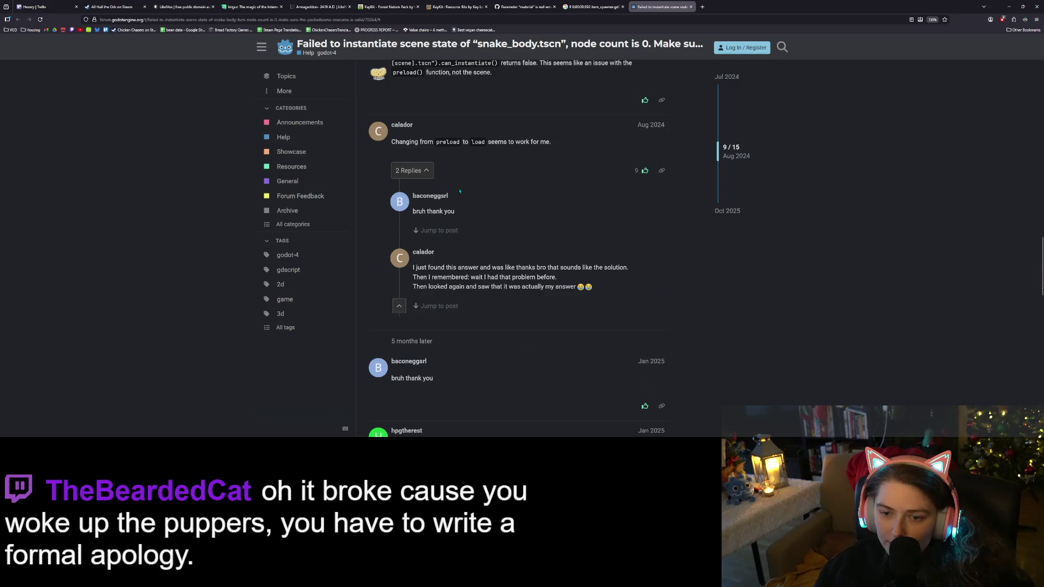
scroll(479, 207, down, 2)
scroll(484, 208, down, 1)
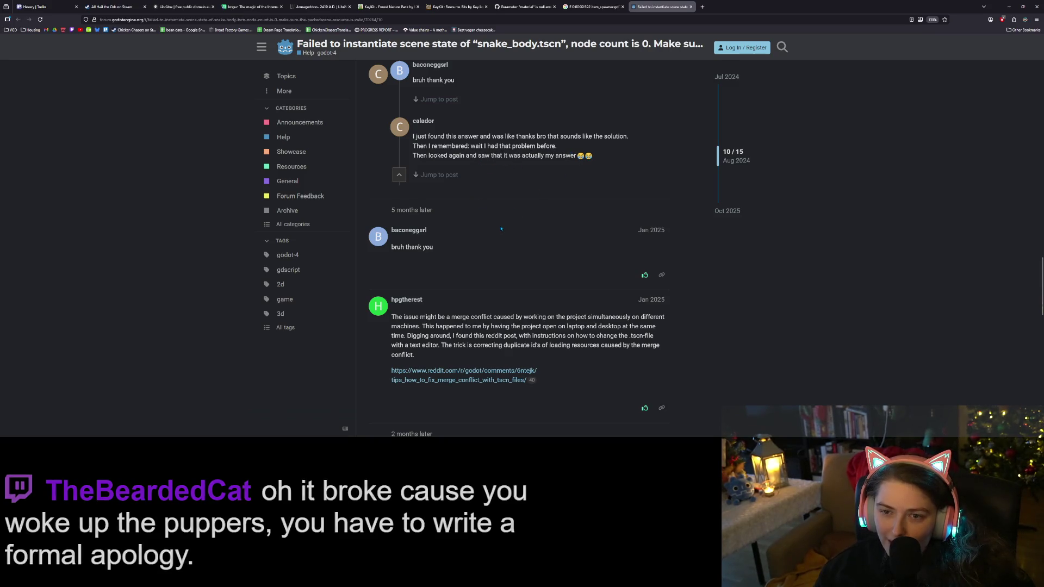
scroll(539, 206, down, 1)
scroll(504, 253, up, 3)
scroll(503, 250, down, 5)
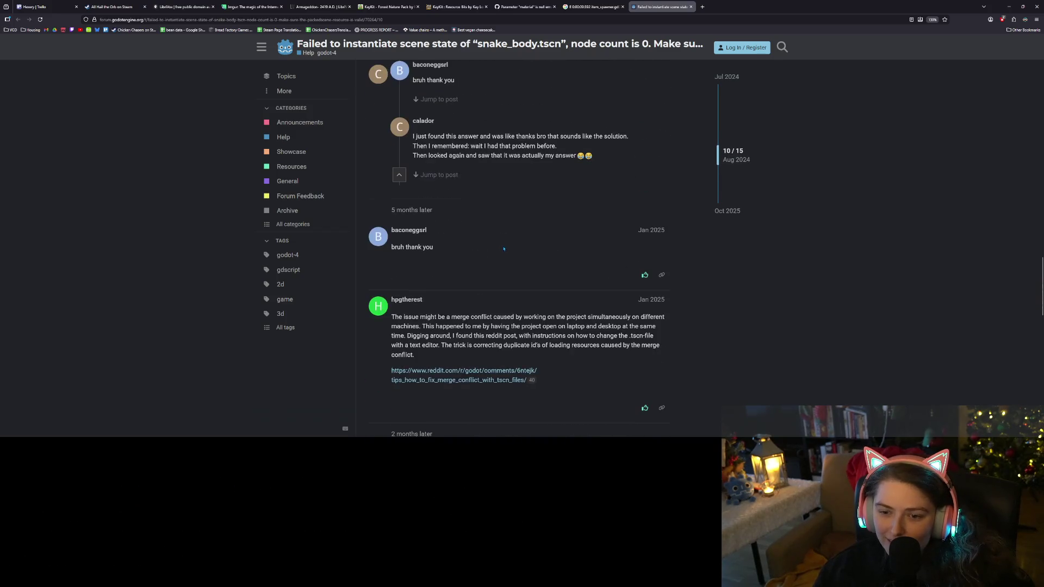
scroll(499, 247, down, 1)
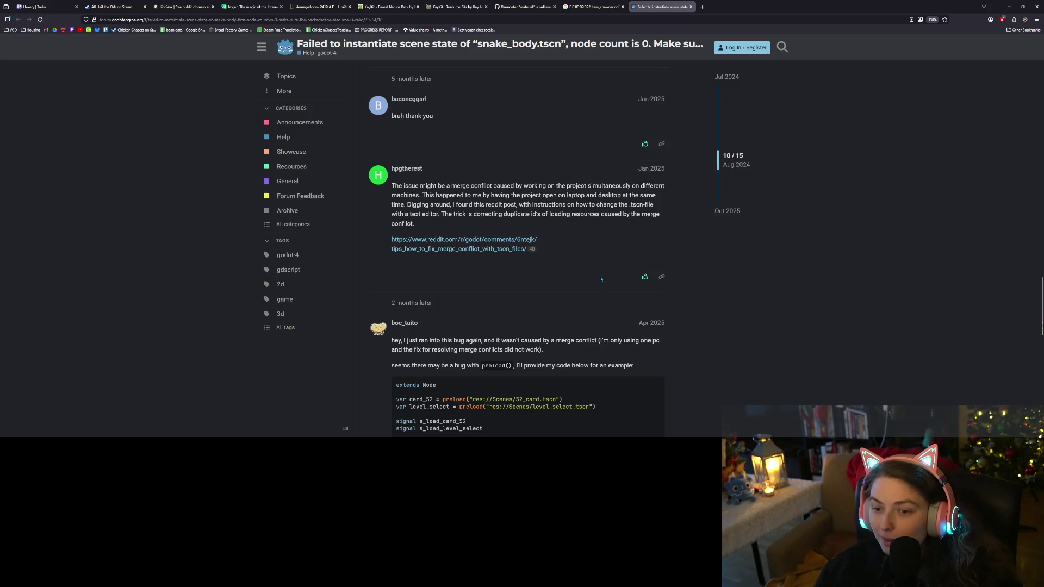
scroll(596, 280, down, 2)
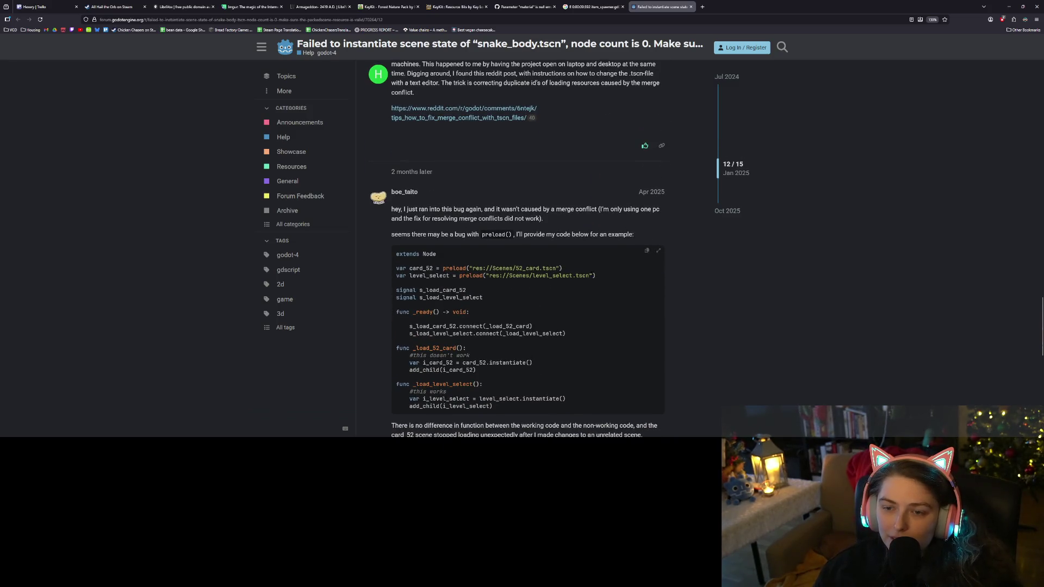
scroll(593, 278, down, 1)
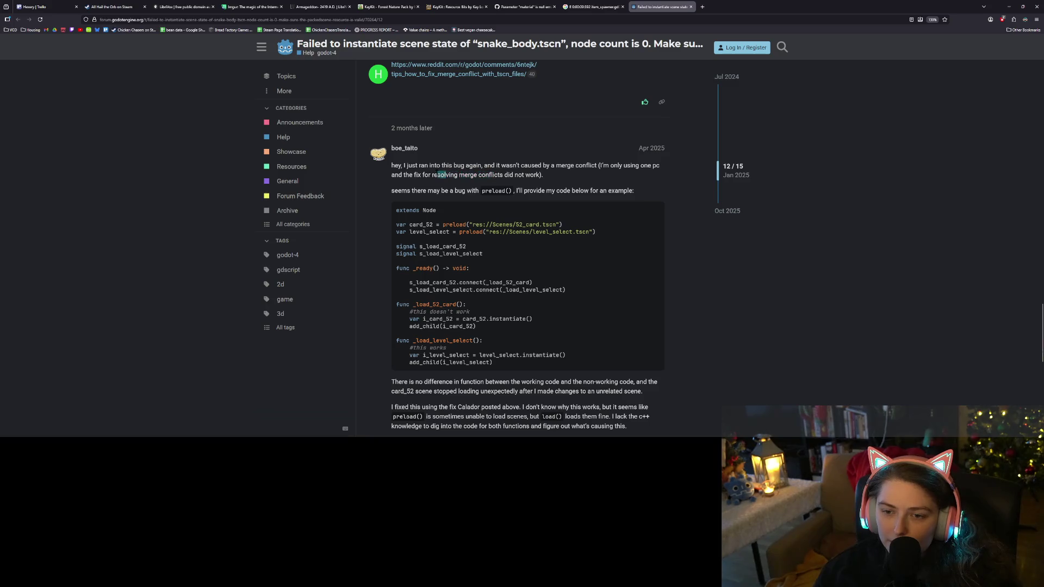
scroll(435, 175, down, 1)
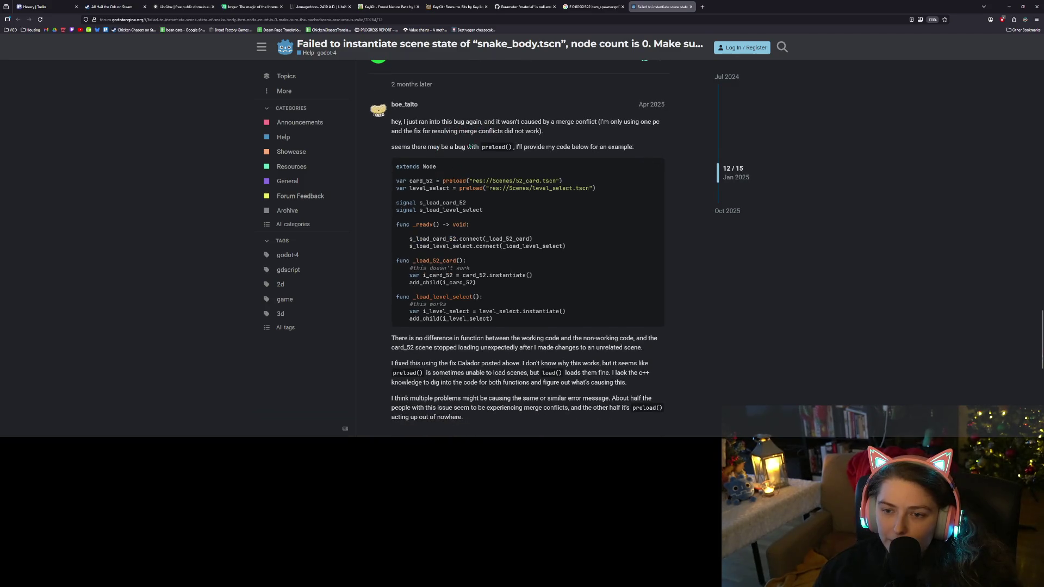
Read the replies about a preload() bug that compare working and non-working code
drag(468, 146, 626, 147)
click(571, 197)
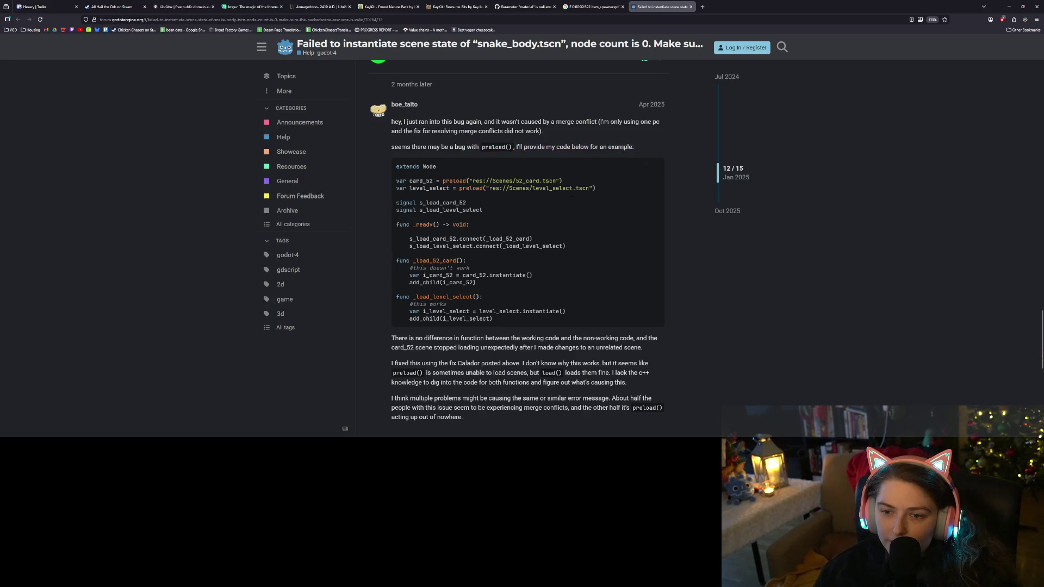
scroll(530, 224, down, 2)
scroll(523, 224, down, 1)
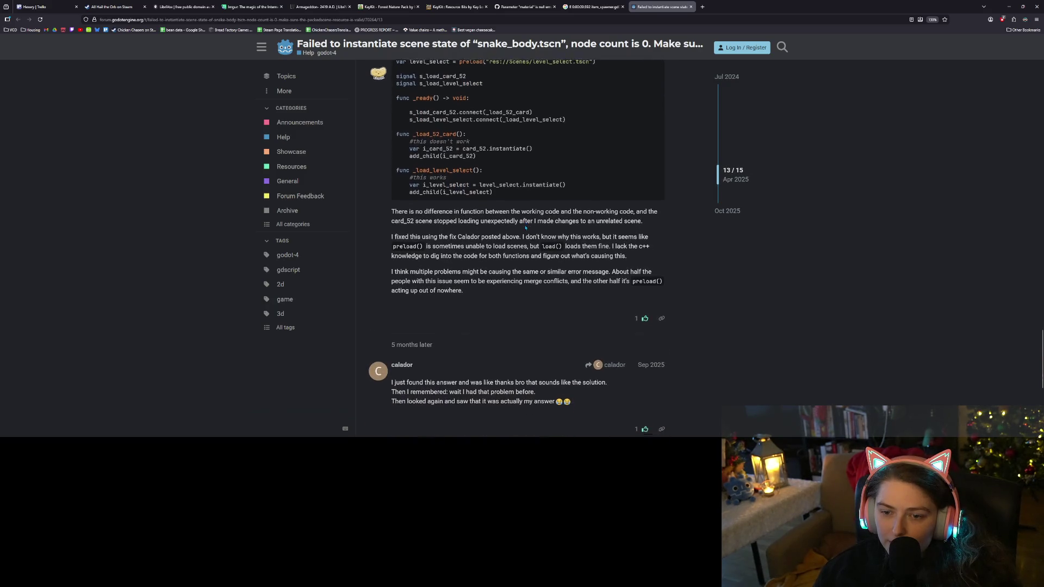
mouse_move(473, 207)
mouse_down()
mouse_move(562, 216)
mouse_move(579, 207)
mouse_move(644, 218)
mouse_move(646, 229)
mouse_up()
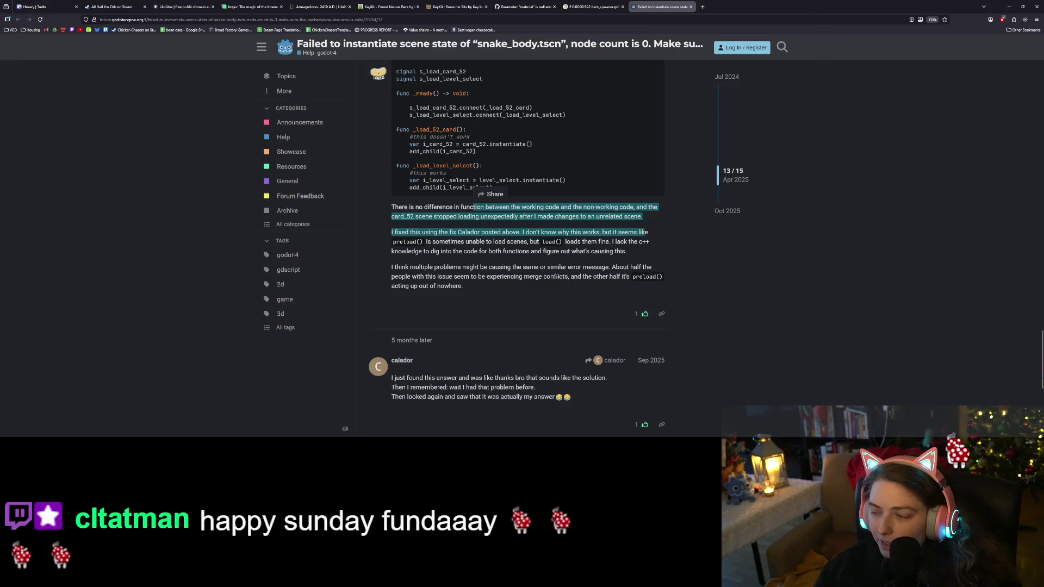
click(511, 259)
scroll(502, 257, down, 1)
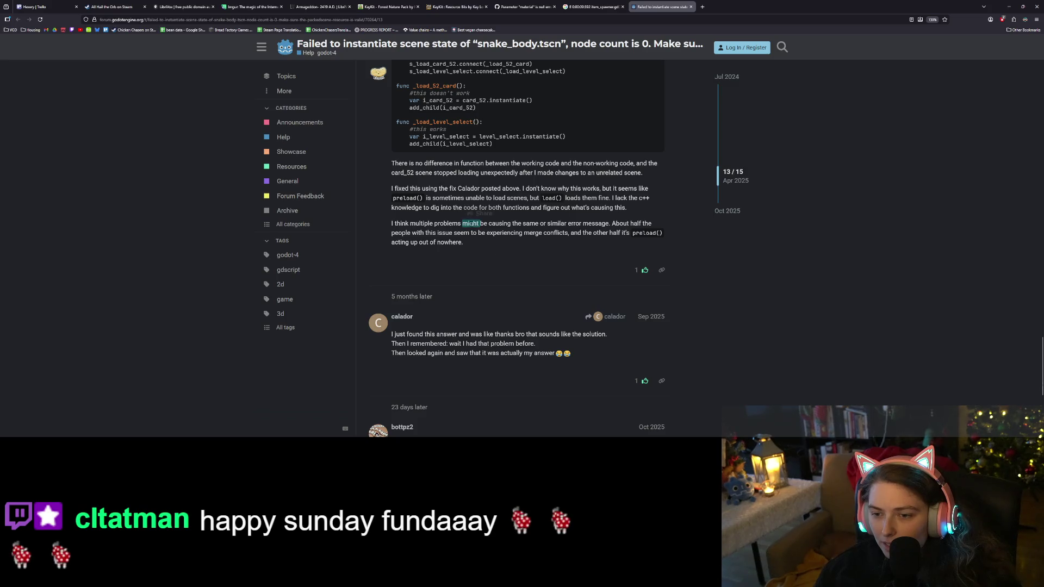
triple_click(471, 224)
click(487, 245)
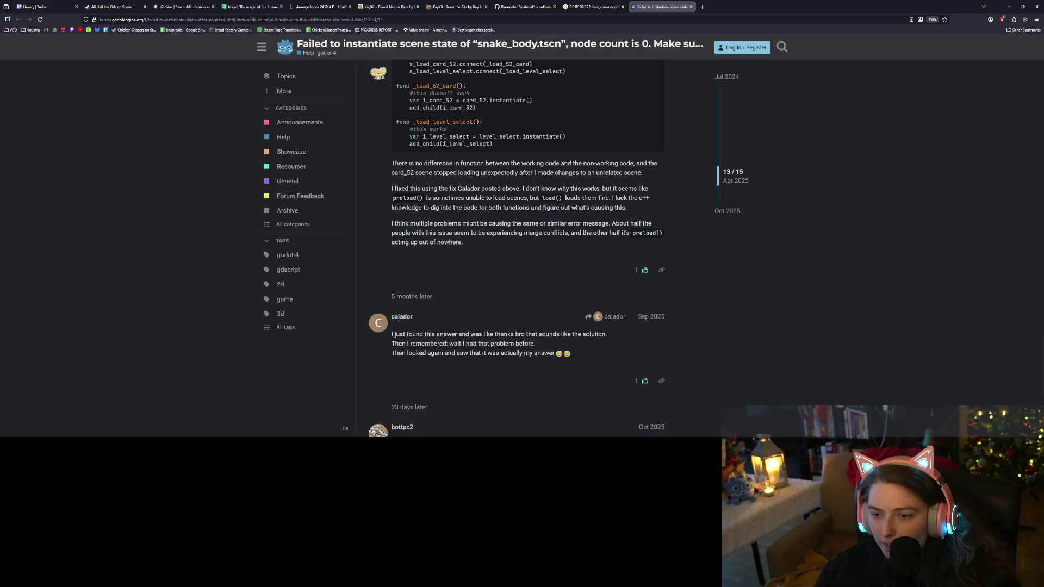
Read the final reply confirming that load fixed it, then return to the Godot editor
scroll(487, 245, down, 1)
scroll(486, 245, down, 2)
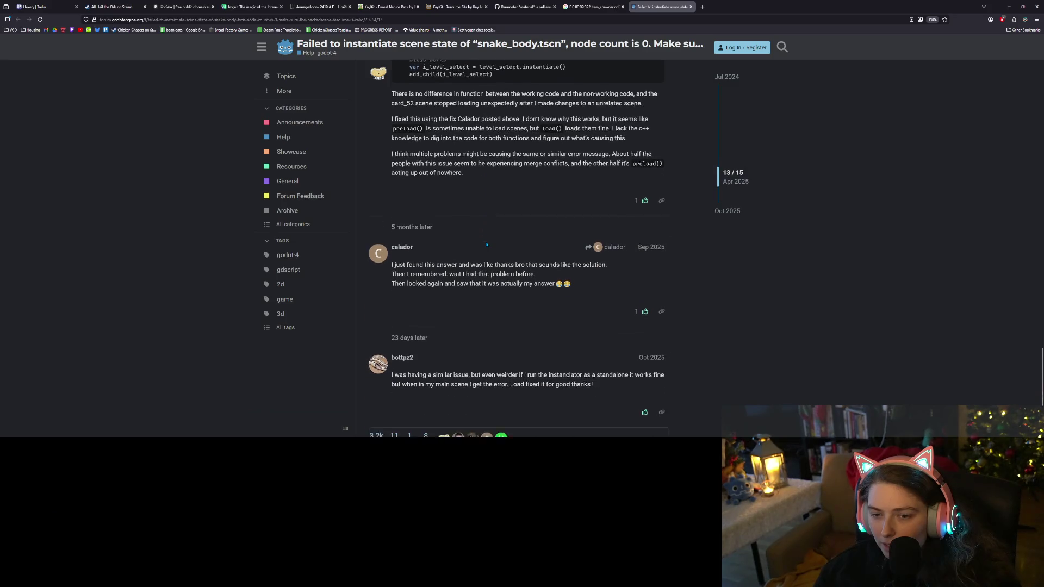
scroll(487, 244, down, 1)
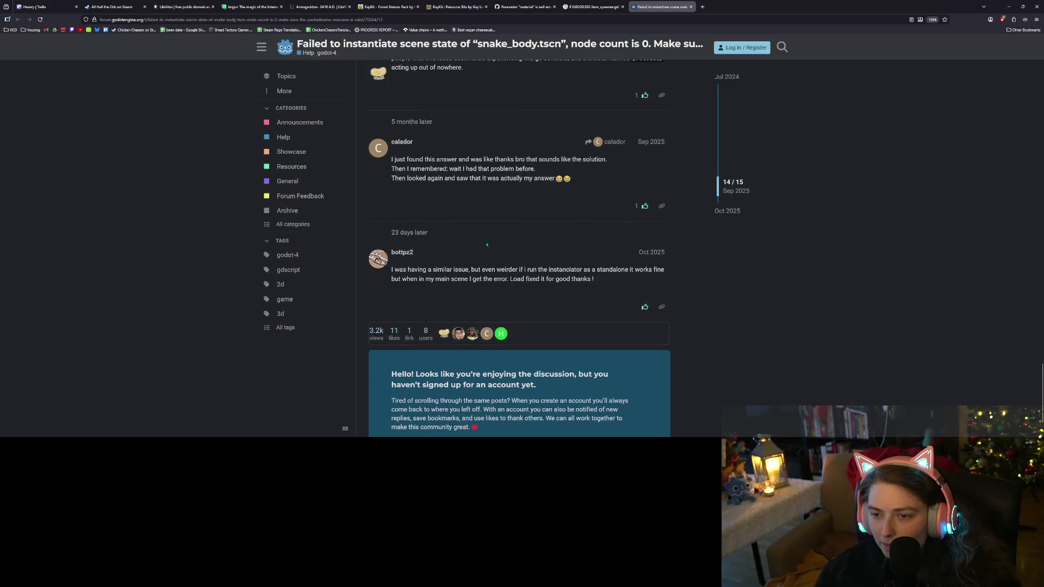
scroll(487, 245, down, 1)
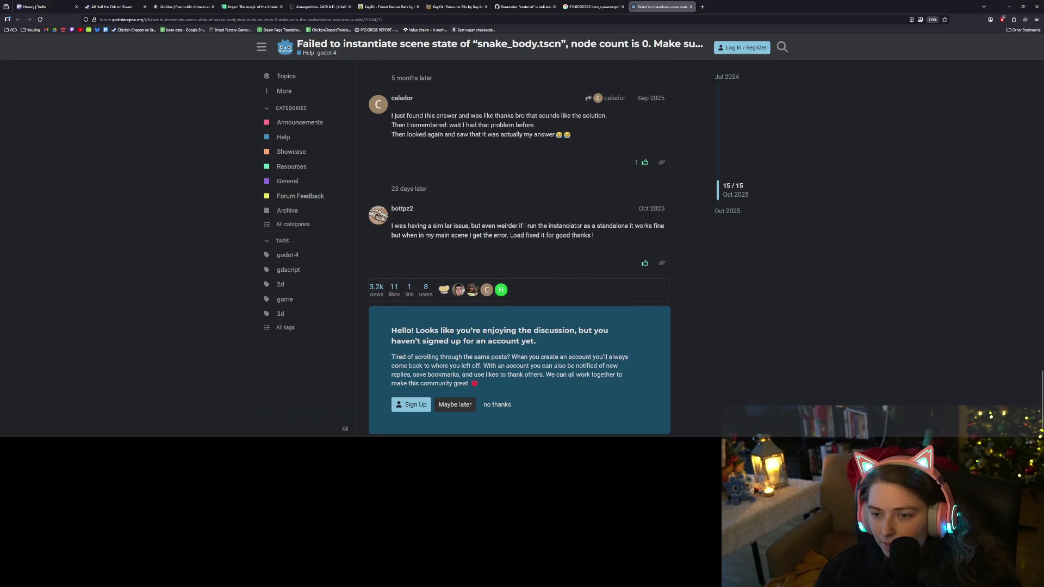
mouse_move(548, 225)
mouse_down()
mouse_move(653, 226)
mouse_move(485, 235)
mouse_move(594, 235)
mouse_up()
click(619, 235)
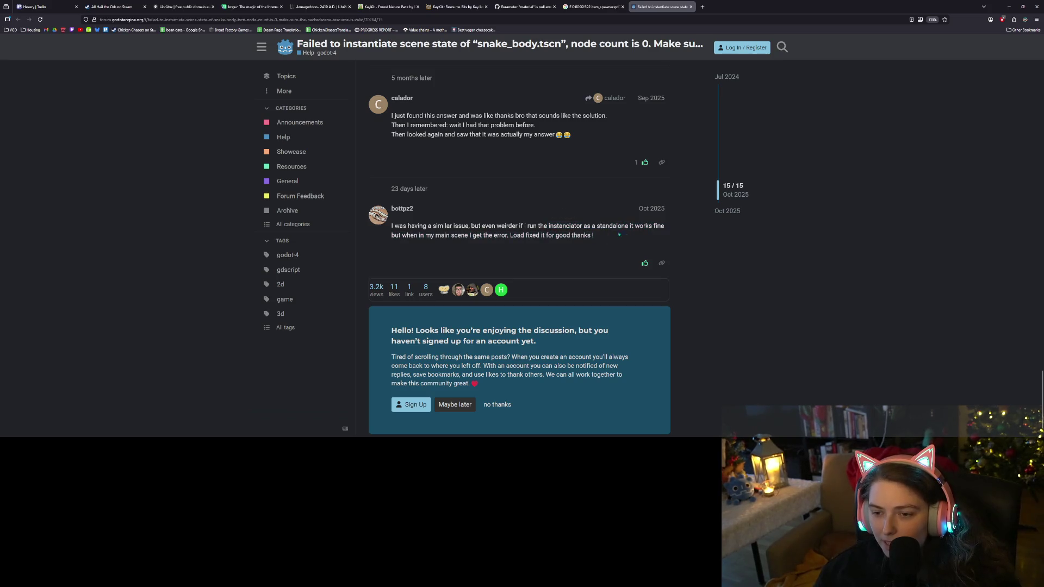
click(1008, 6)
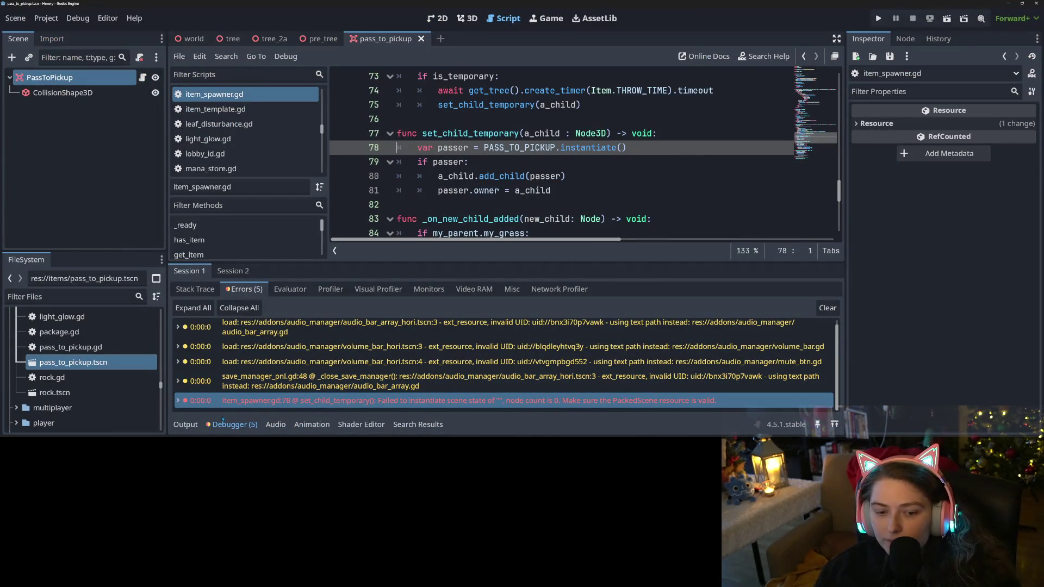
Wrap PASS_TO_PICKUP in load() on line 78 of item_spawner.gd
click(464, 148)
click(483, 148)
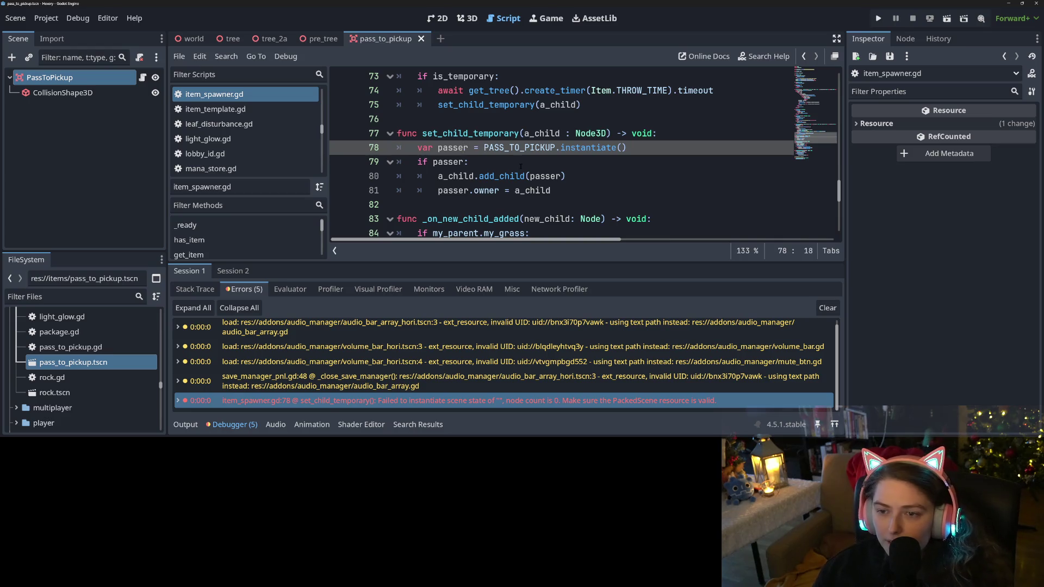
click(185, 424)
click(183, 424)
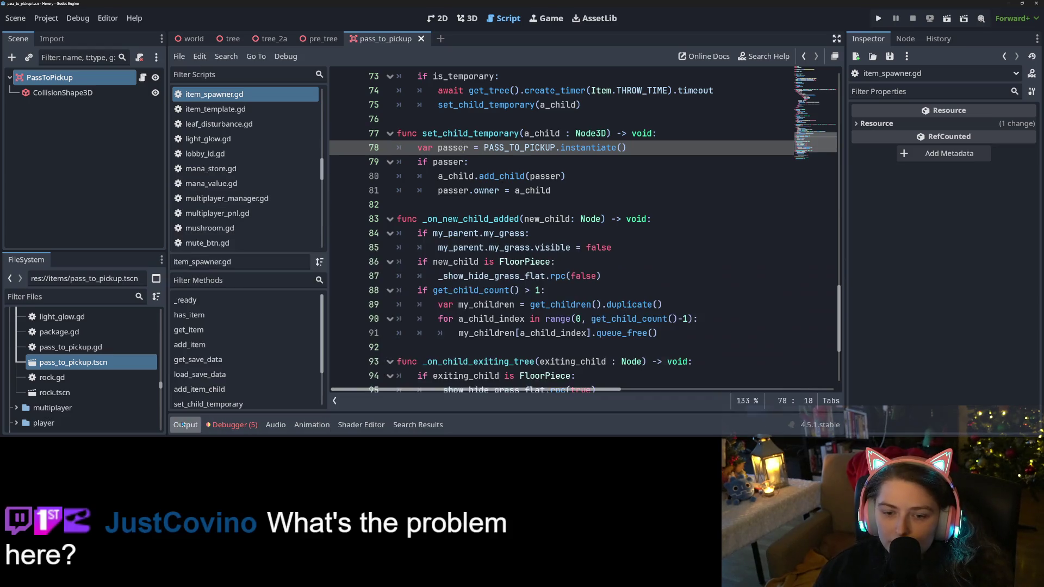
scroll(506, 272, up, 3)
double_click(506, 276)
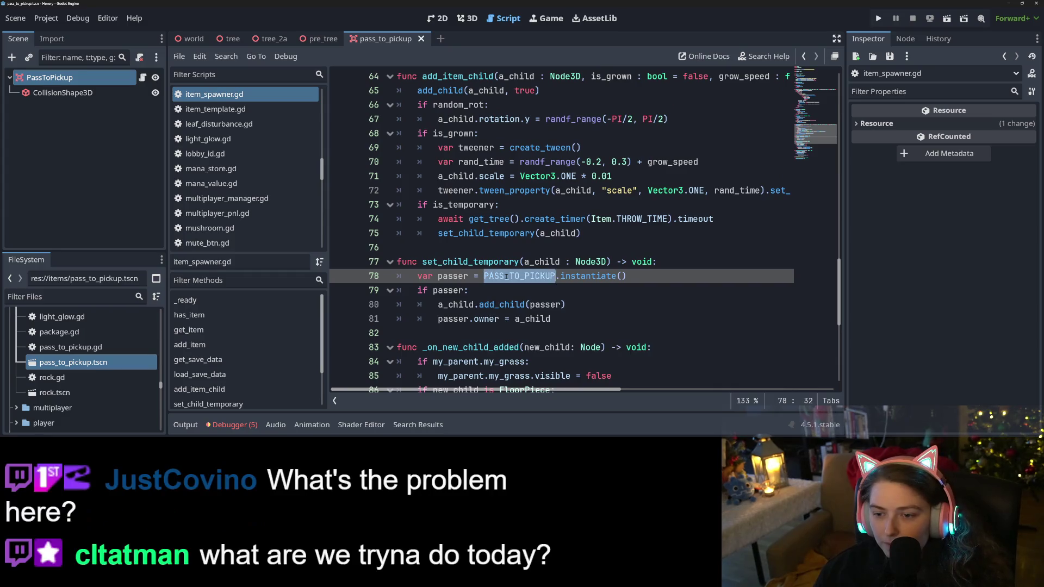
click(481, 276)
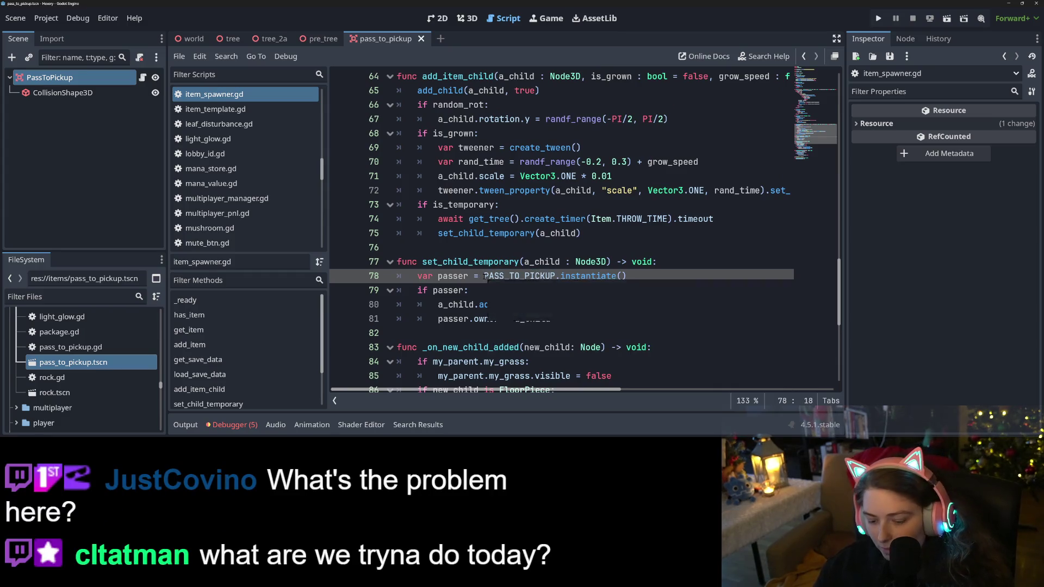
text(load()
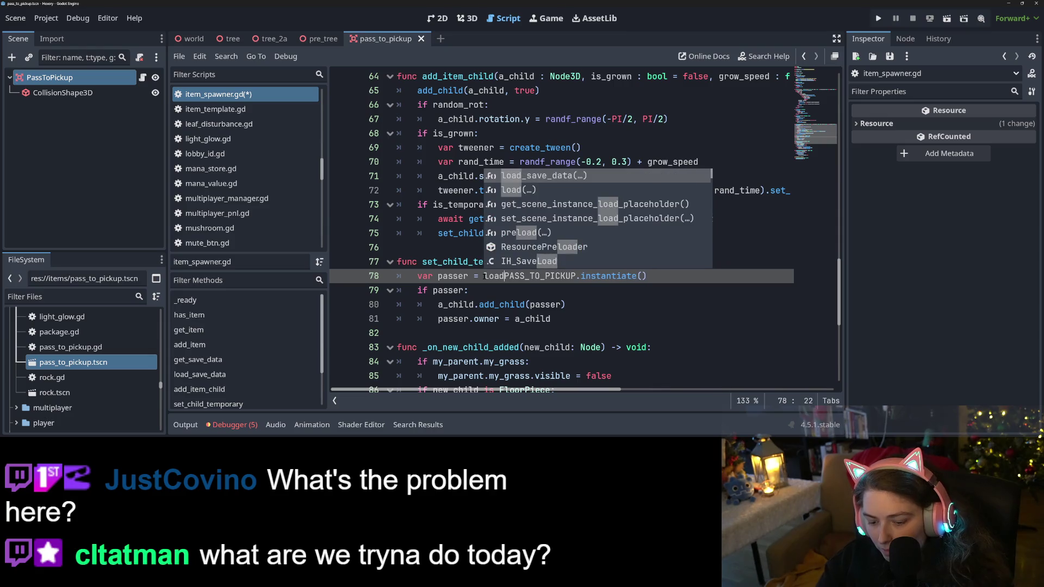
click(584, 276)
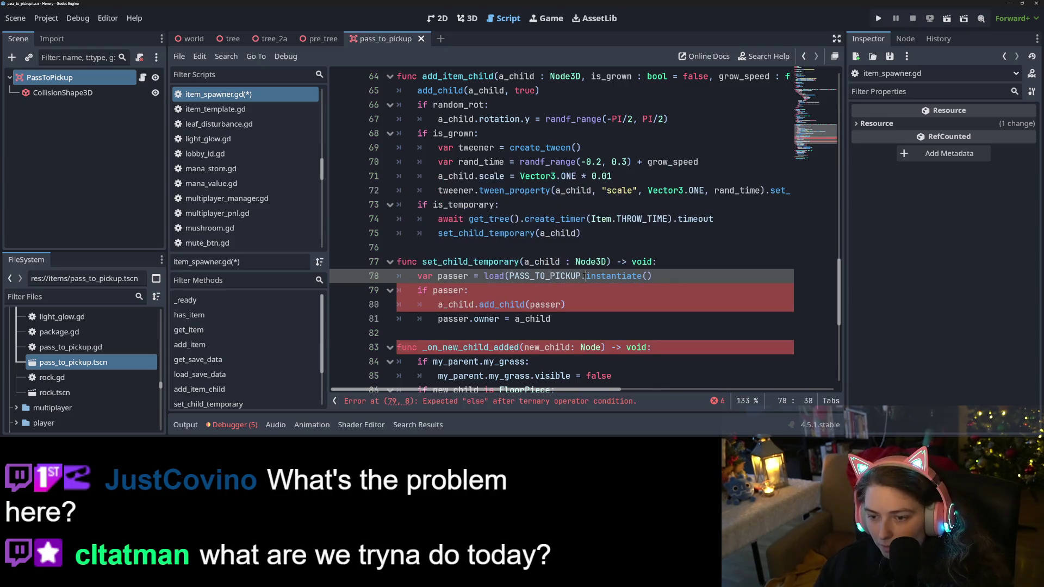
text())
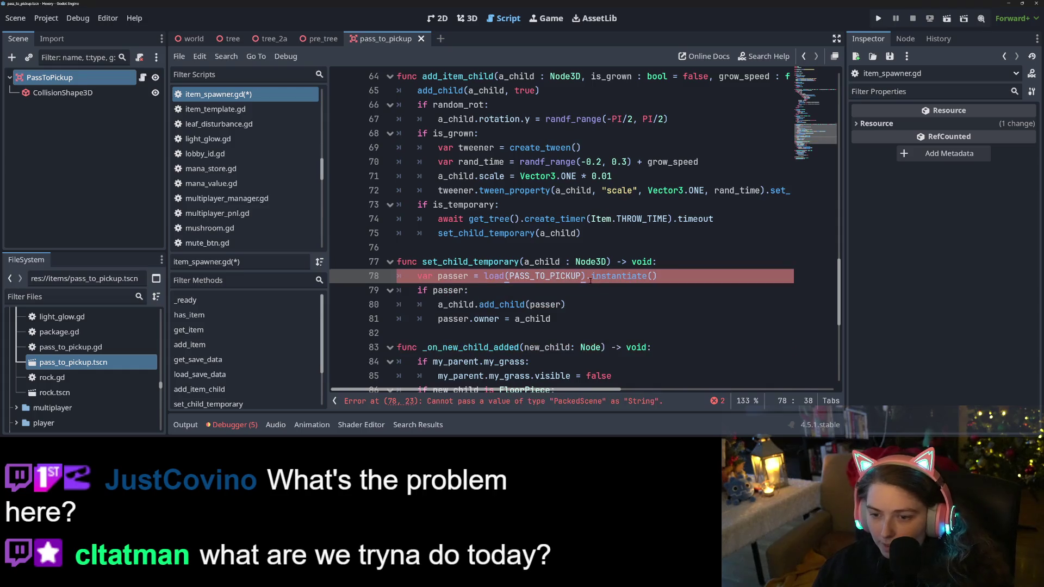
Remove preload from the PASS_TO_PICKUP constant on line 4, then save and run the game
scroll(595, 282, up, 15)
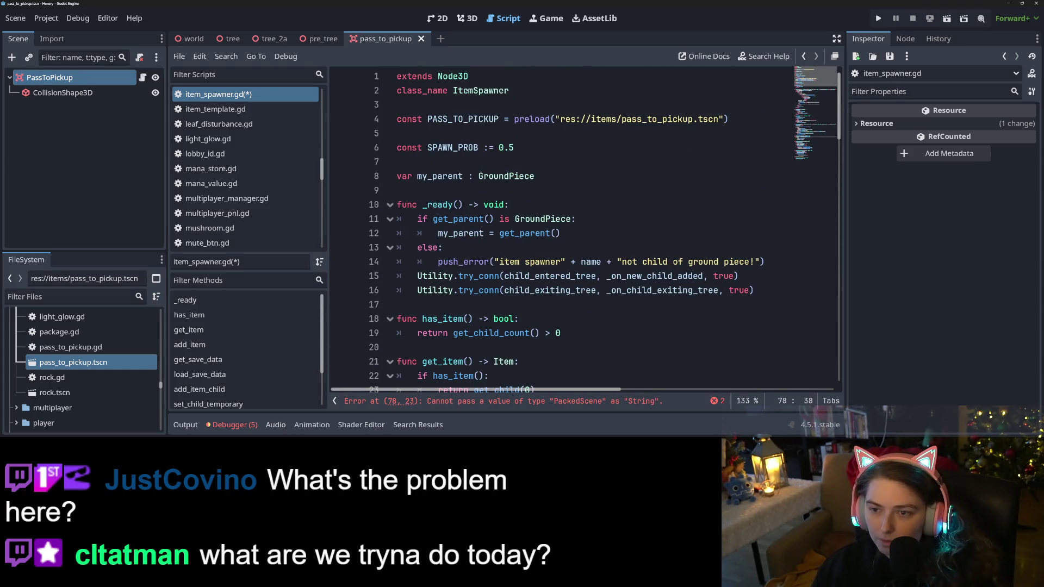
drag(514, 119, 571, 119)
key(BackSpace)
click(712, 126)
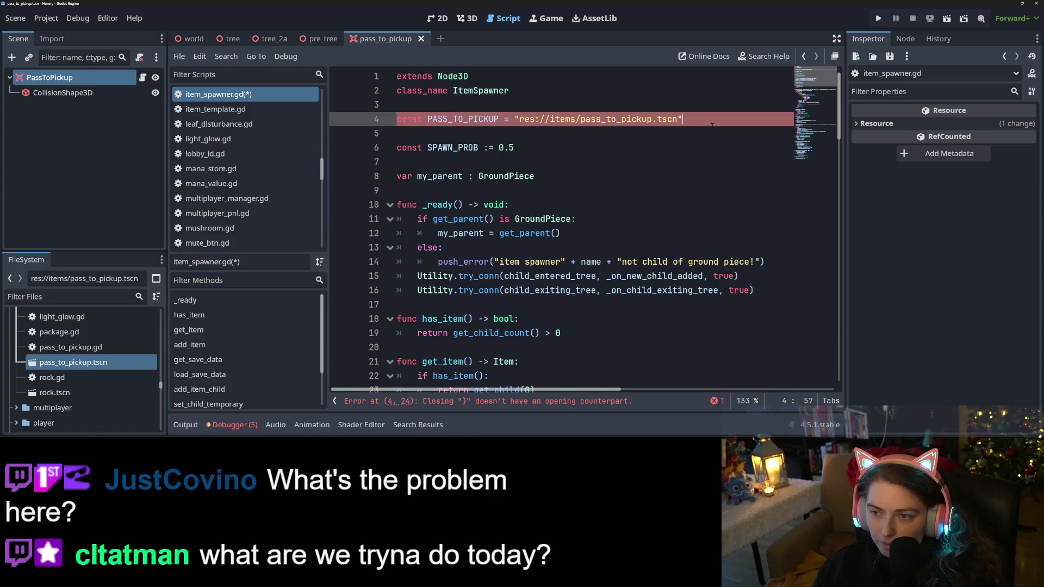
key(F5)
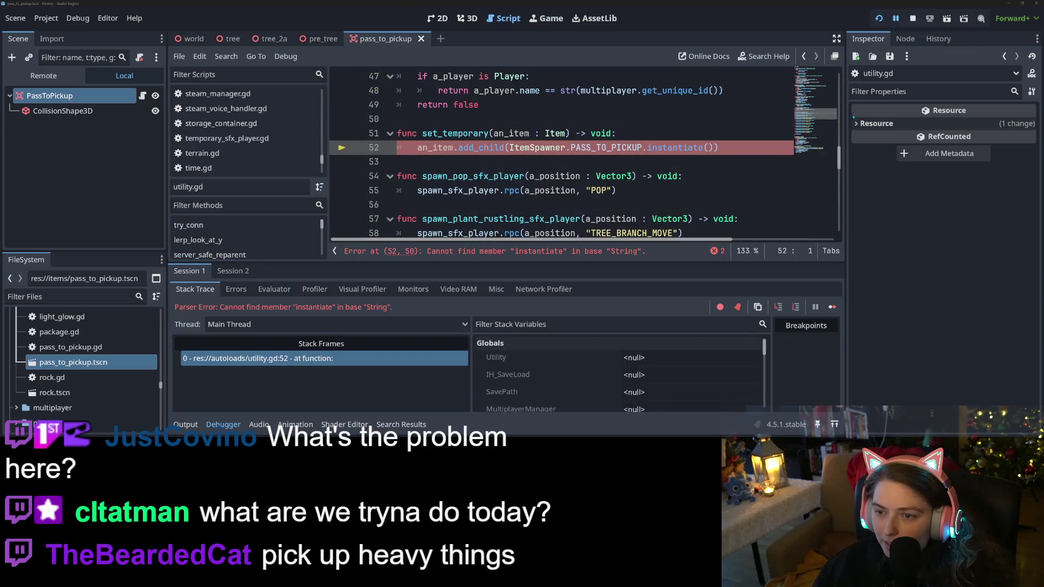
Wrap ItemSpawner.PASS_TO_PICKUP in load() on utility.gd line 52 and save the script
click(638, 148)
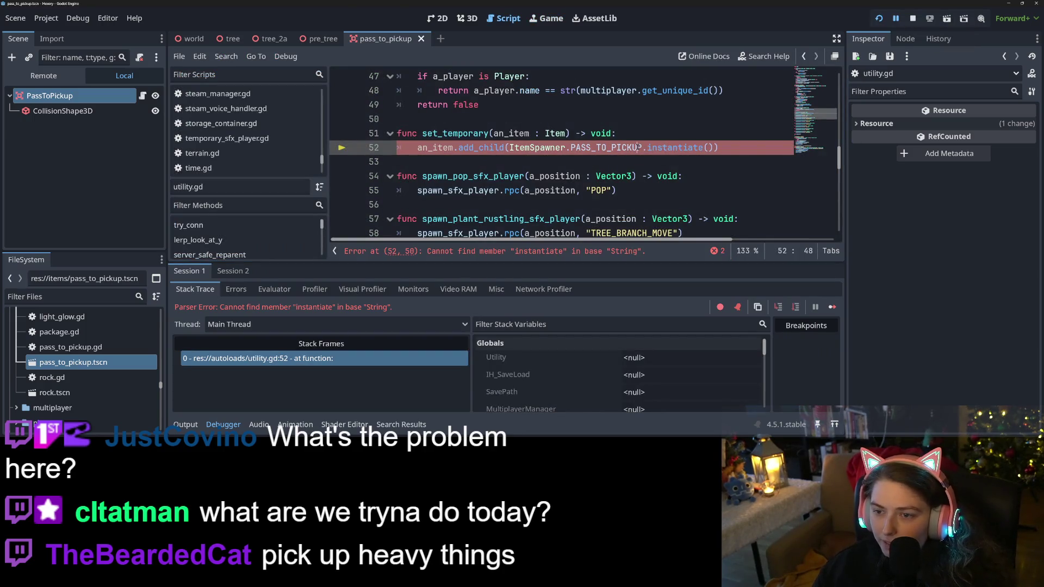
key(ctrl+Left)
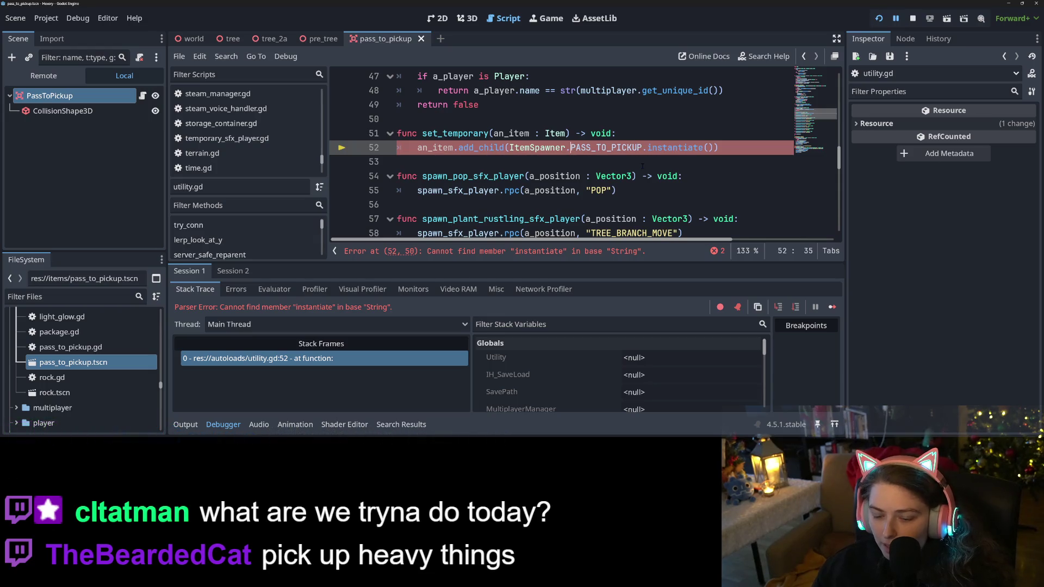
text(load()
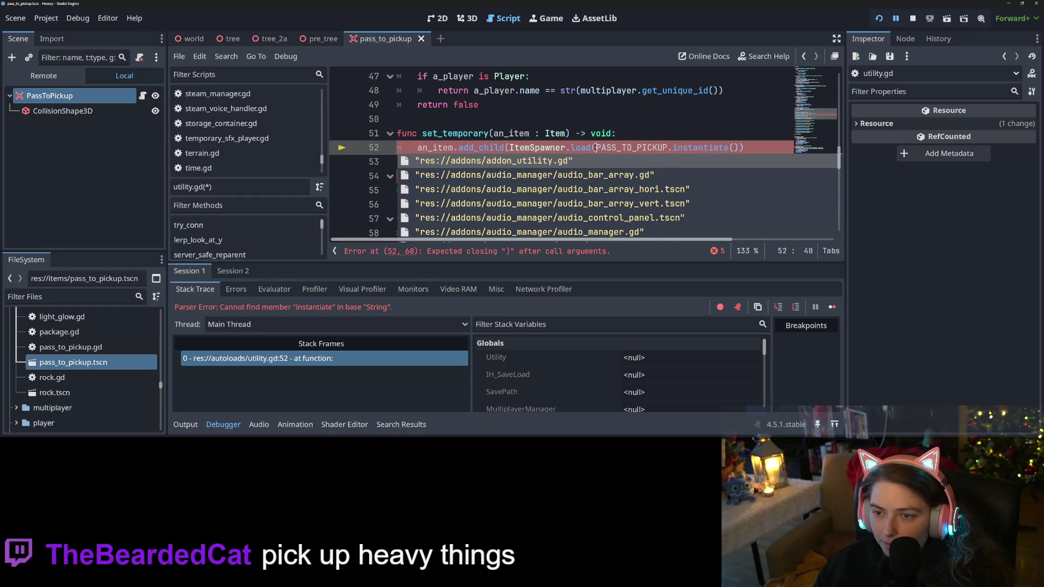
key(BackSpace)
key(BackSpace)
key(BackSpace)
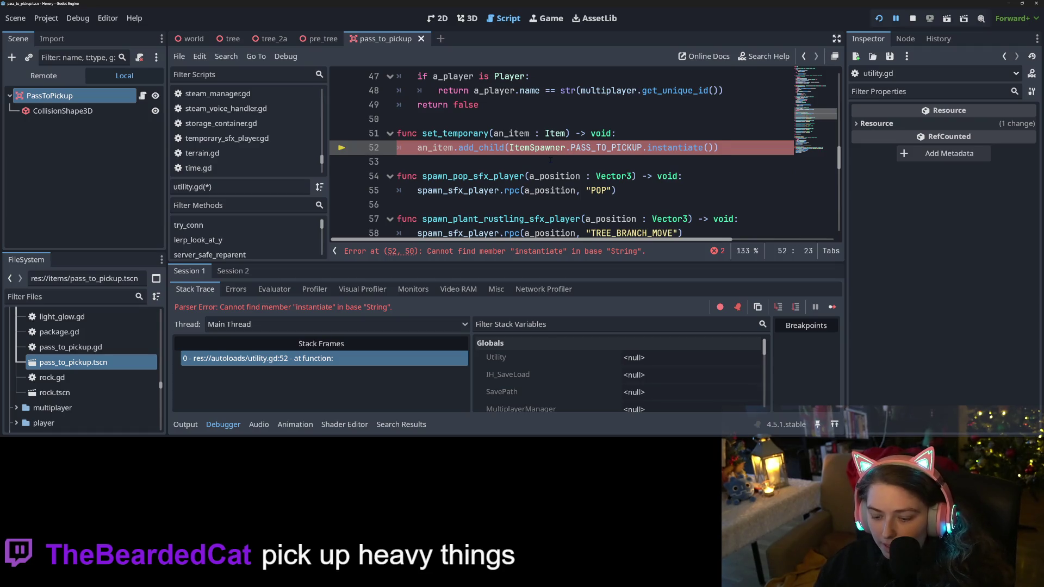
text(load()
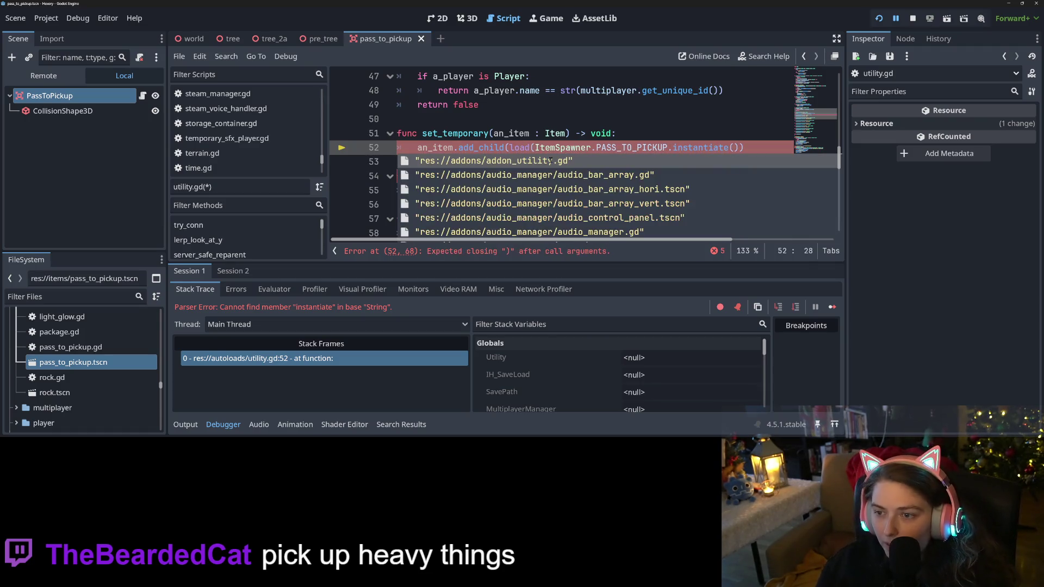
click(667, 147)
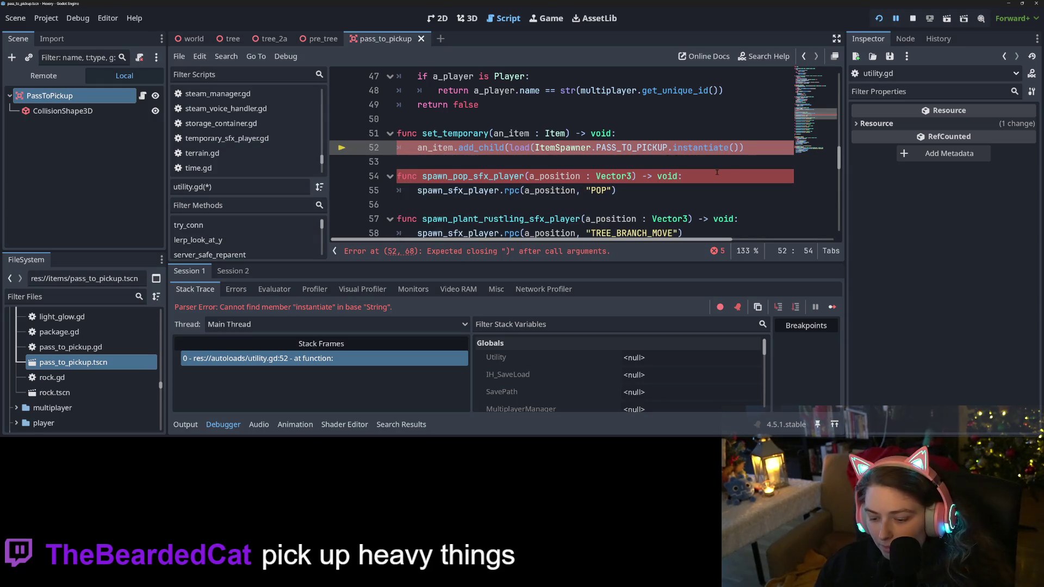
text())
key(ctrl+s)
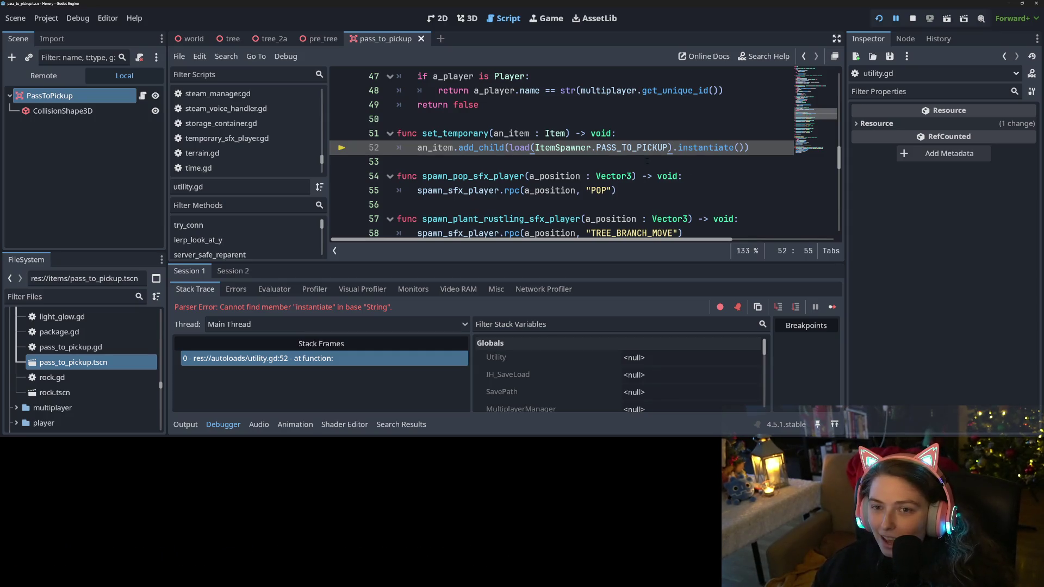
Stop the running game and open the pre_tree scene
click(912, 18)
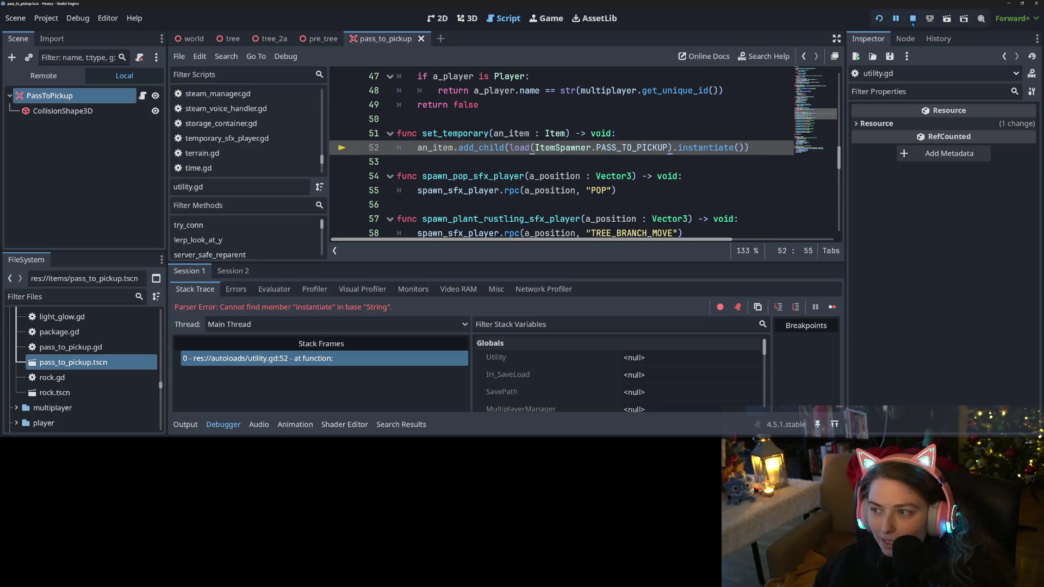
click(878, 18)
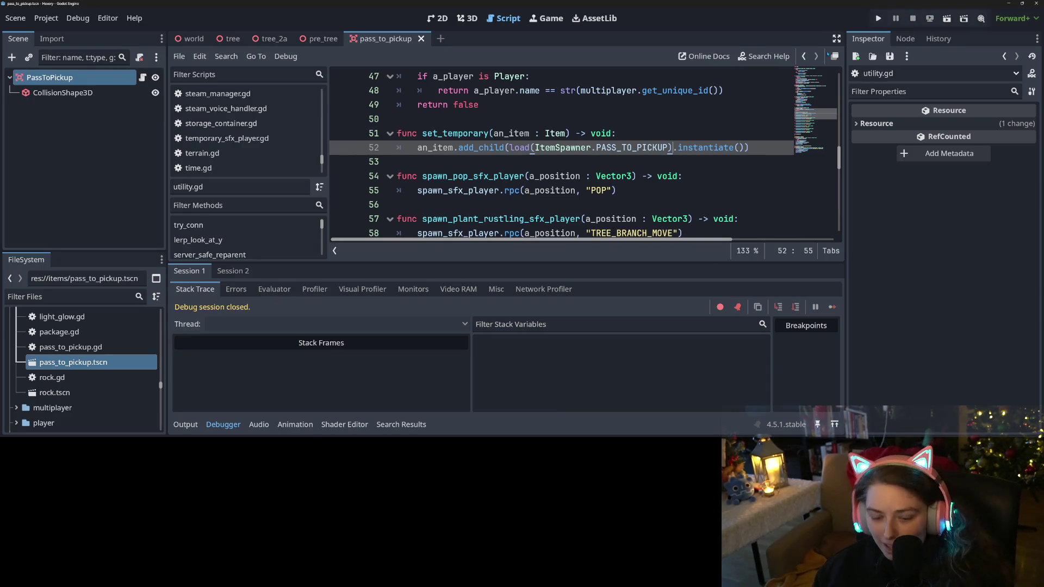
click(323, 39)
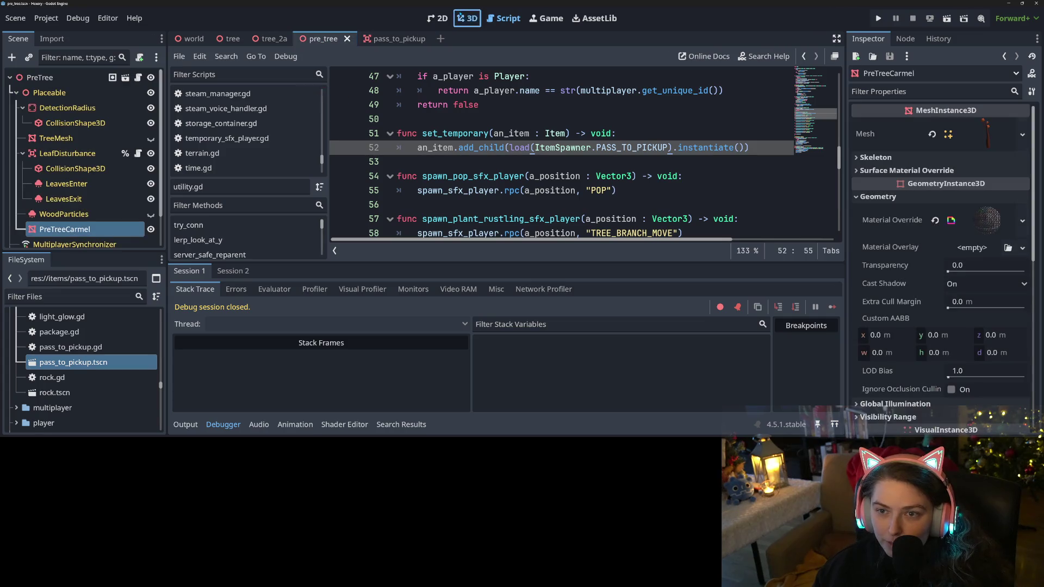
In the 3D view, clear PreTreeCarmel's Material Override
click(467, 18)
scroll(500, 193, up, 3)
mouse_move(500, 194)
mouse_down()
mouse_move(595, 215)
mouse_move(434, 220)
mouse_move(524, 219)
mouse_up()
scroll(595, 214, up, 1)
scroll(474, 219, down, 4)
scroll(506, 219, up, 2)
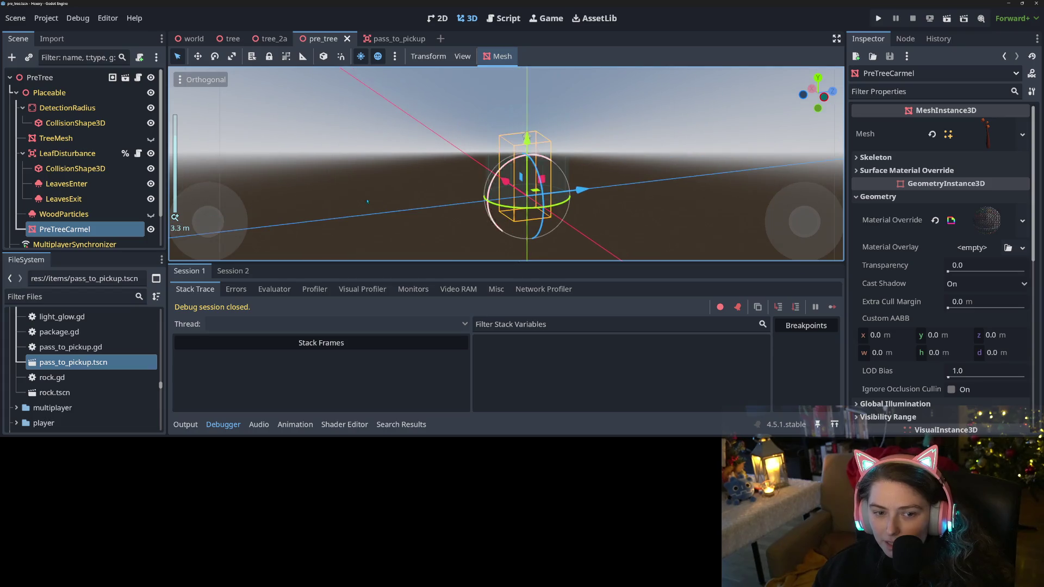
click(924, 220)
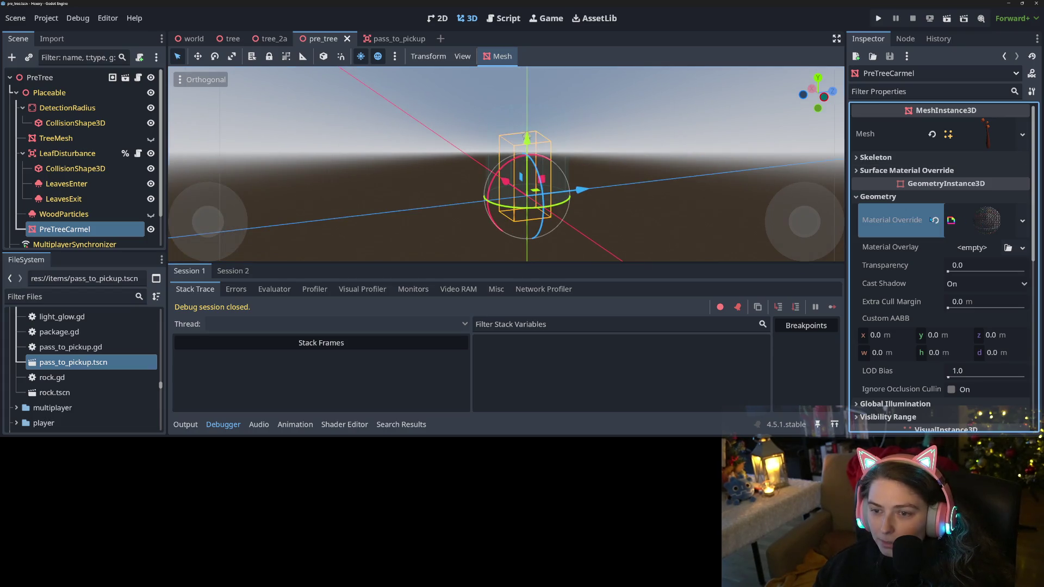
click(935, 220)
Undo to restore the material override, then return to the pass_to_pickup scene
mouse_move(788, 207)
mouse_down()
mouse_move(652, 209)
mouse_move(679, 209)
mouse_up()
click(890, 211)
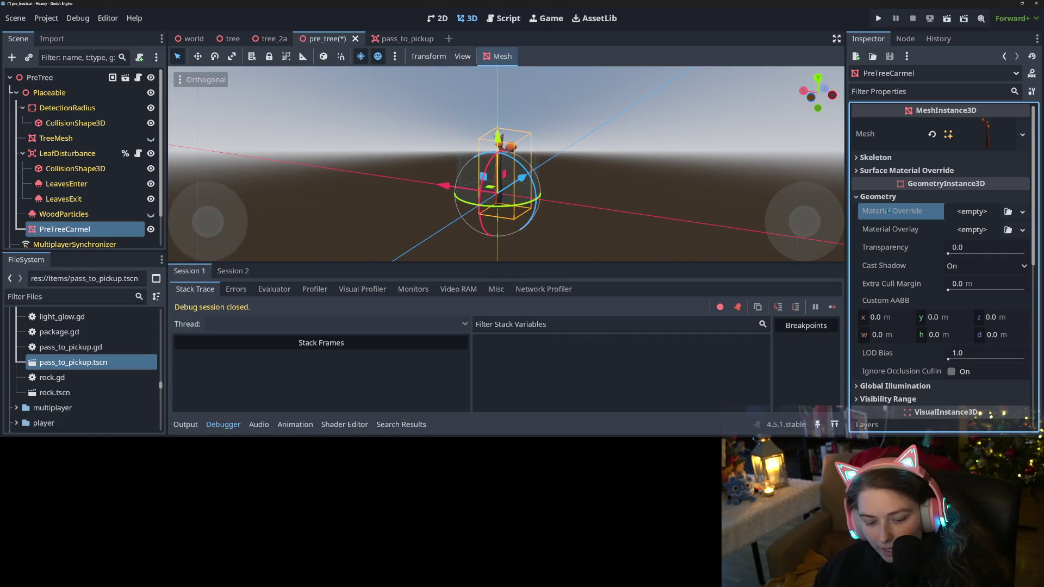
key(ctrl+z)
mouse_move(489, 207)
mouse_down()
mouse_move(422, 220)
mouse_move(585, 235)
mouse_up()
scroll(453, 205, up, 2)
scroll(453, 205, down, 5)
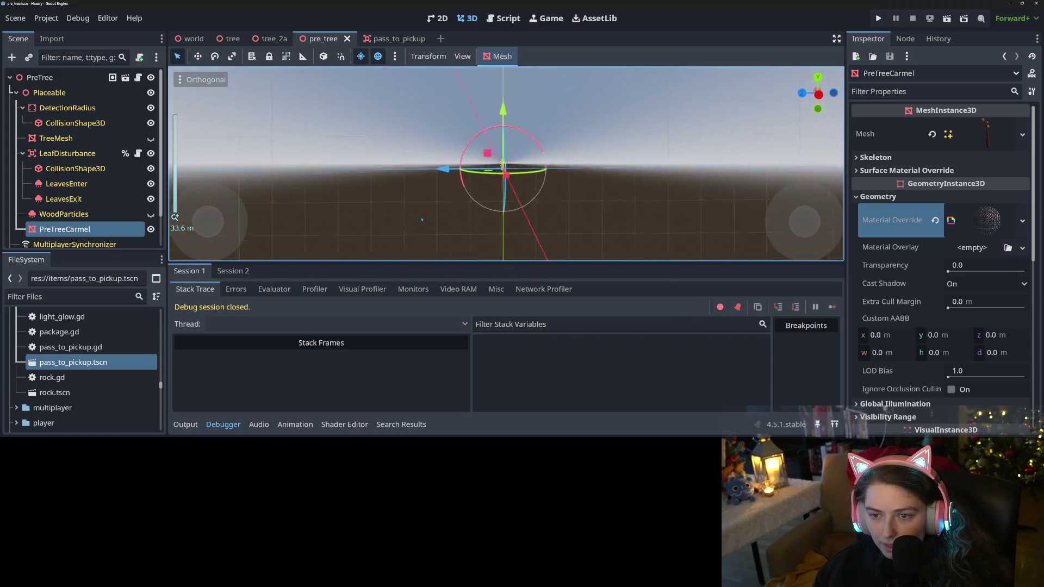
scroll(422, 220, up, 10)
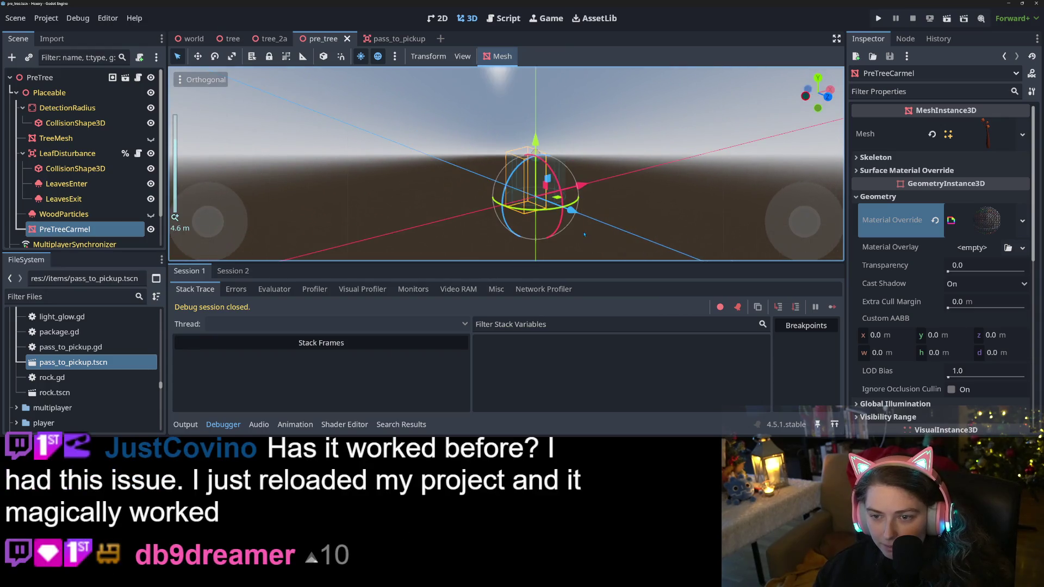
scroll(584, 235, up, 5)
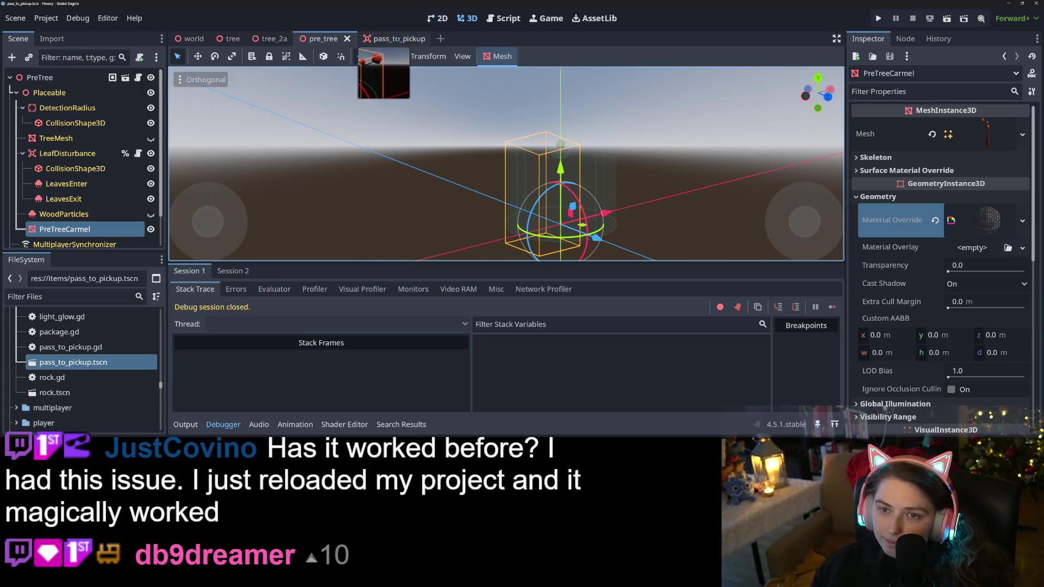
click(391, 38)
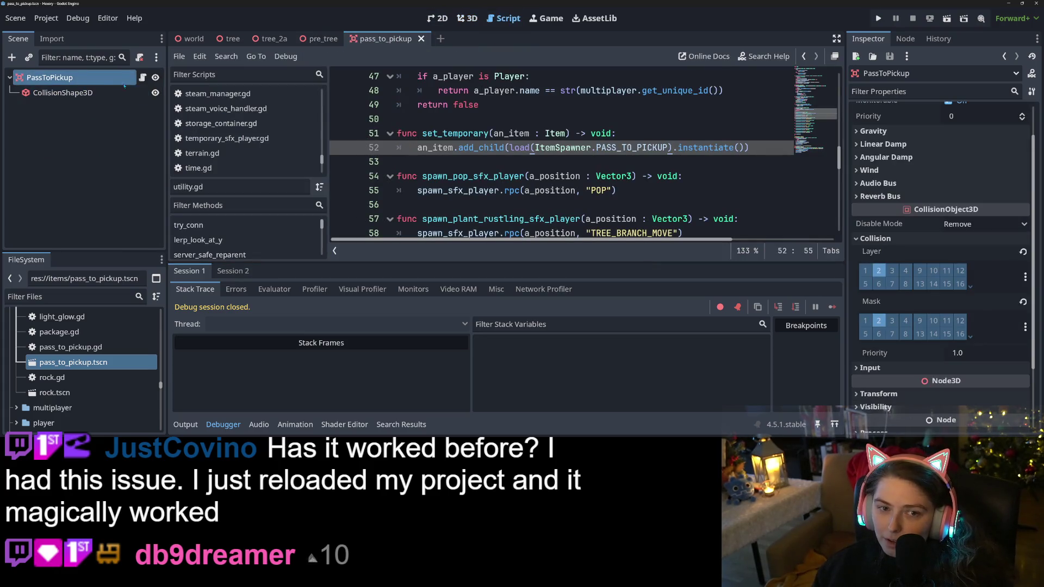
Open the pass_to_pickup.gd script with the output panel collapsed
click(142, 77)
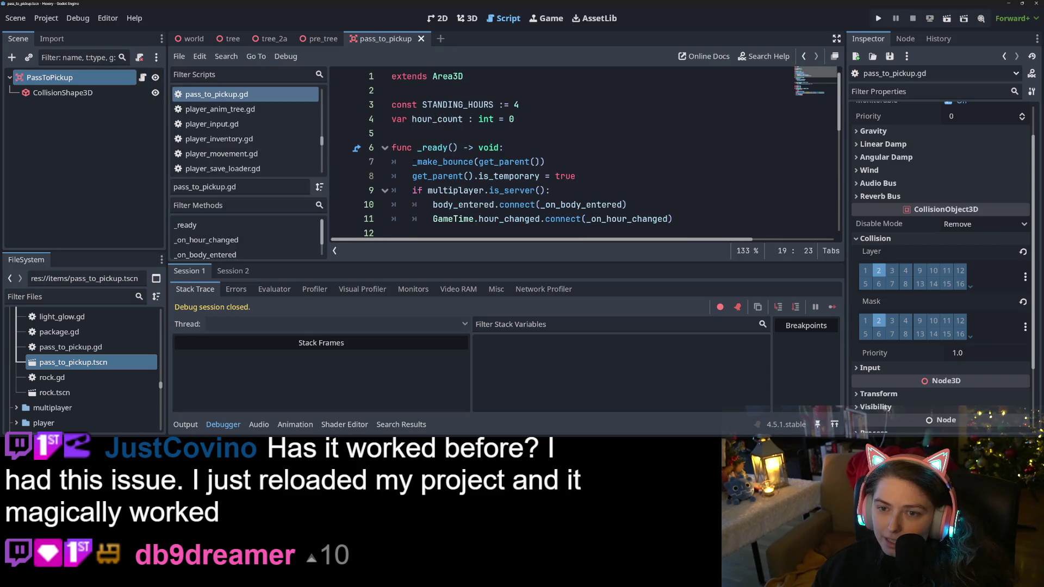
click(186, 425)
click(185, 425)
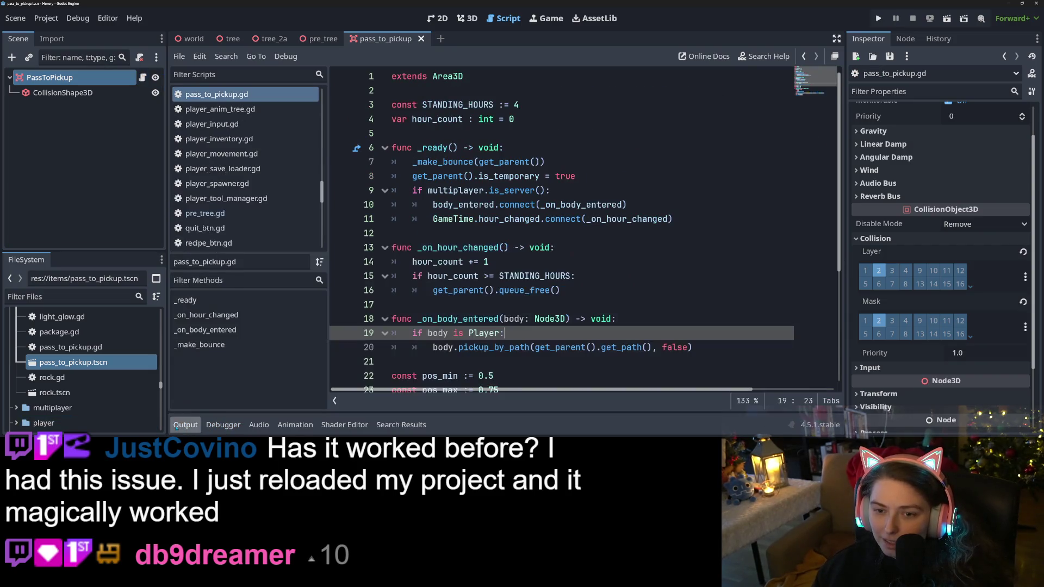
click(575, 219)
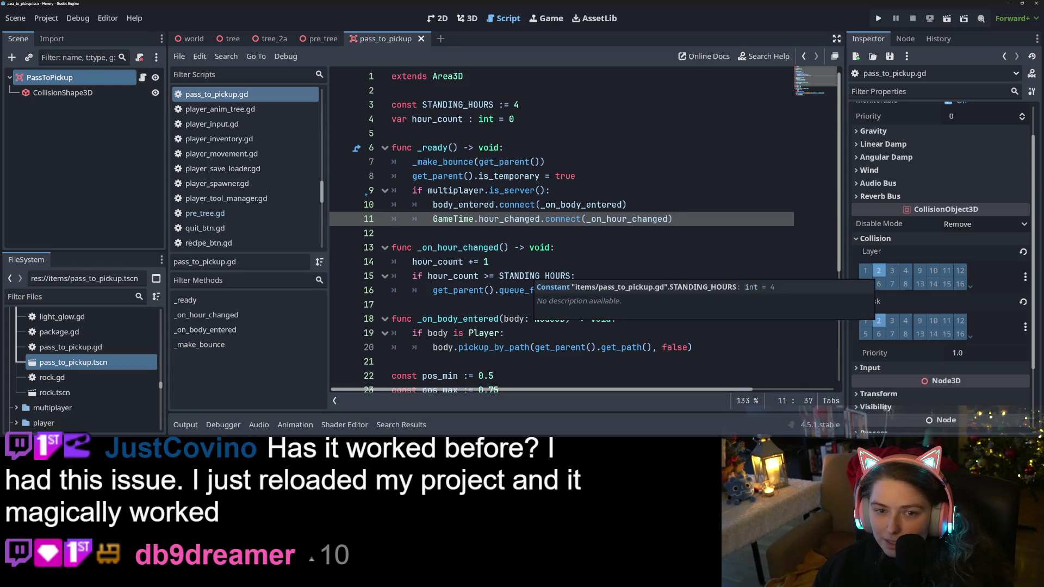
scroll(230, 215, up, 3)
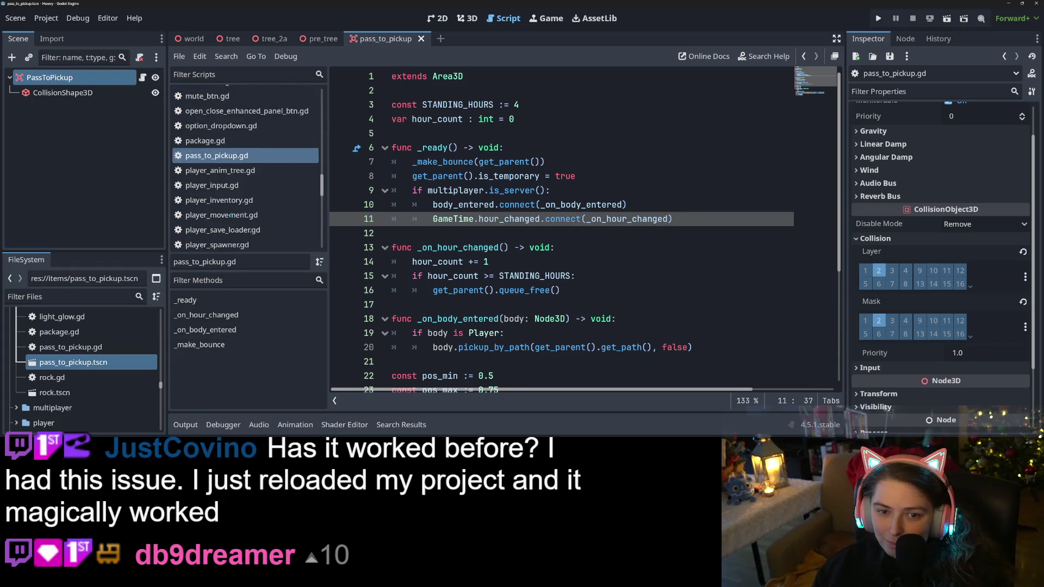
scroll(229, 216, down, 2)
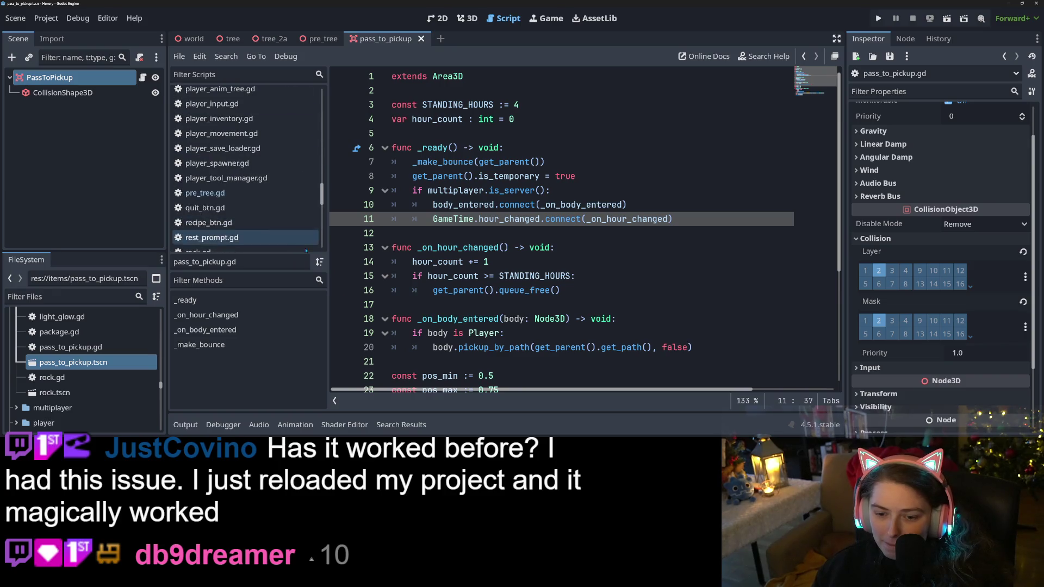
Open the utility.gd line 52 match from the ItemSpawner search results
click(407, 425)
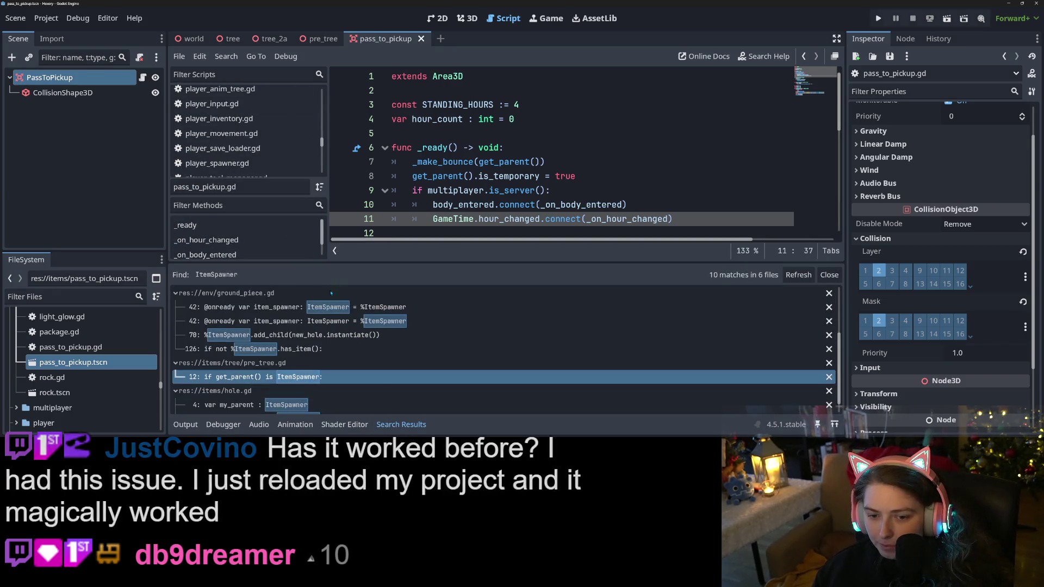
scroll(317, 334, down, 1)
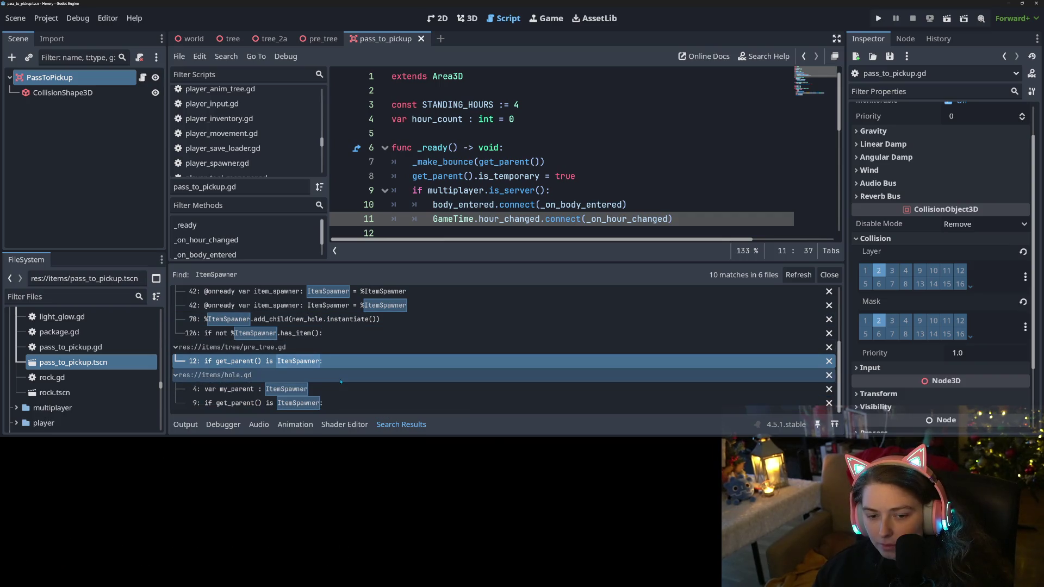
scroll(341, 383, up, 3)
scroll(341, 383, up, 2)
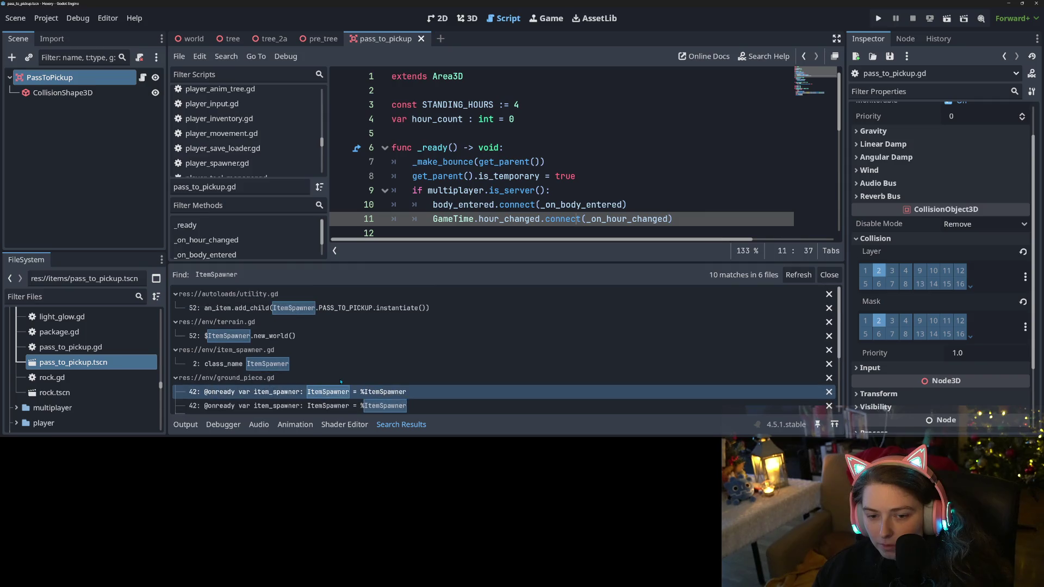
click(369, 308)
Delete load( and its closing parenthesis on line 52 and save utility.gd
click(674, 147)
key(BackSpace)
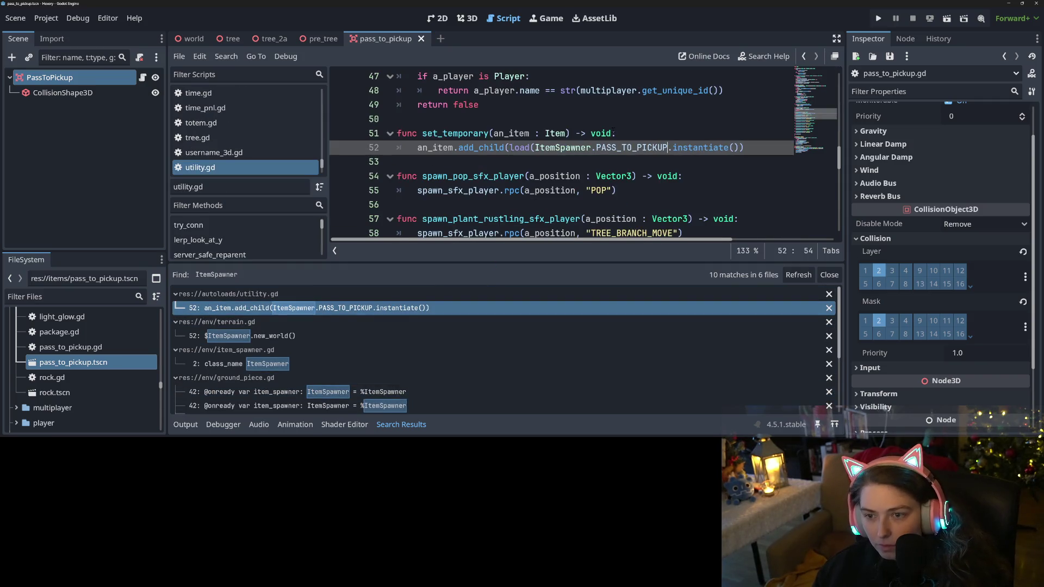
click(534, 147)
key(BackSpace)
key(BackSpace)
key(BackSpace)
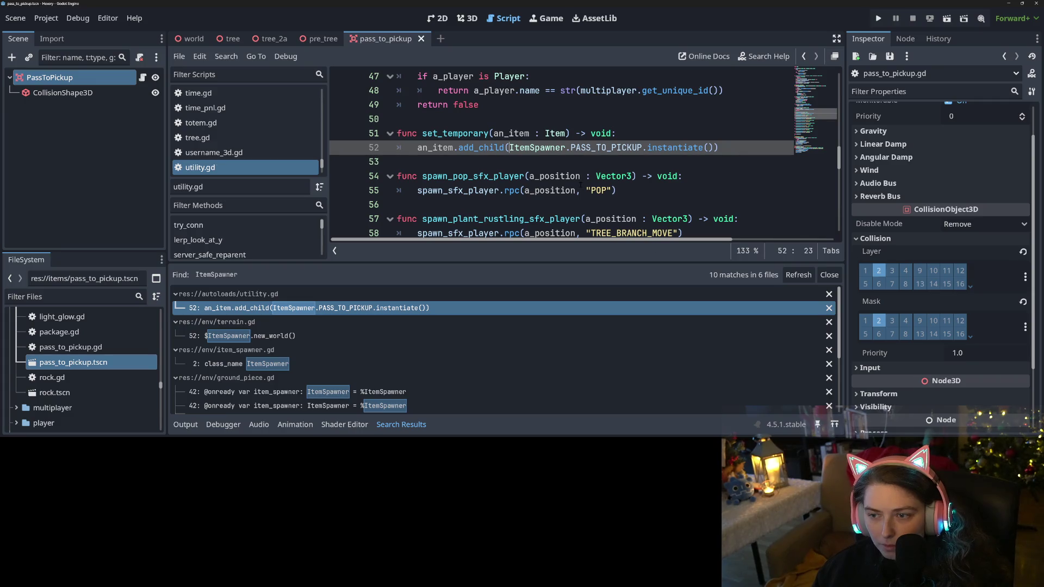
key(ctrl+s)
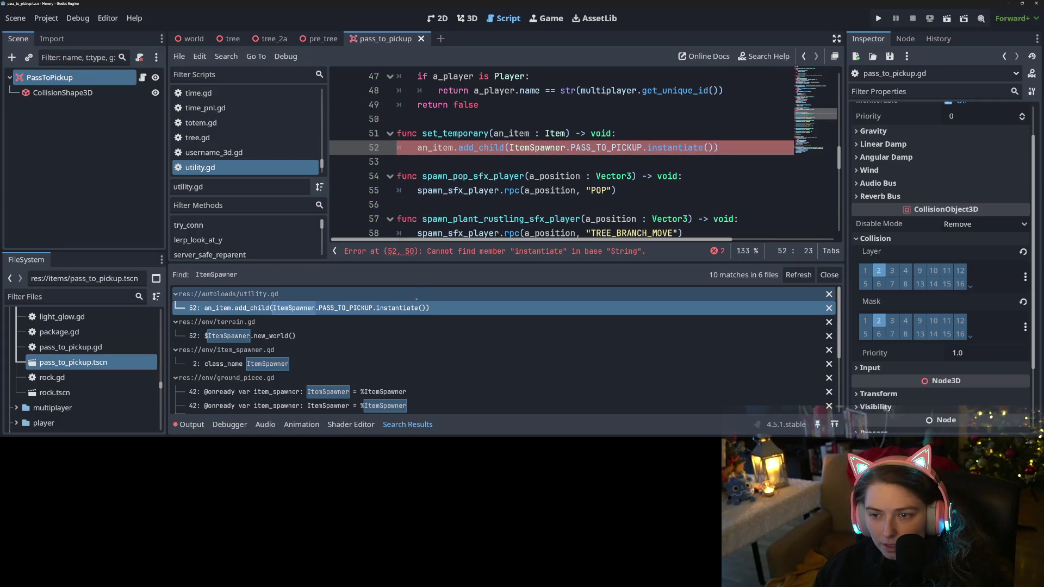
click(295, 364)
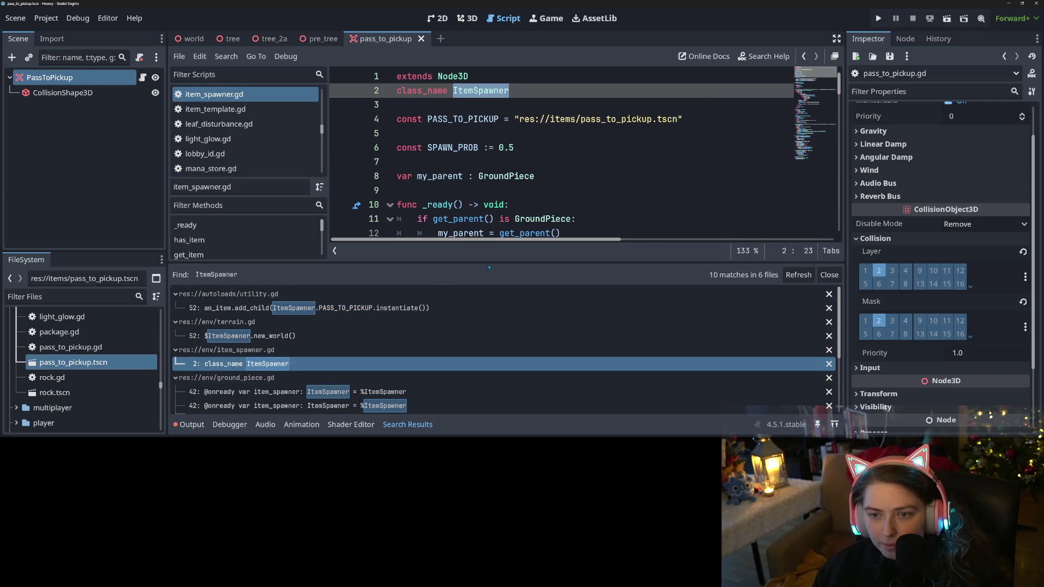
Delete load( before PASS_TO_PICKUP on line 78 and save item_spawner.gd
double_click(526, 119)
key(alt+Left)
key(ctrl+Left)
key(BackSpace)
key(BackSpace)
key(BackSpace)
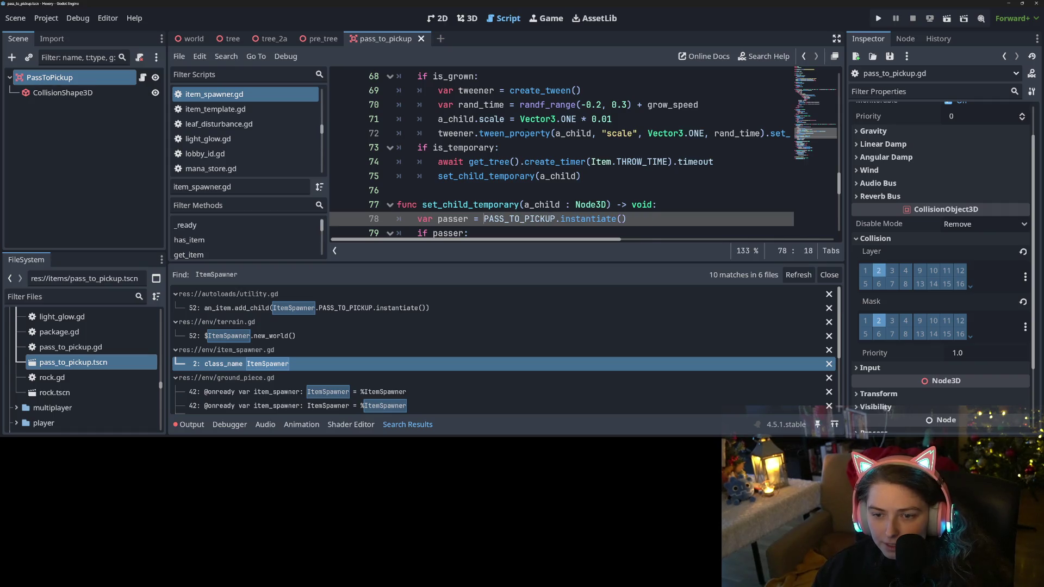
key(ctrl+s)
Reload the current project from the Project menu
scroll(525, 142, down, 4)
scroll(525, 158, up, 4)
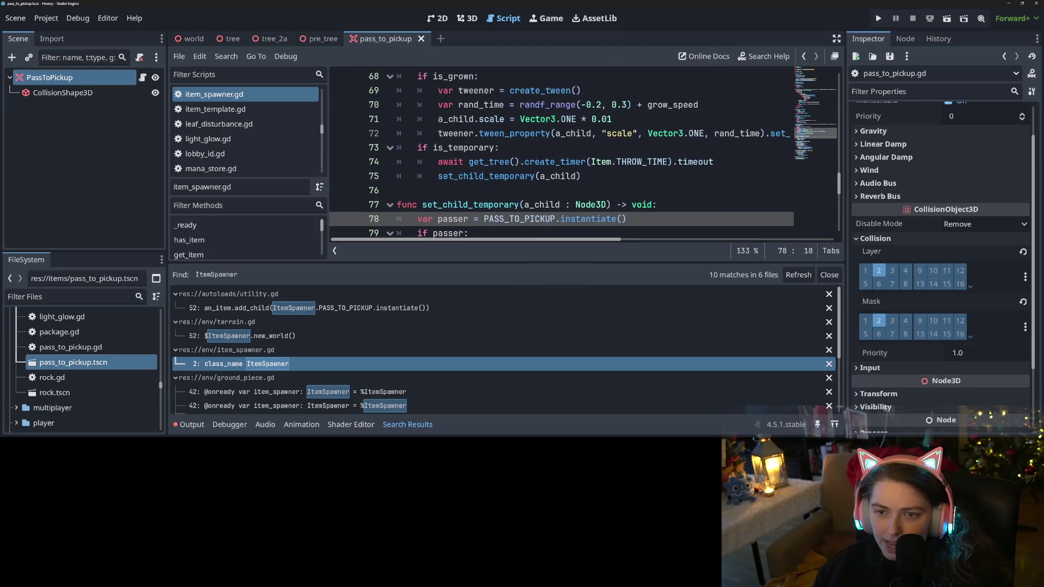
scroll(540, 158, down, 2)
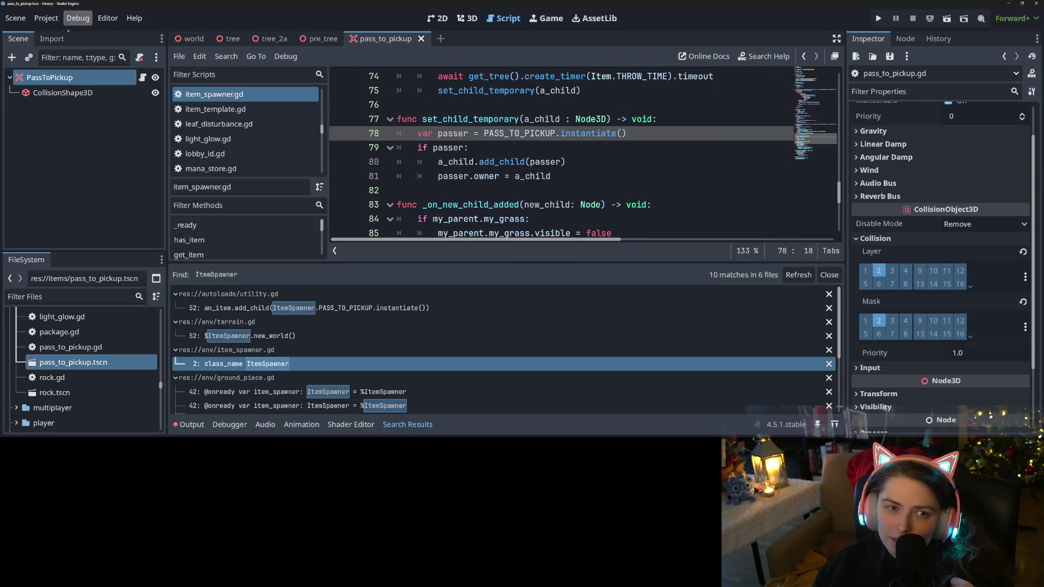
click(45, 18)
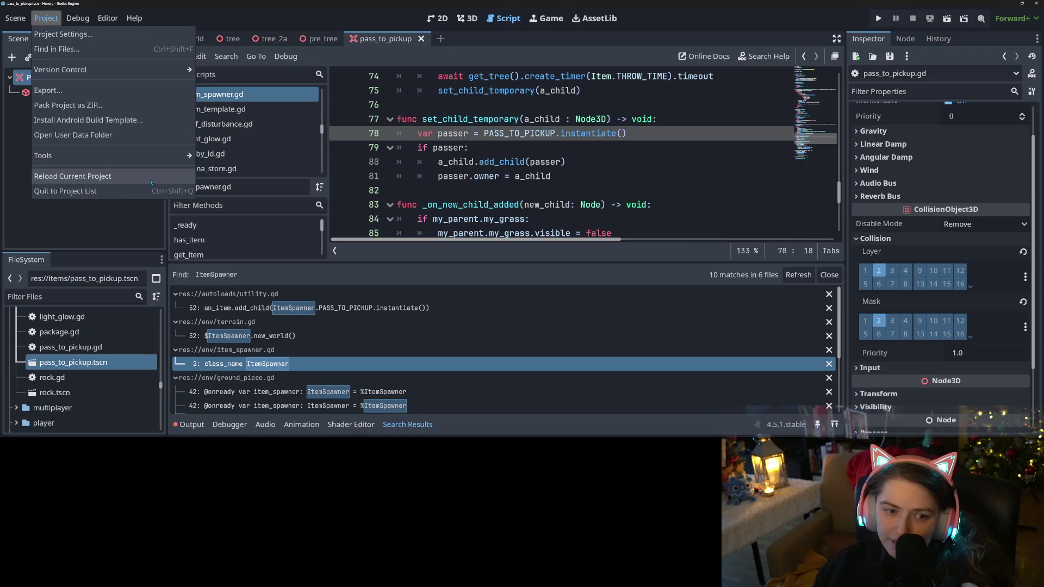
click(156, 178)
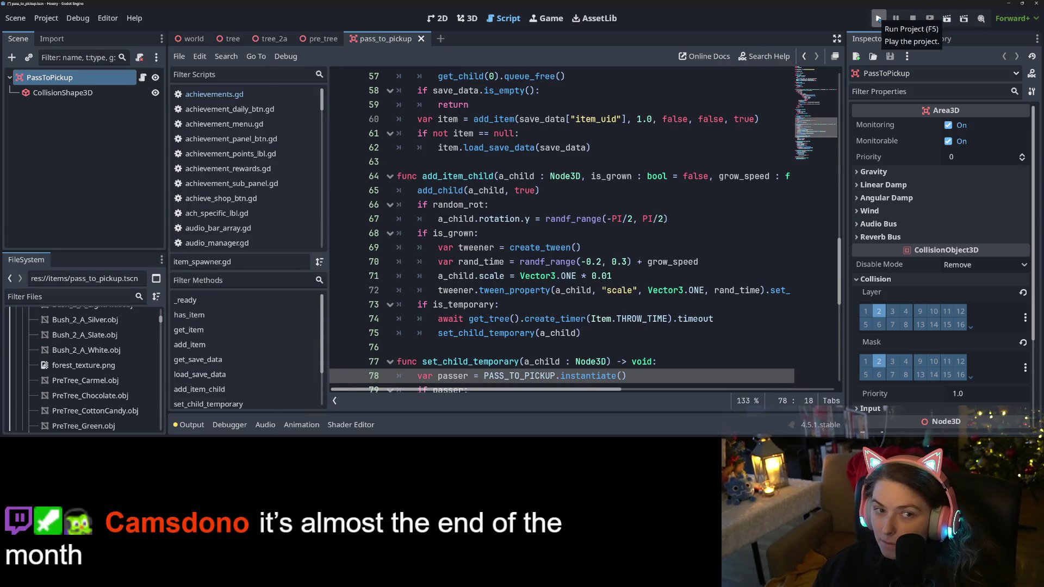
Run Hexery, load the pretrees save, walk around, and check the debugger's five errors
click(879, 20)
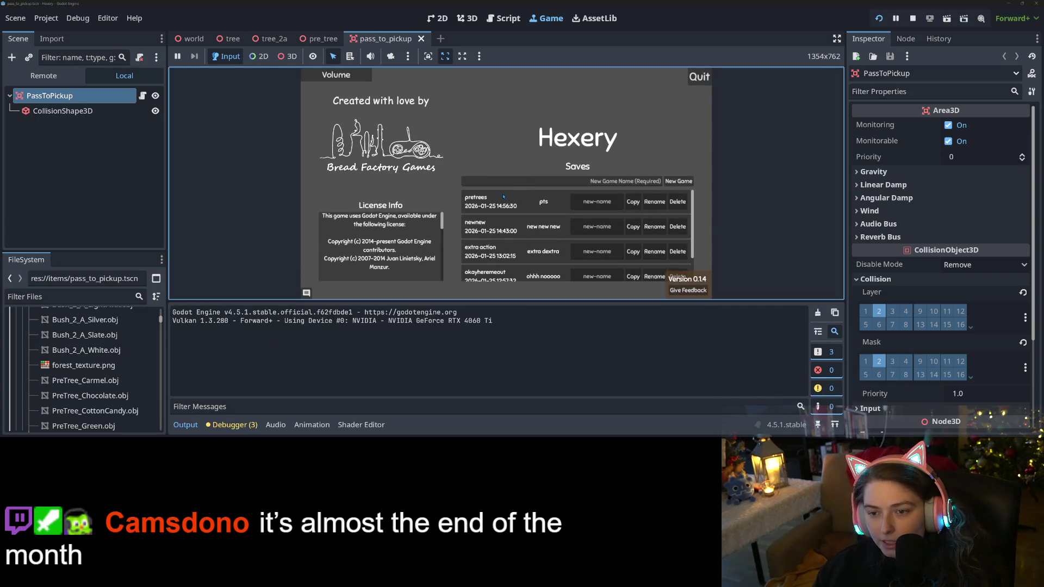
click(504, 197)
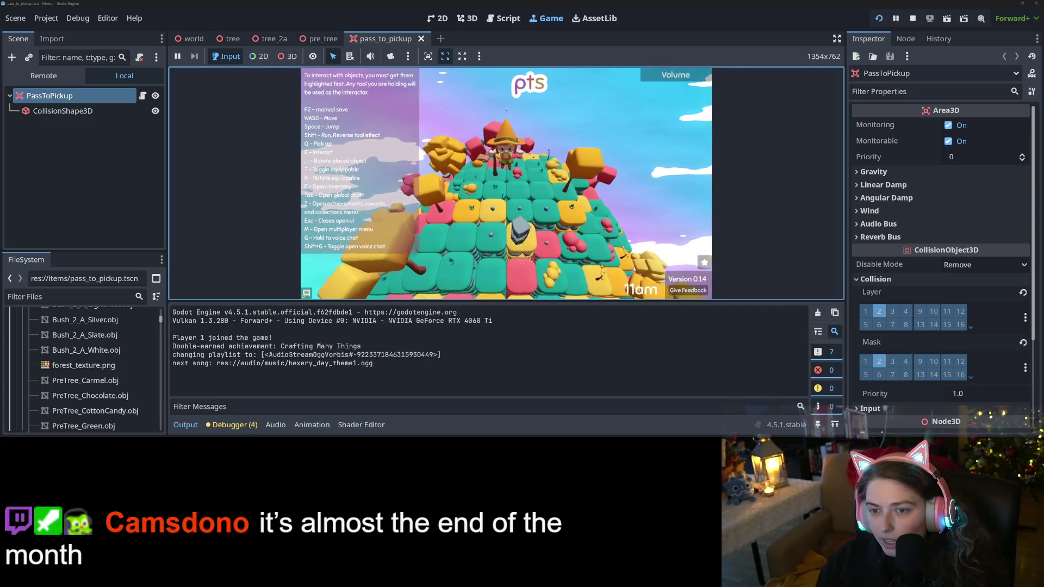
key(w)
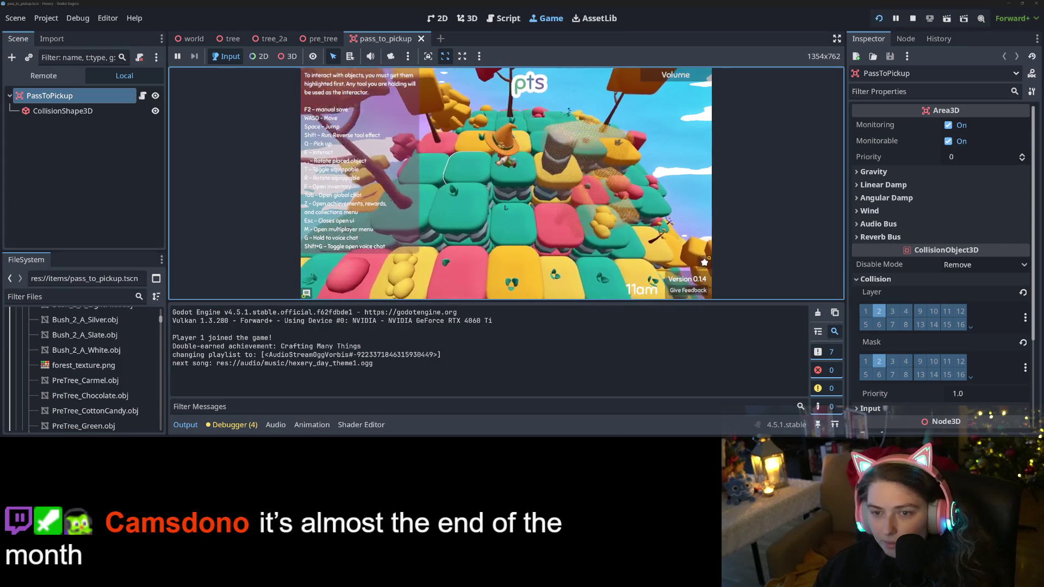
key(w)
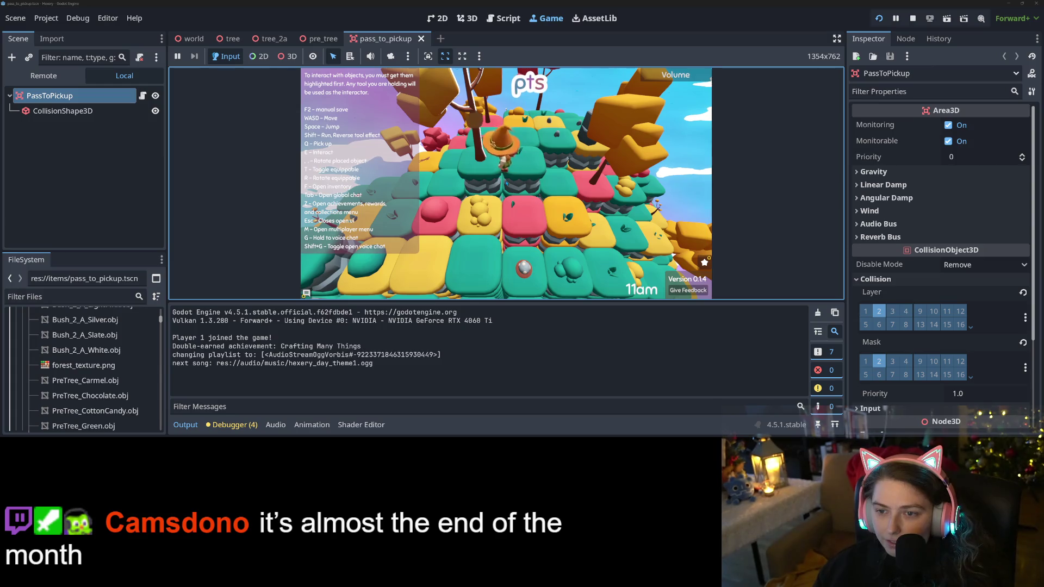
key(w)
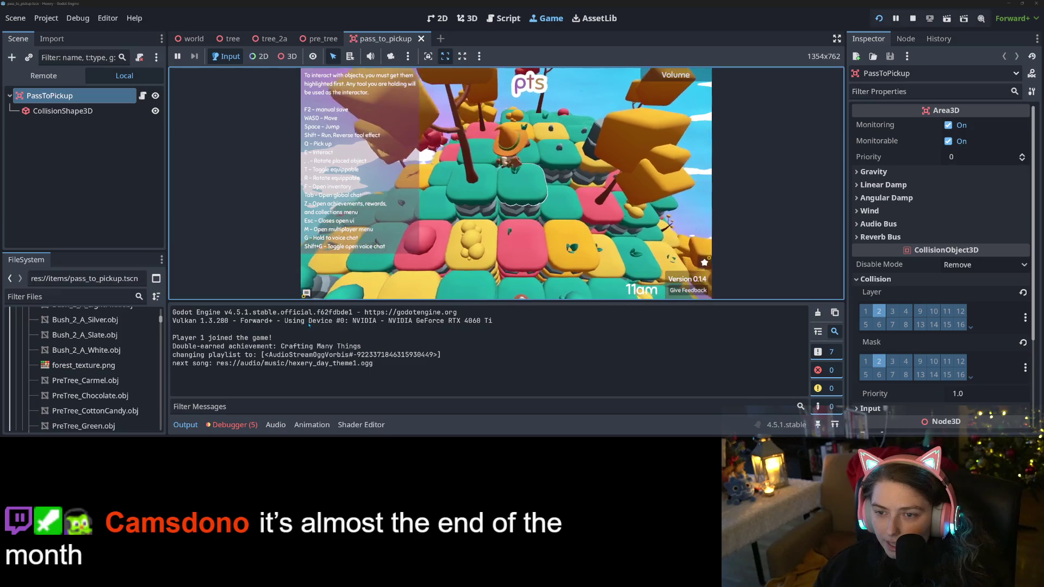
click(233, 425)
click(242, 292)
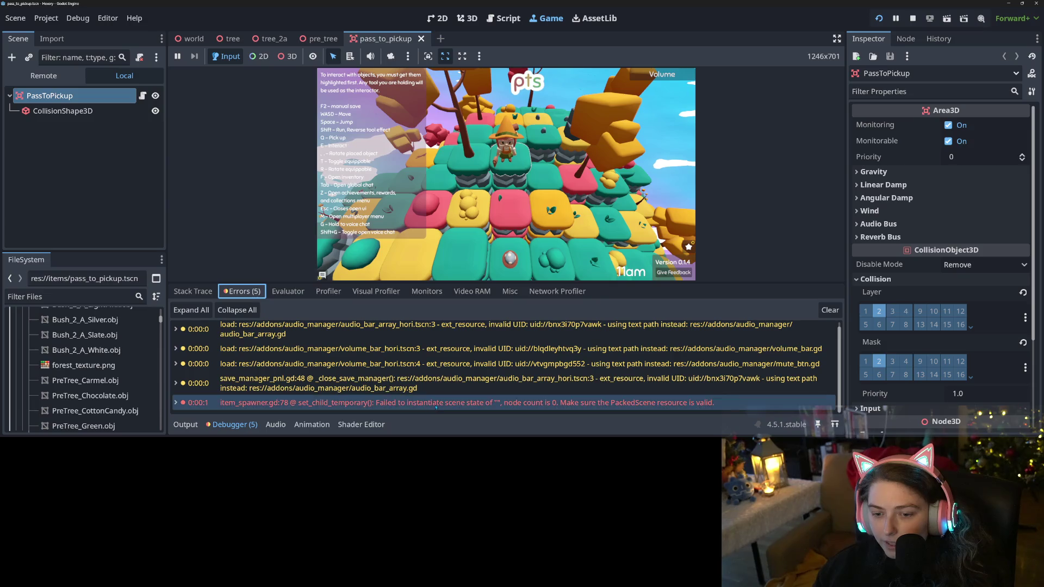
Jump from the item_spawner.gd:78 error to the script and scroll up to the pass_to_pickup.tscn preload
mouse_move(443, 407)
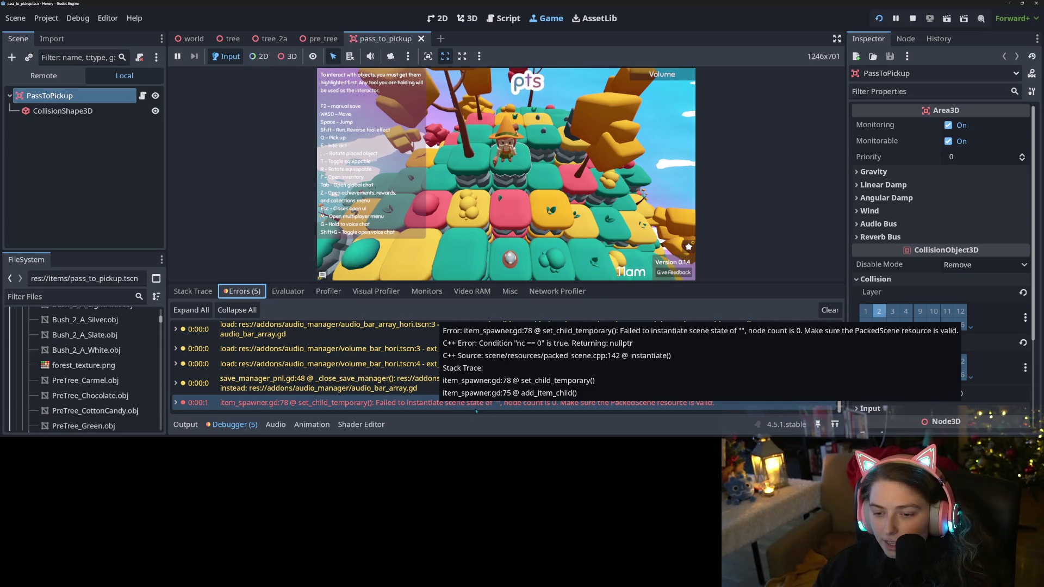
double_click(504, 405)
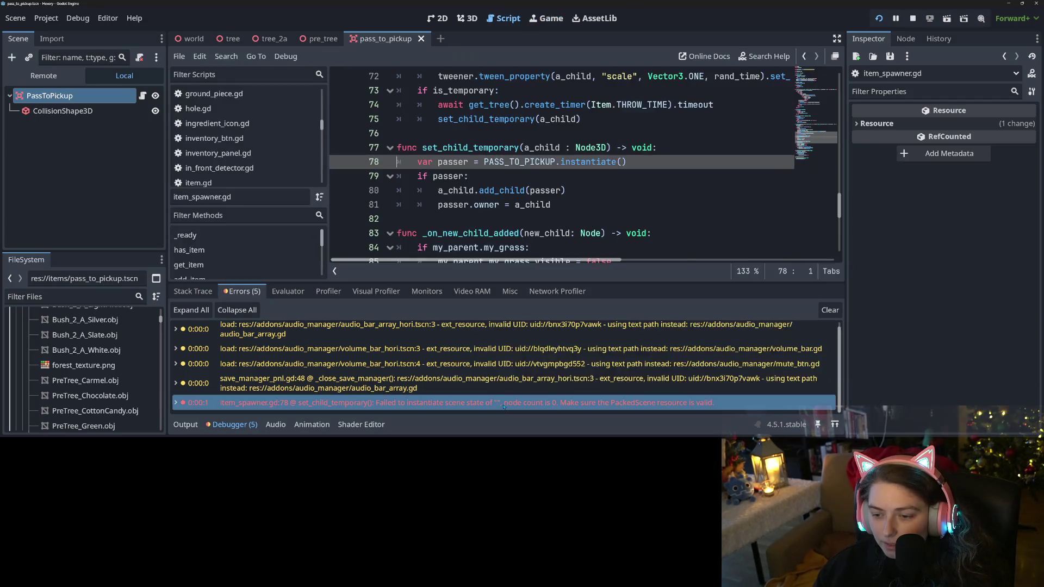
mouse_move(503, 407)
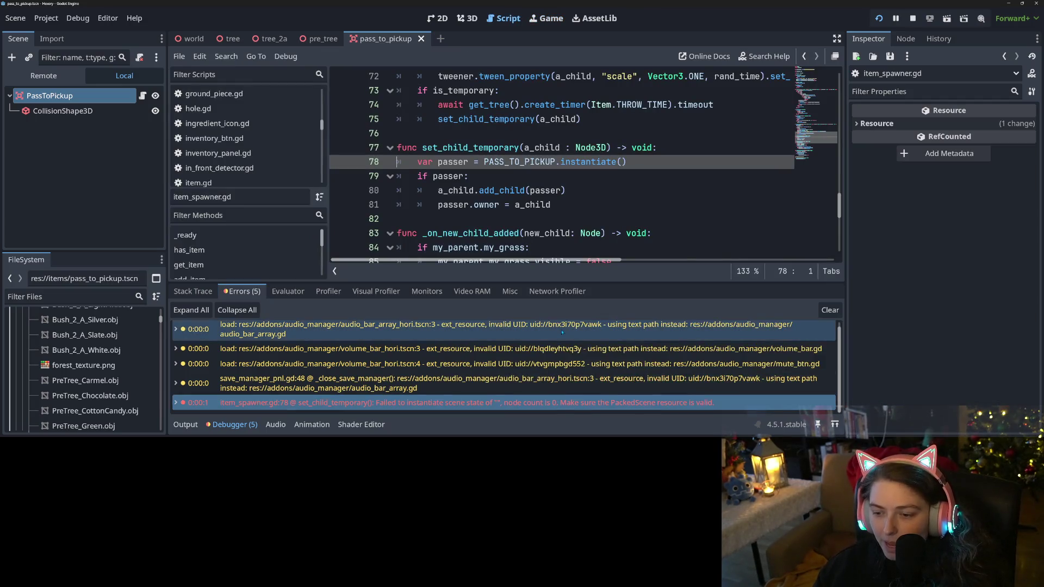
scroll(615, 158, up, 9)
scroll(614, 158, up, 15)
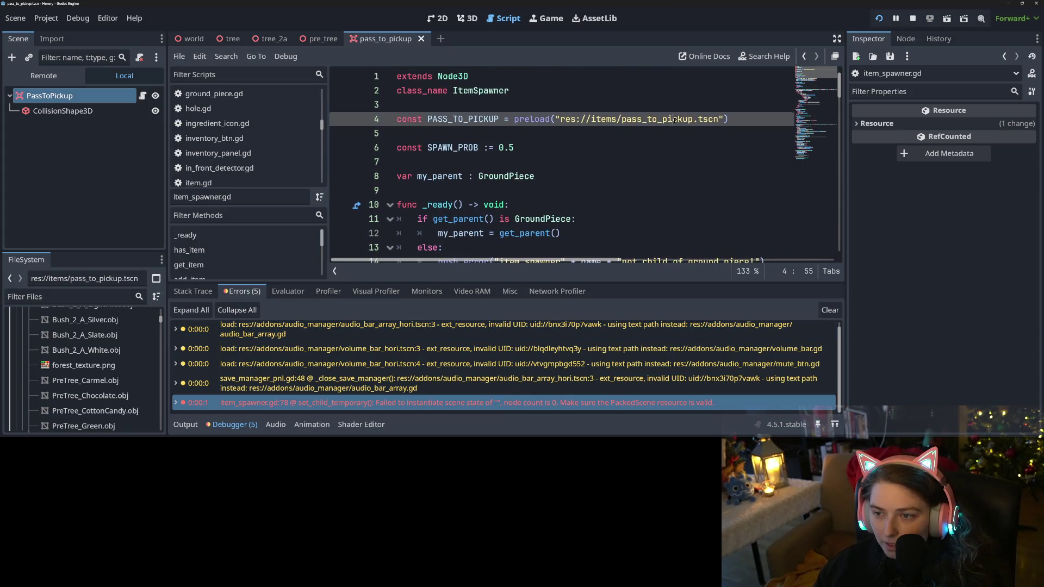
double_click(674, 119)
mouse_move(675, 120)
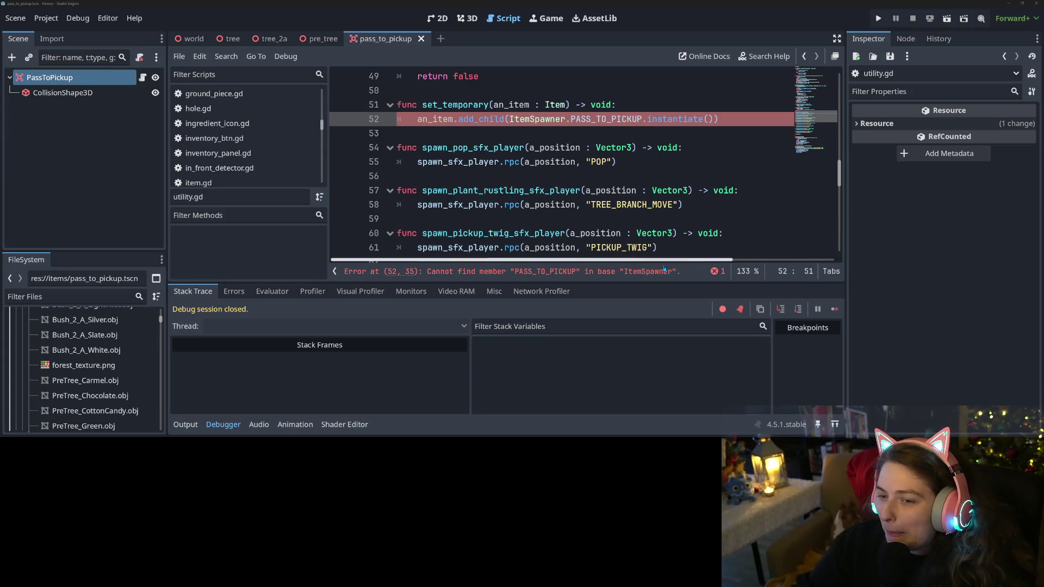
Wrap ItemSpawner.PASS_TO_PICKUP in load() on utility.gd line 52, then jump to its declaration
click(223, 424)
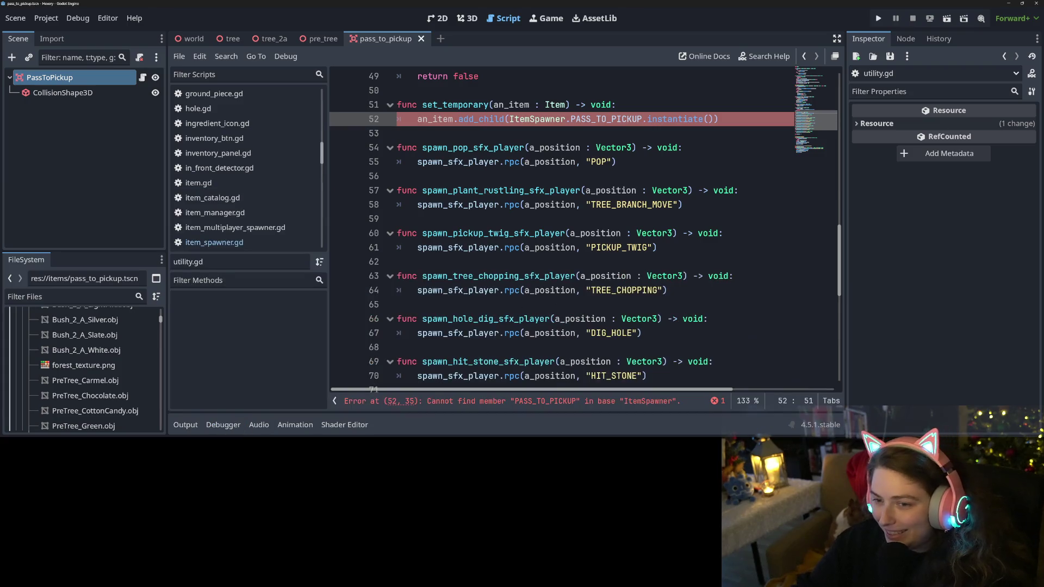
click(582, 248)
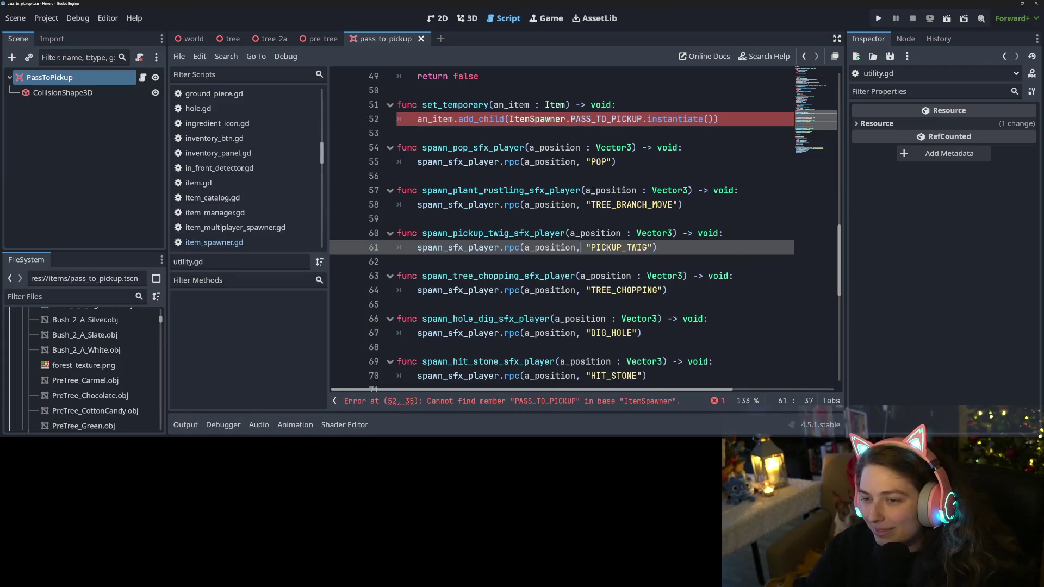
click(569, 119)
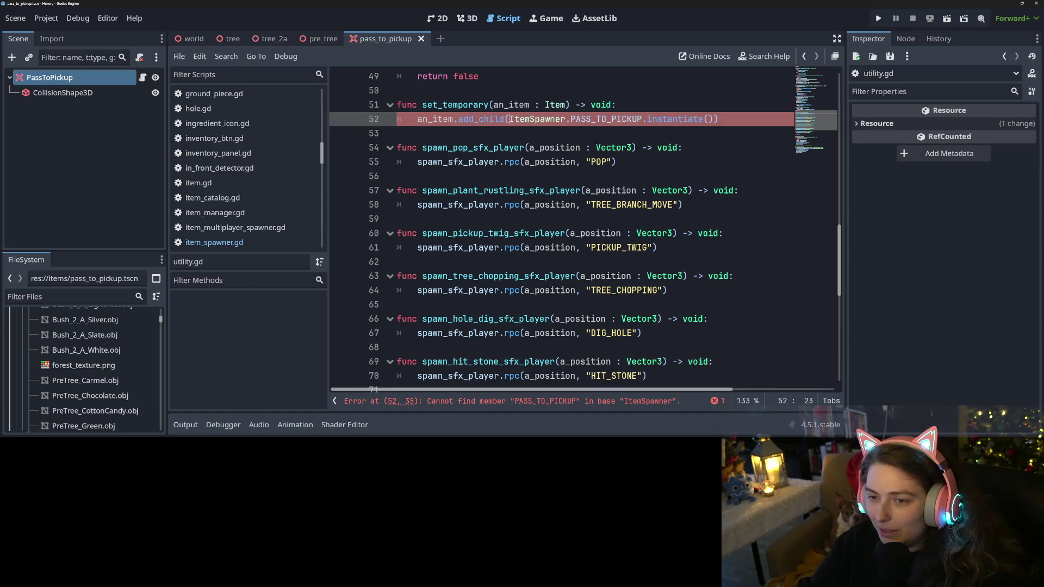
text(load()
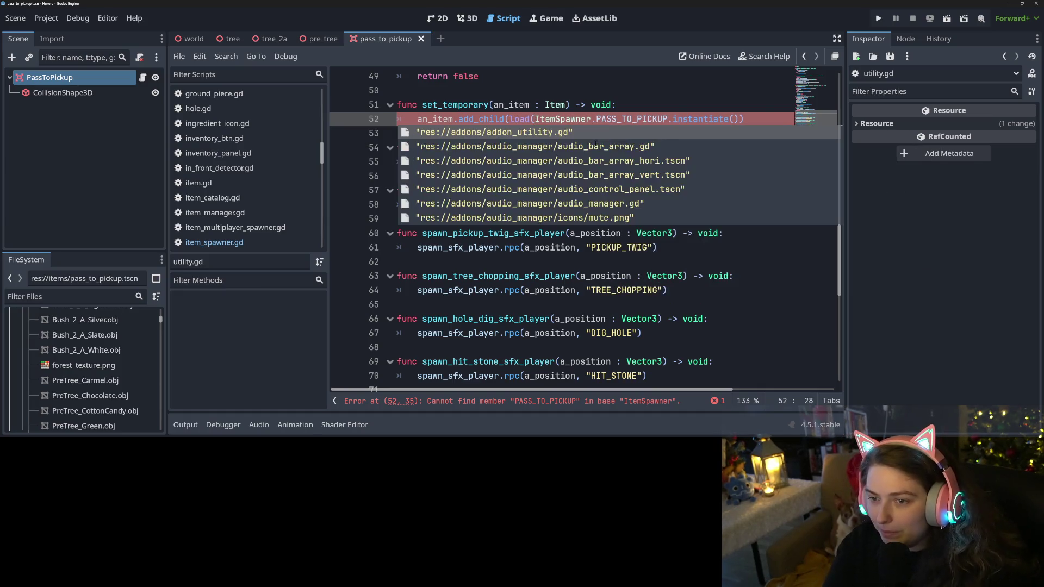
click(667, 119)
text())
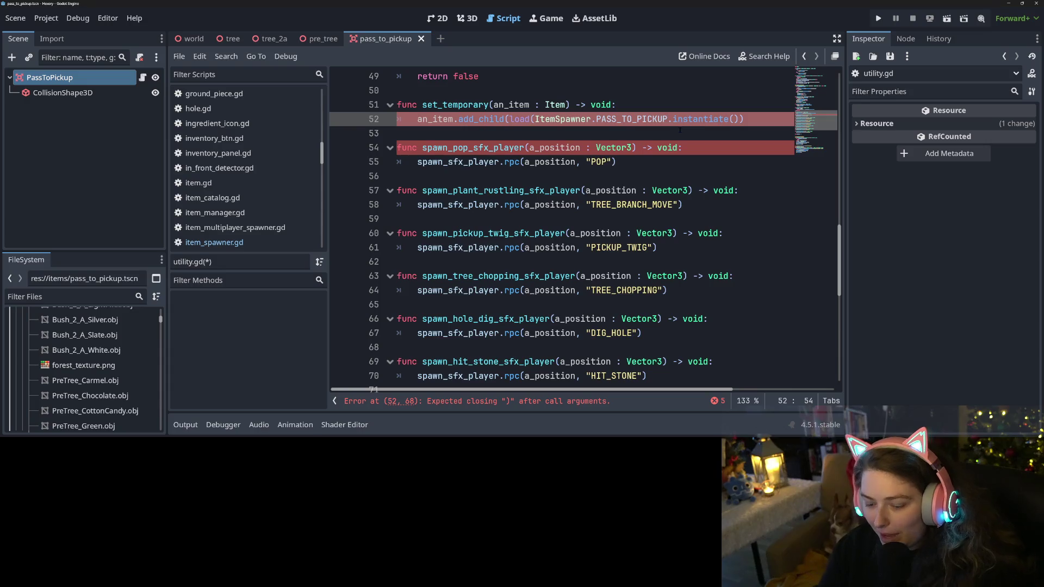
ctrl+click(652, 120)
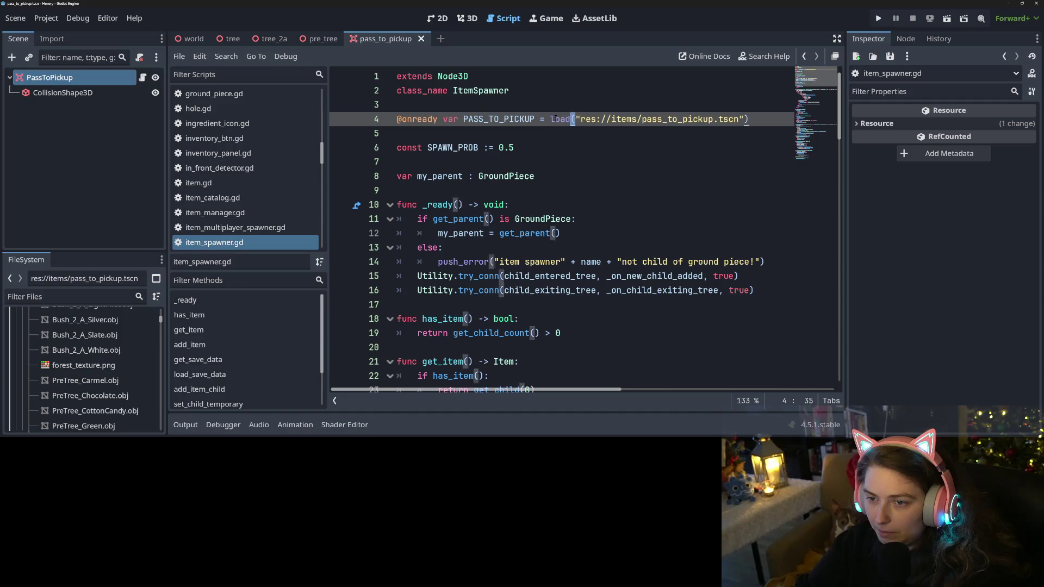
Change line 4 to a const PASS_TO_PICKUP holding the plain path, then save the script
drag(572, 118, 548, 118)
key(Delete)
key(Delete)
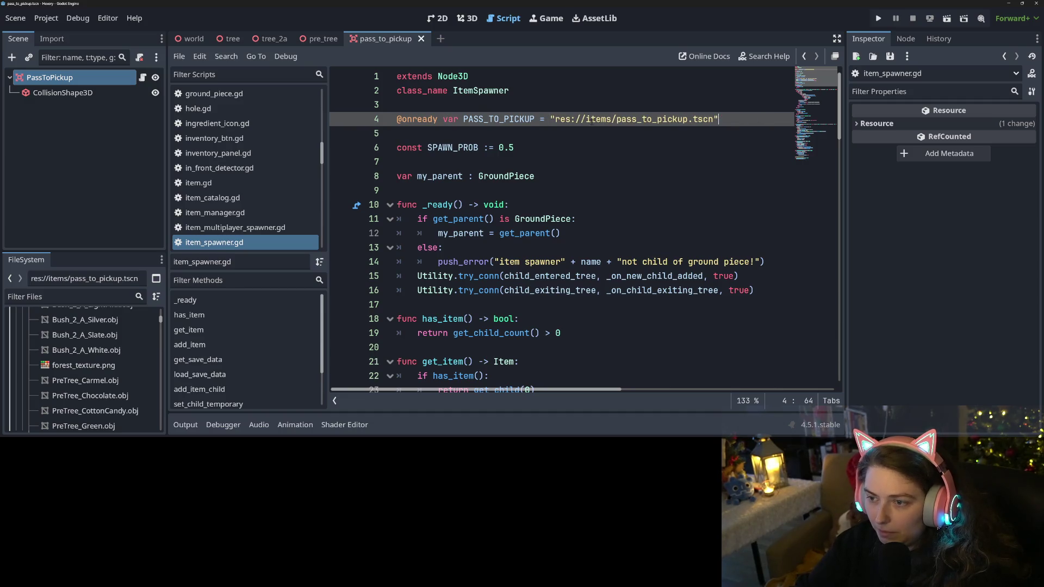
drag(457, 119, 396, 119)
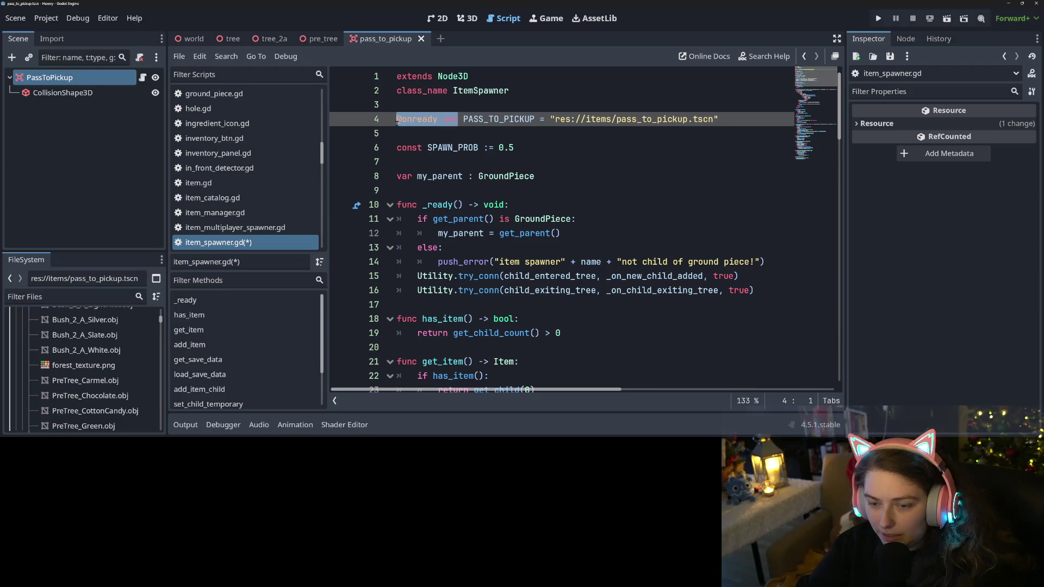
text(const)
key(ctrl+s)
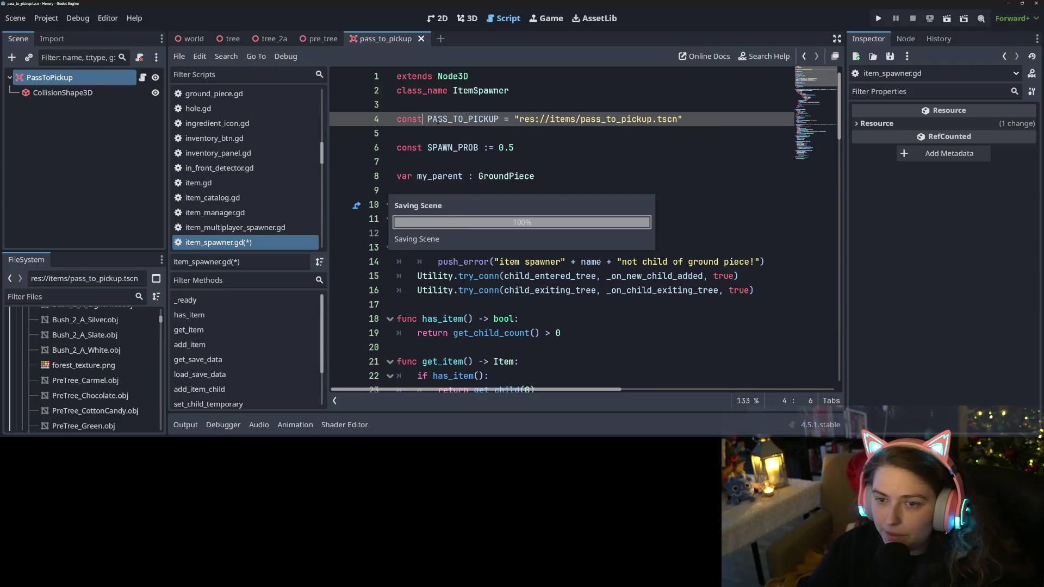
Wrap PASS_TO_PICKUP on line 78 in load() and save item_spawner.gd
double_click(462, 119)
scroll(462, 119, down, 1)
scroll(587, 228, down, 20)
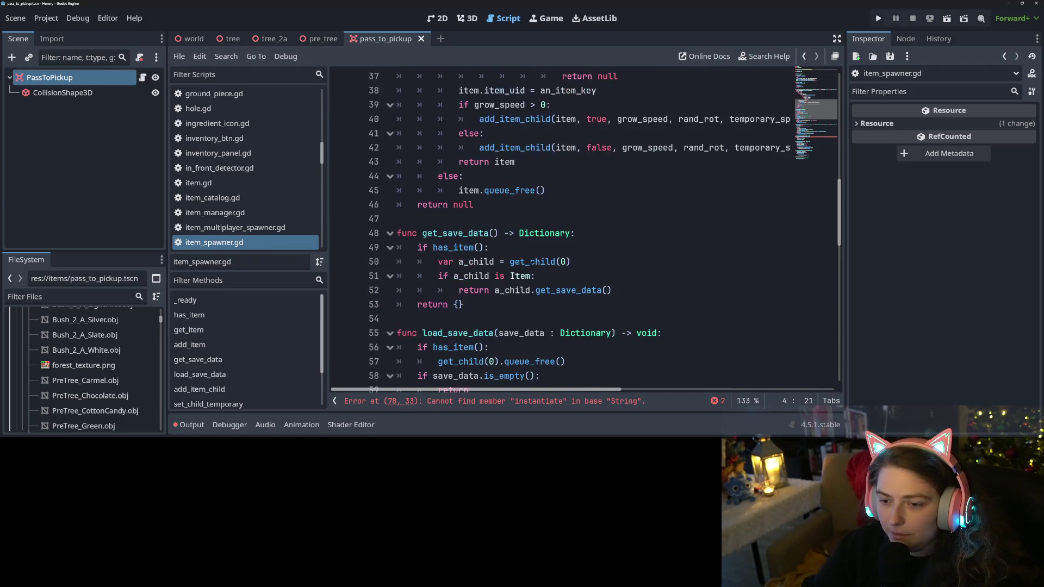
scroll(513, 285, up, 2)
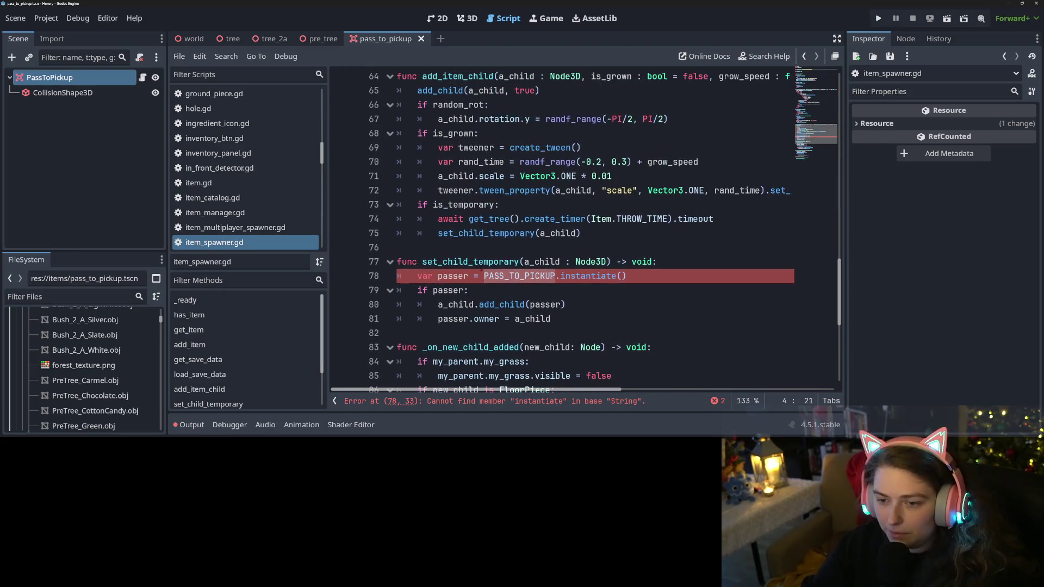
click(499, 276)
text(load()
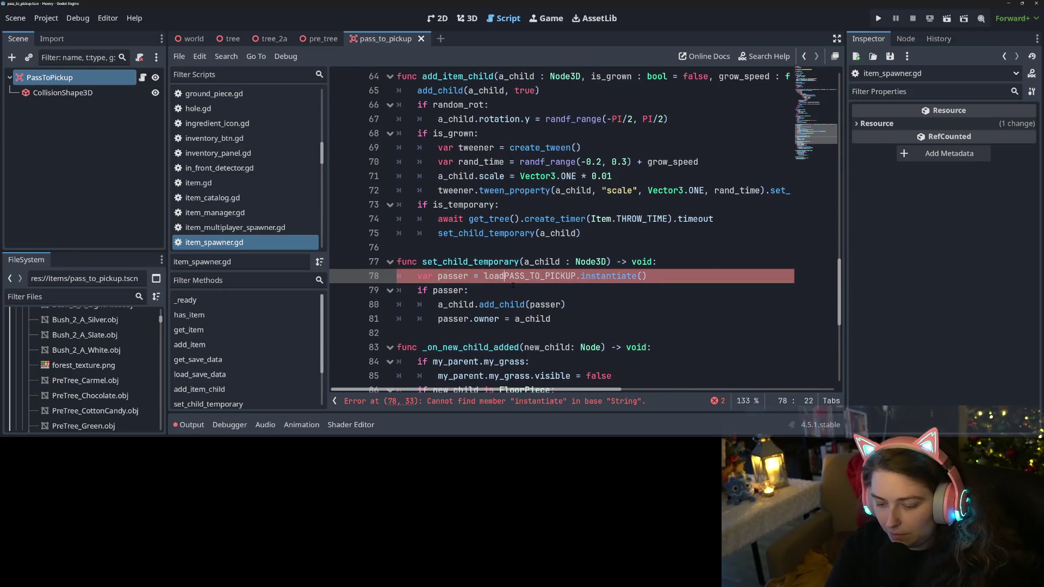
click(580, 276)
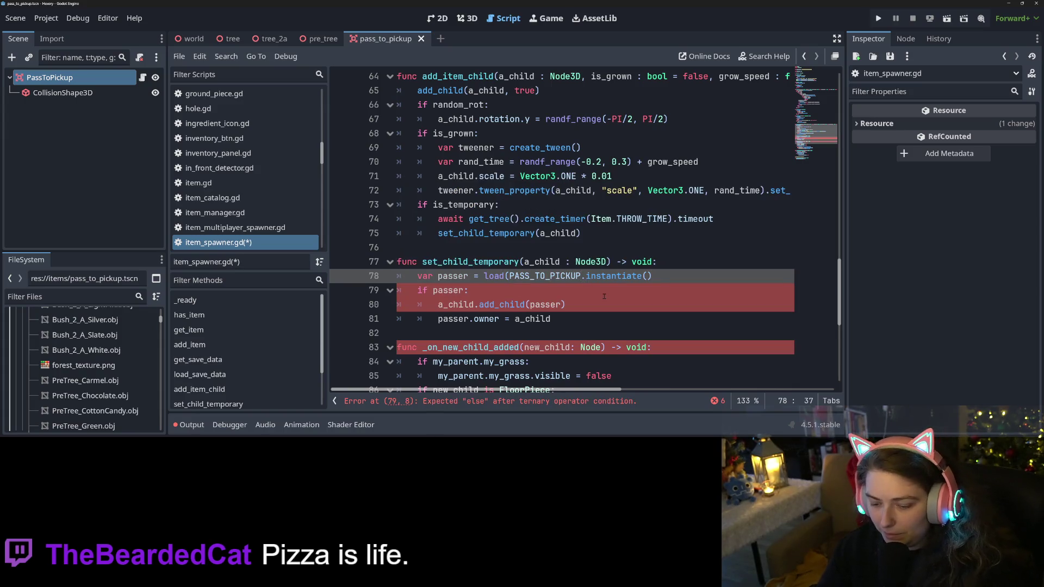
text())
key(ctrl+s)
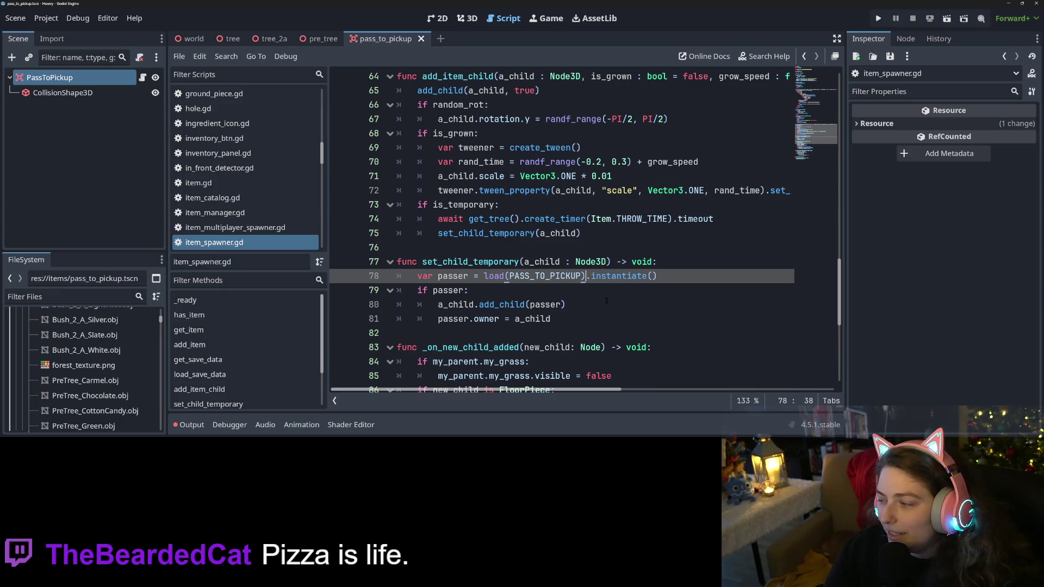
Run Hexery from the editor and load the pretrees save
click(604, 296)
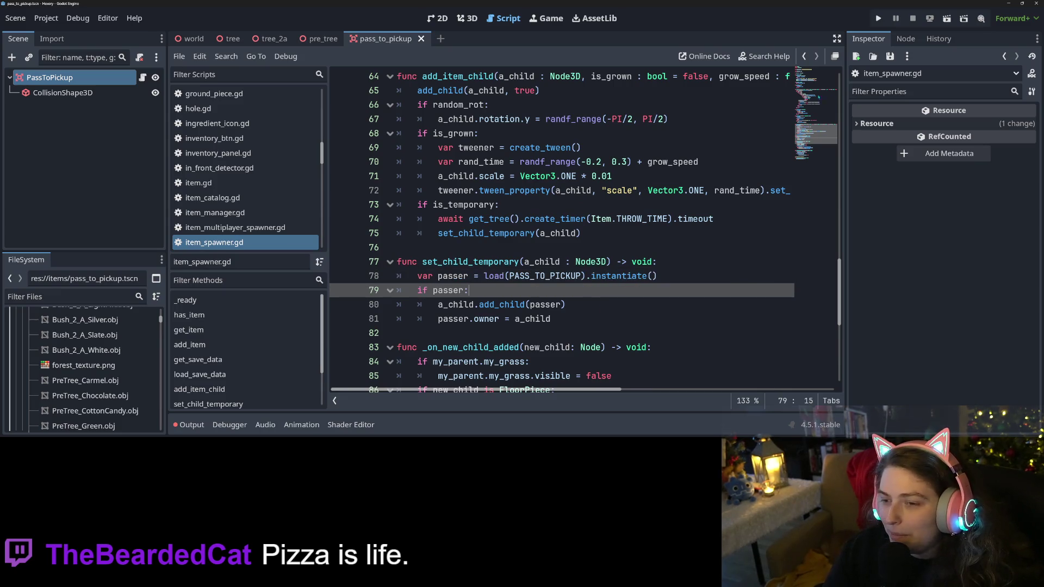
click(878, 18)
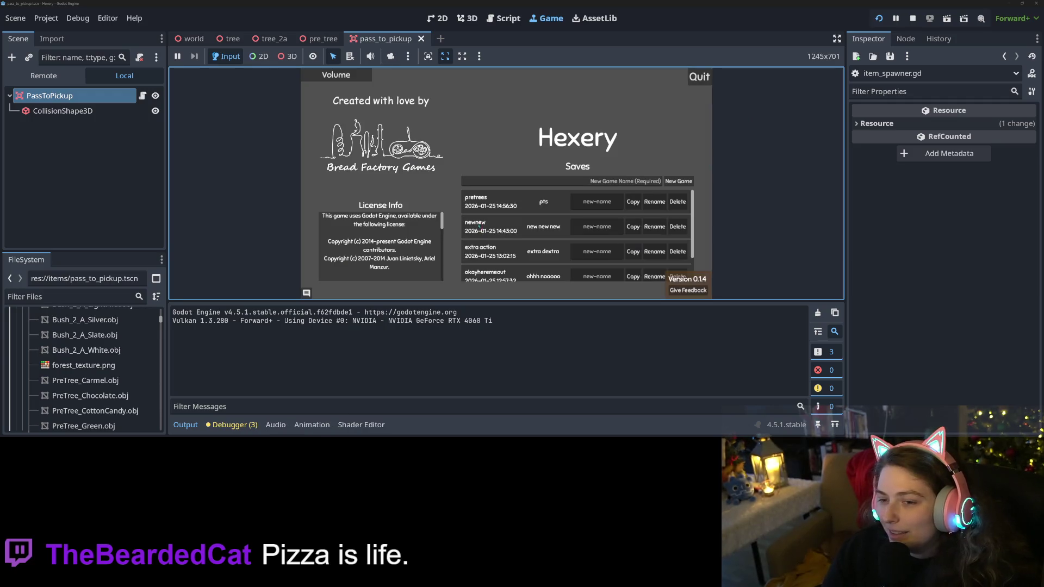
click(498, 199)
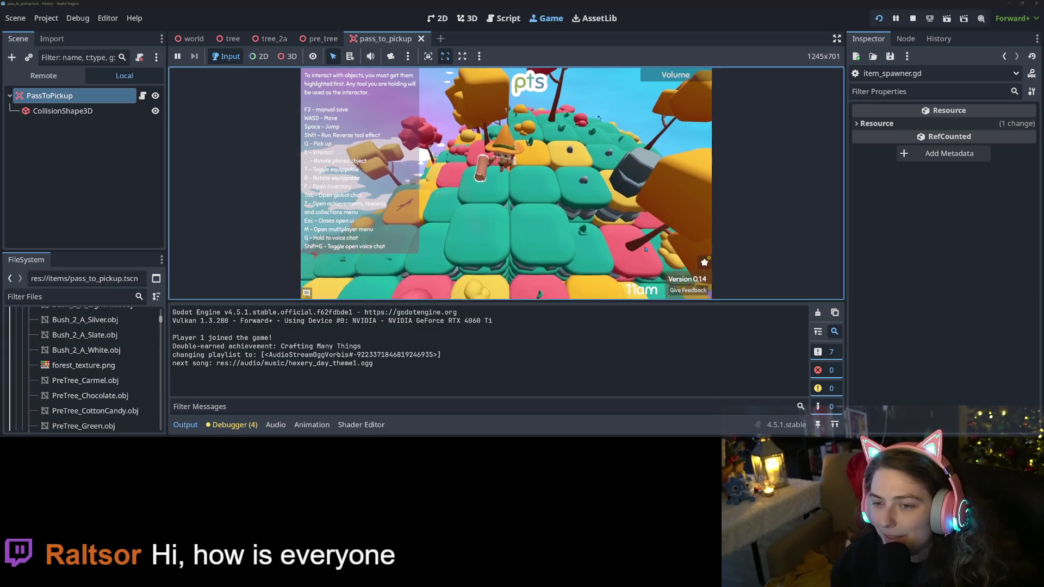
Walk forward, drop the held log onto the tiles, and climb the tile hill
key(w)
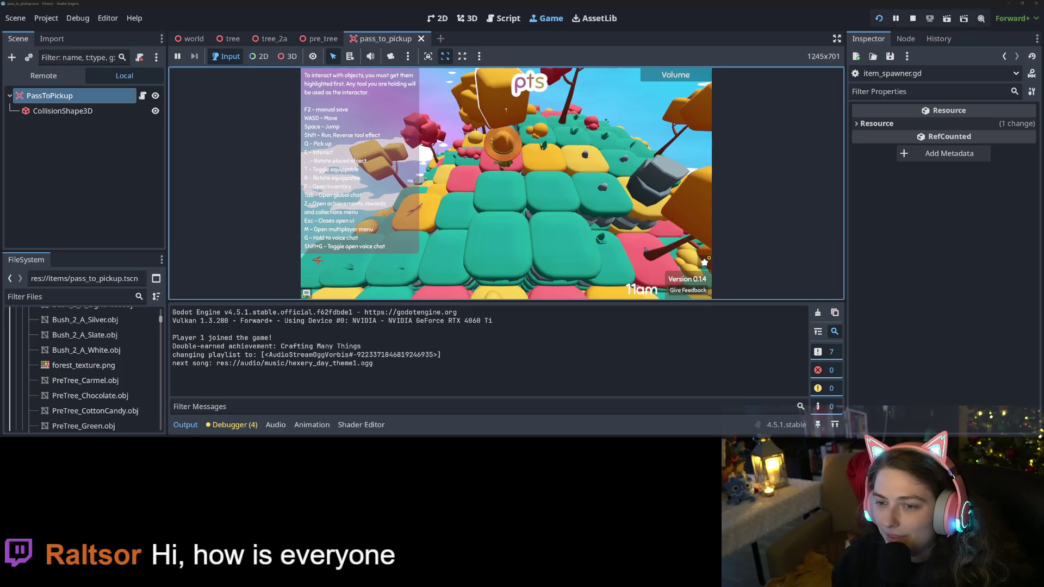
key(q)
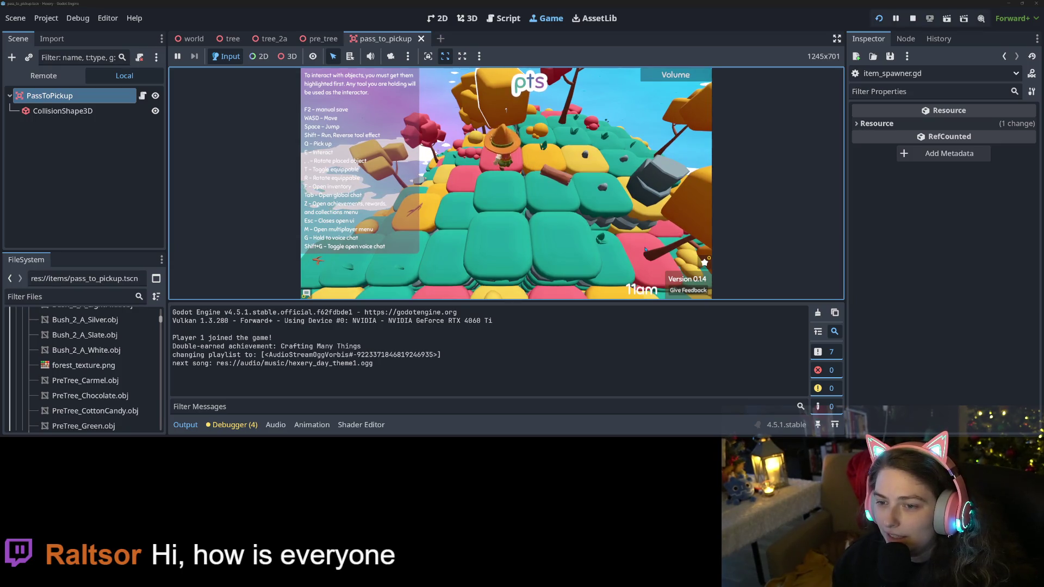
key(s)
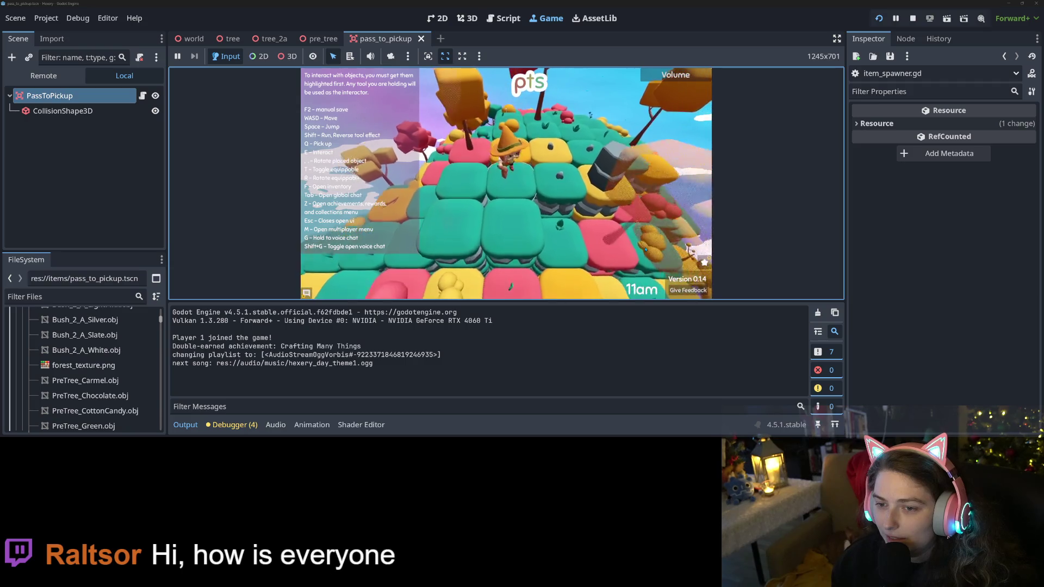
key(w)
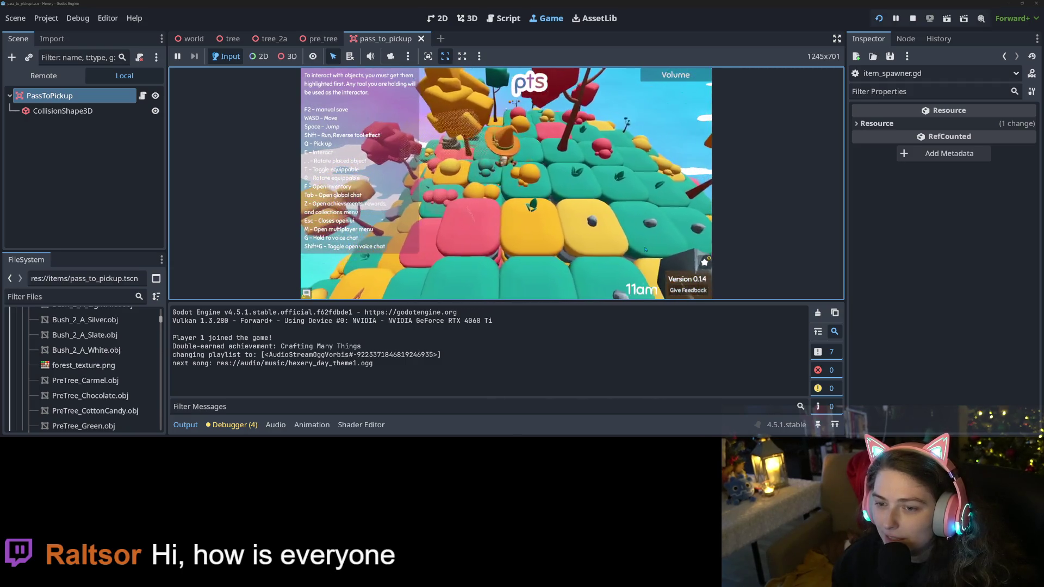
key(w)
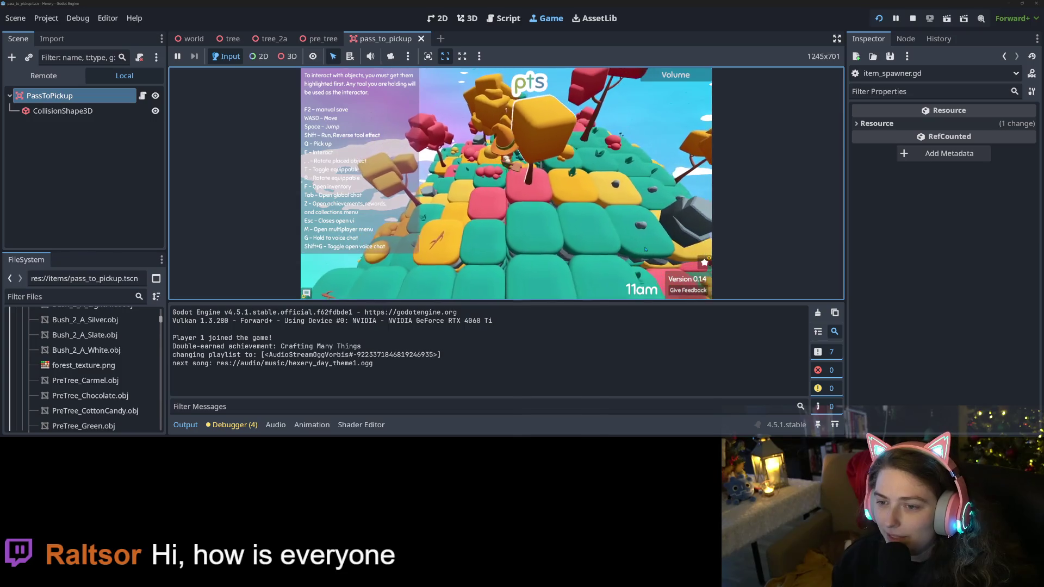
key(w)
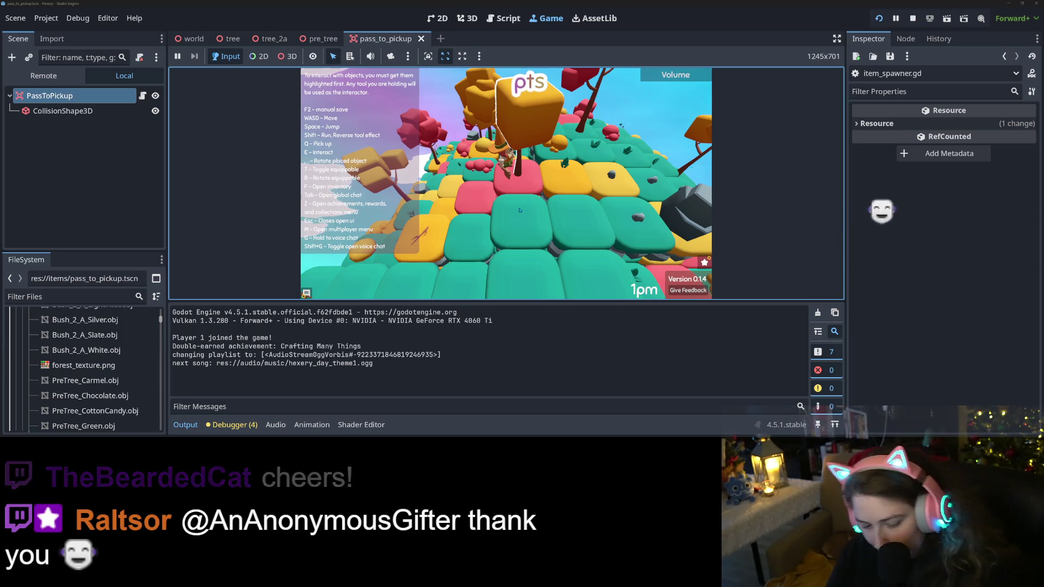
Walk the character around the tiles, then toggle the global chat open and closed
key(w)
key(s)
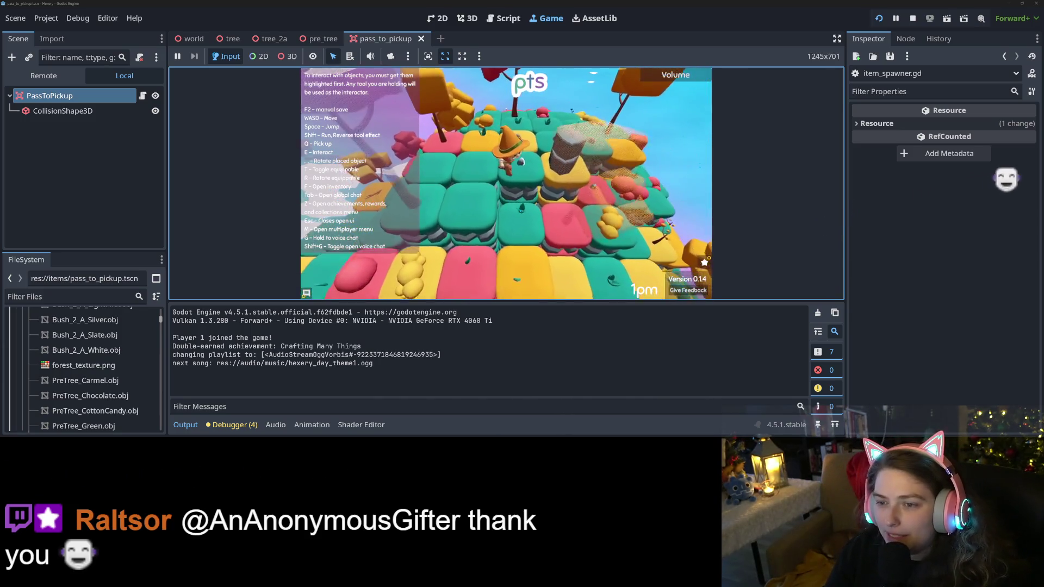
key(w)
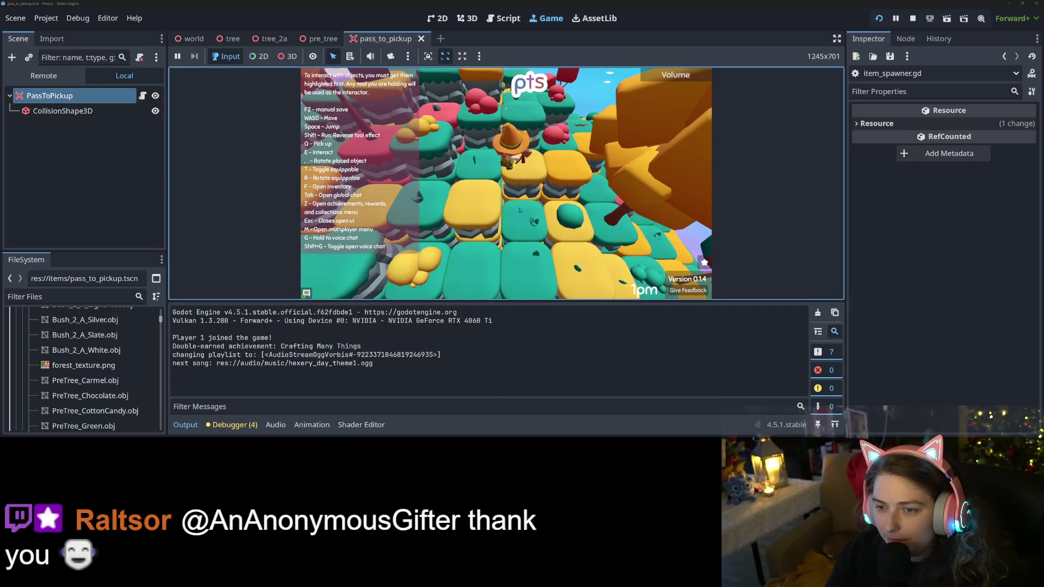
key(w)
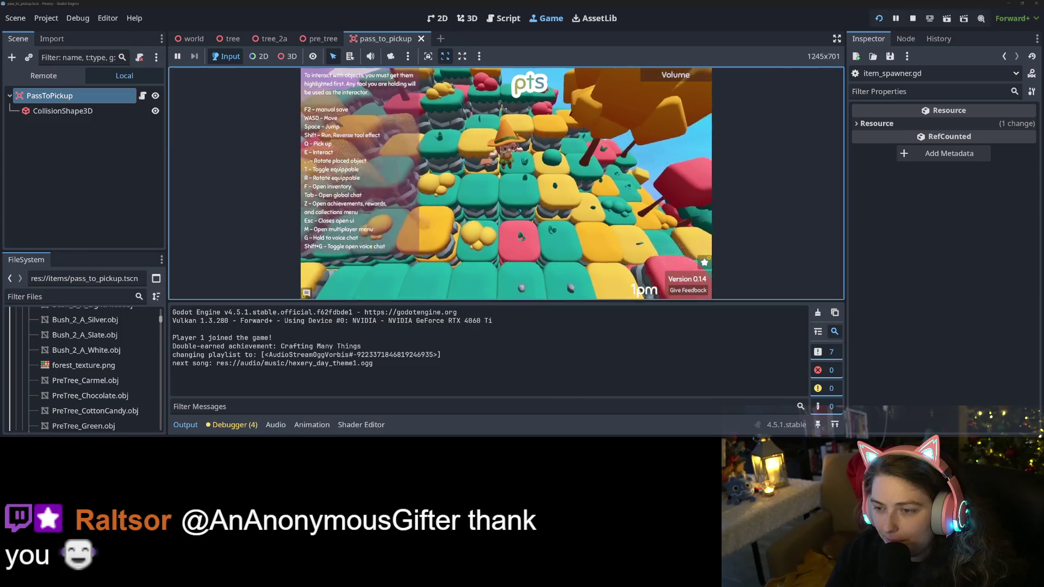
key(s)
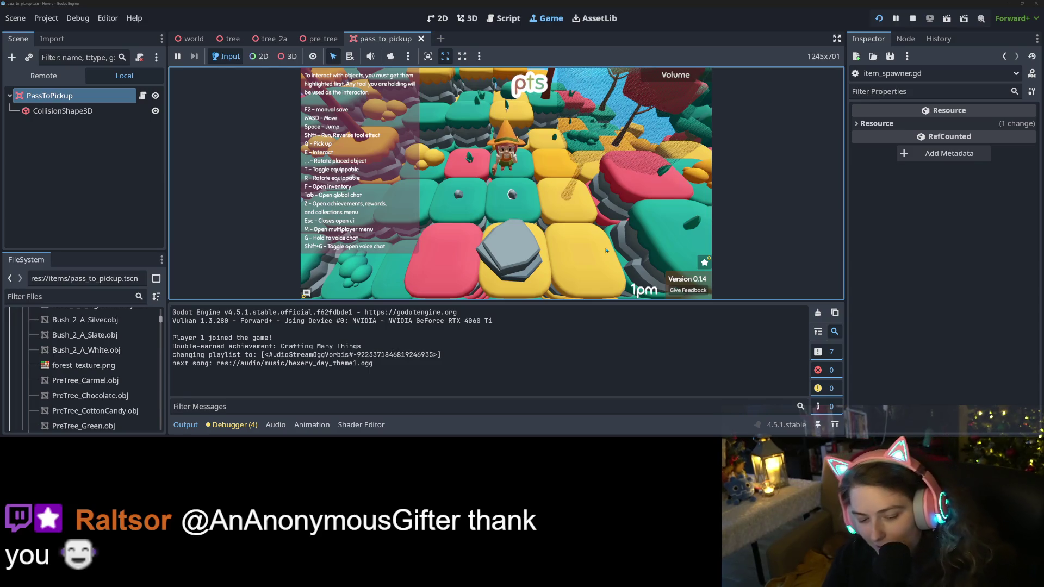
key(Tab)
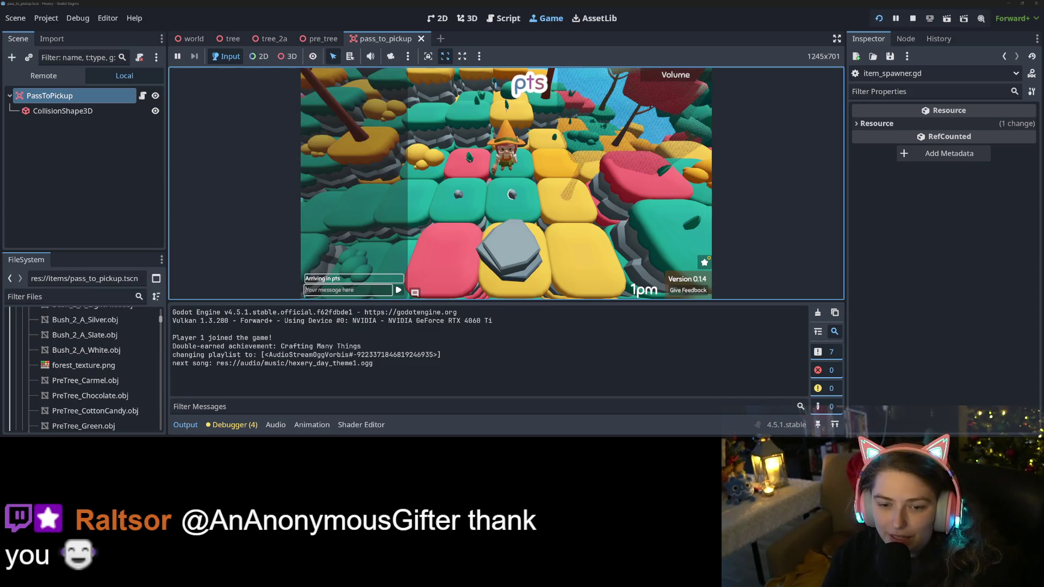
key(Tab)
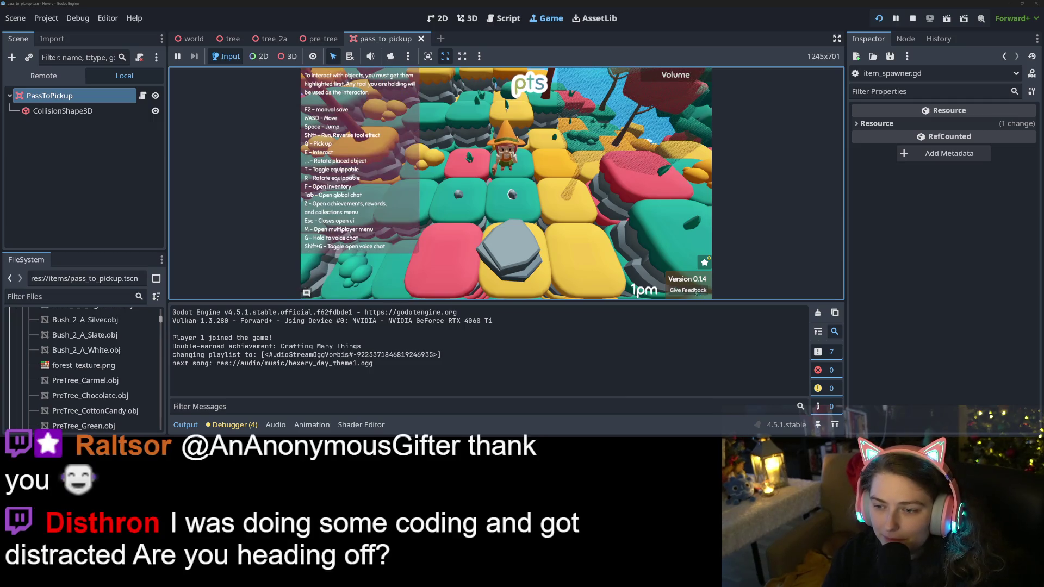
View the achievements panel showing 5 points, then close it
key(z)
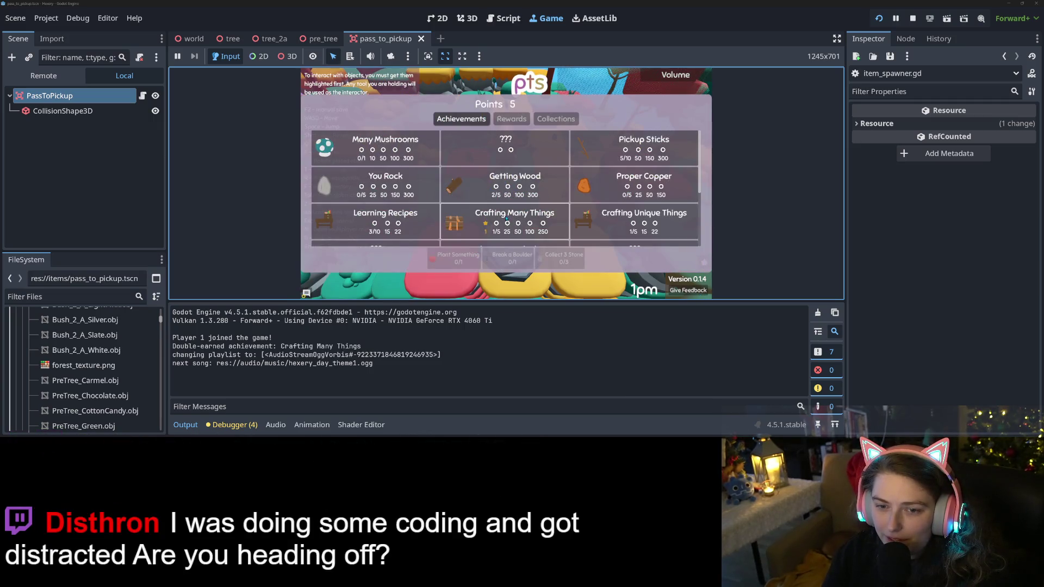
scroll(494, 217, down, 3)
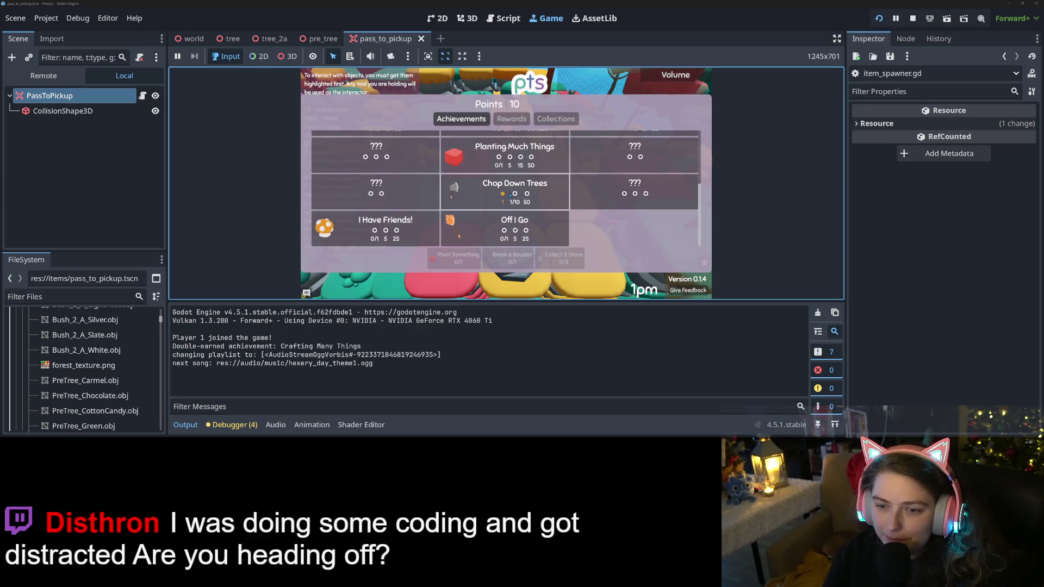
scroll(518, 216, up, 2)
scroll(517, 215, up, 1)
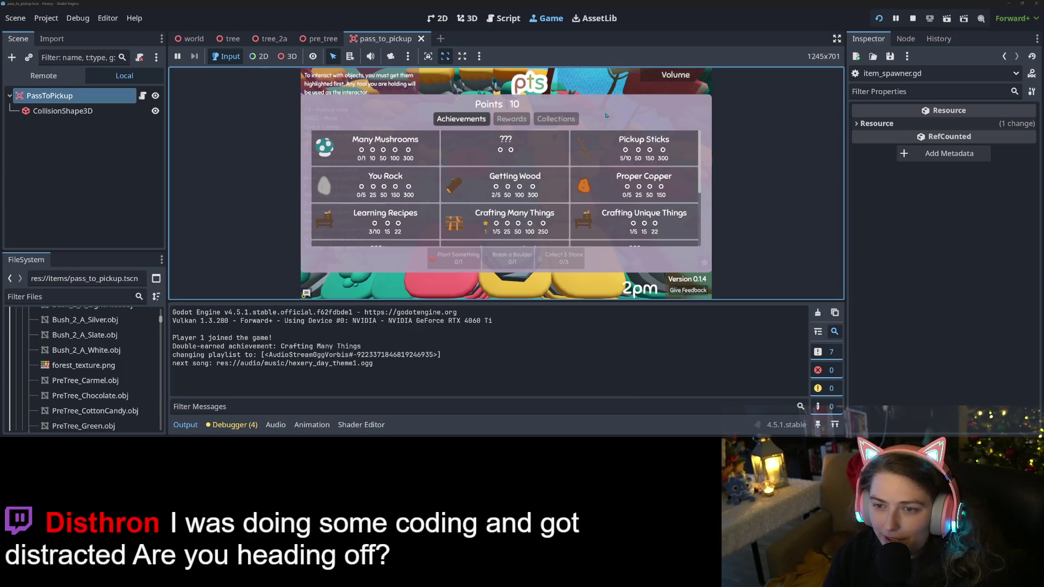
key(Escape)
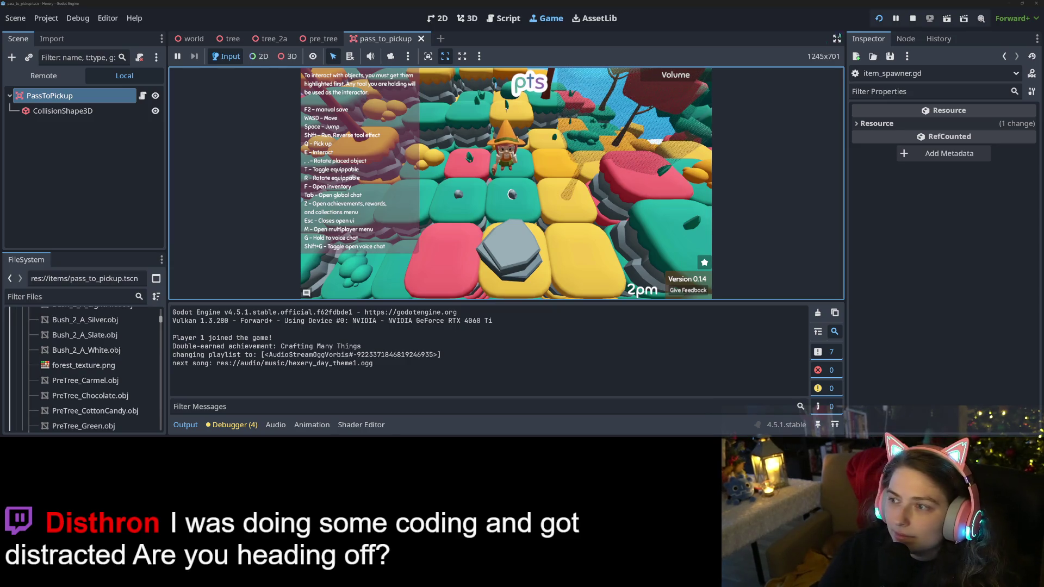
Stop the running game, glance at the Game view, and return to the script editor
click(912, 19)
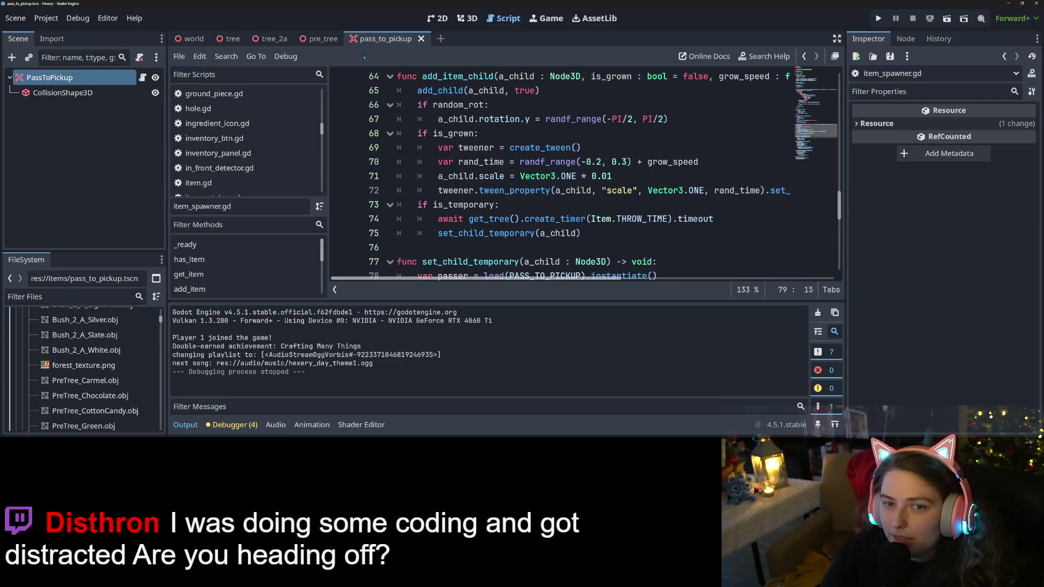
click(532, 20)
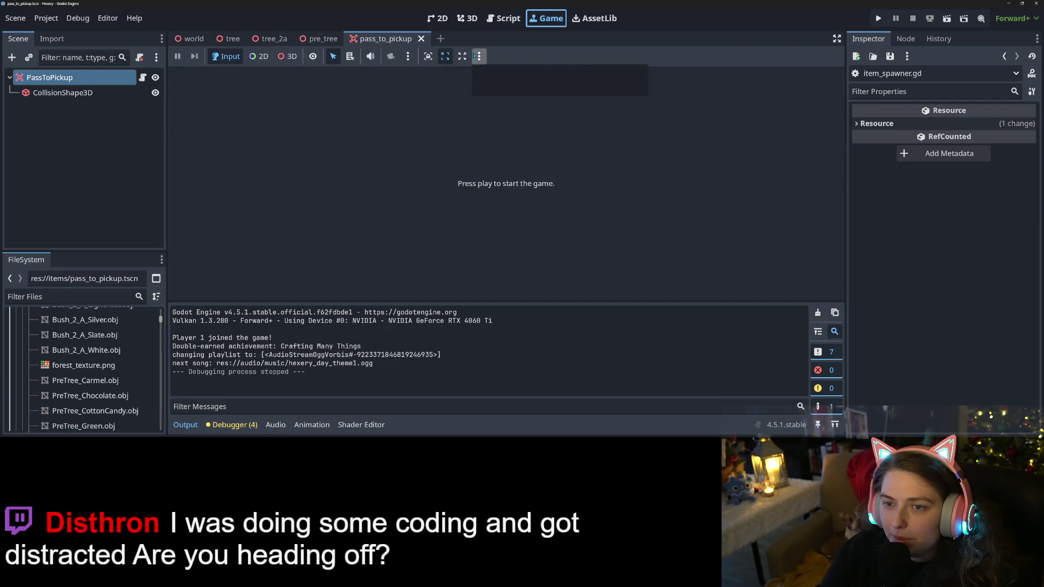
click(509, 20)
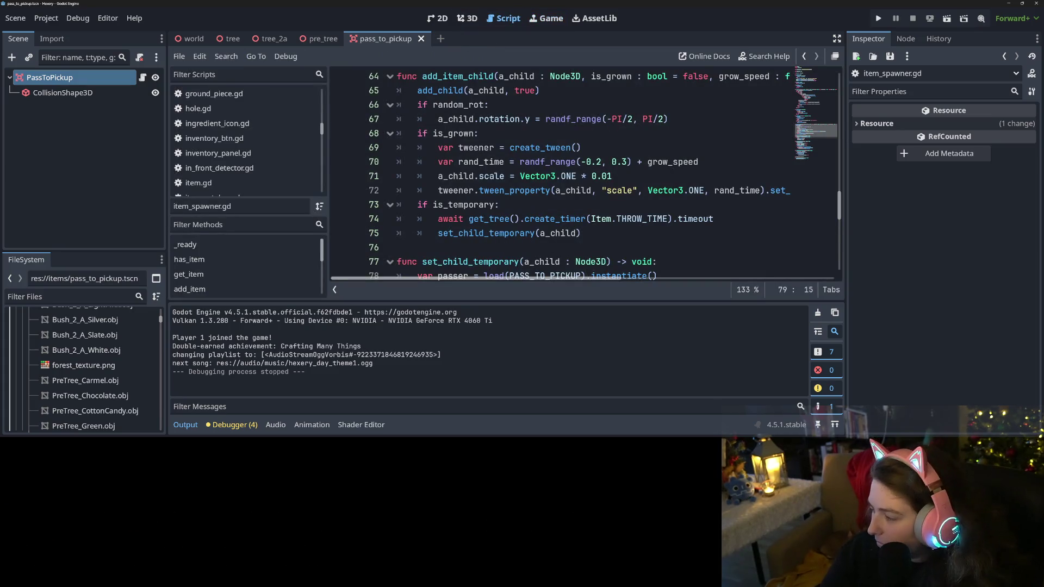
key(alt+Tab)
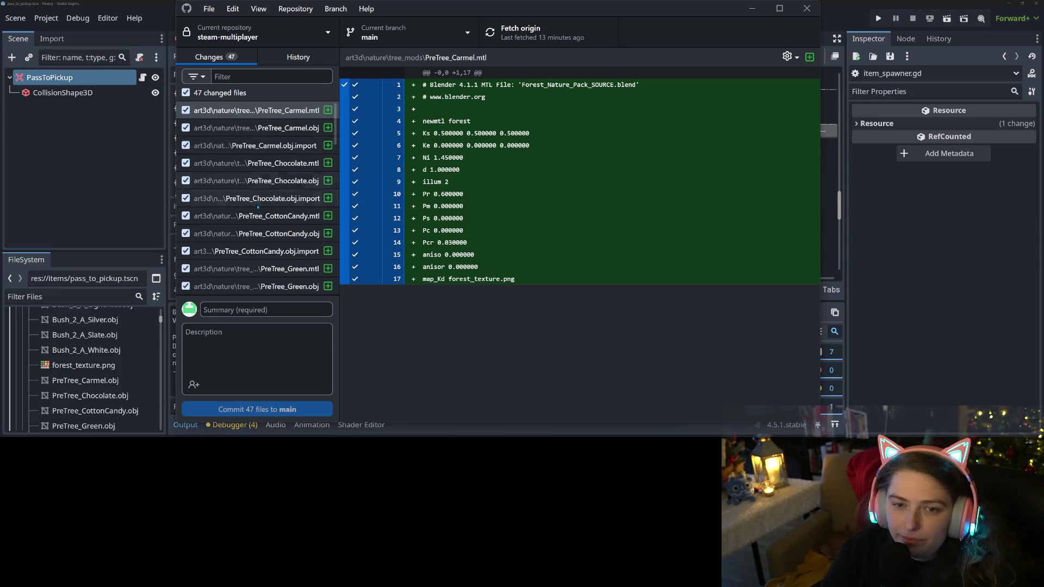
Exclude all changed files and discard the project.godot change
scroll(257, 212, down, 2)
scroll(258, 212, down, 10)
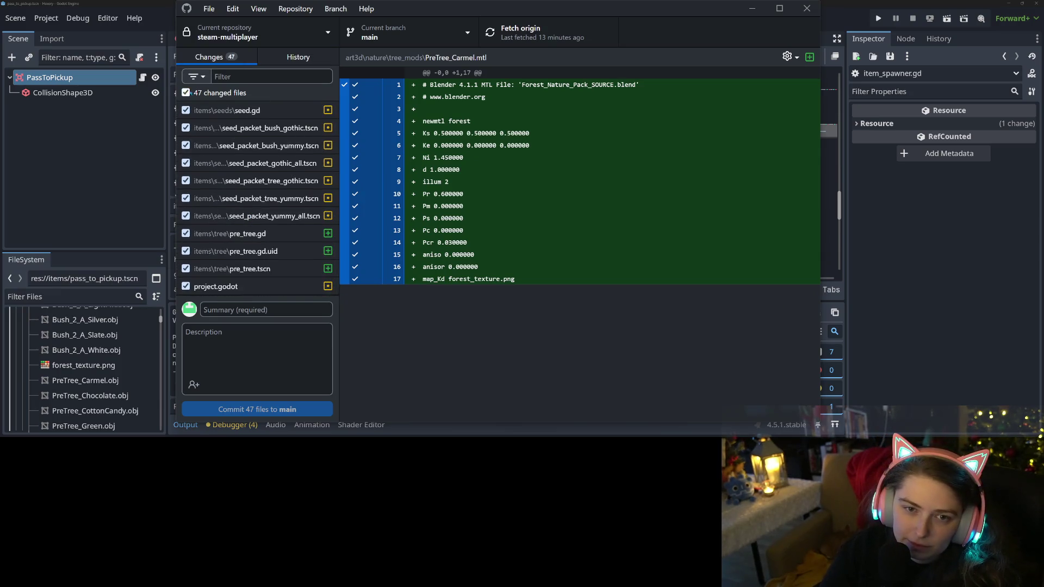
click(187, 94)
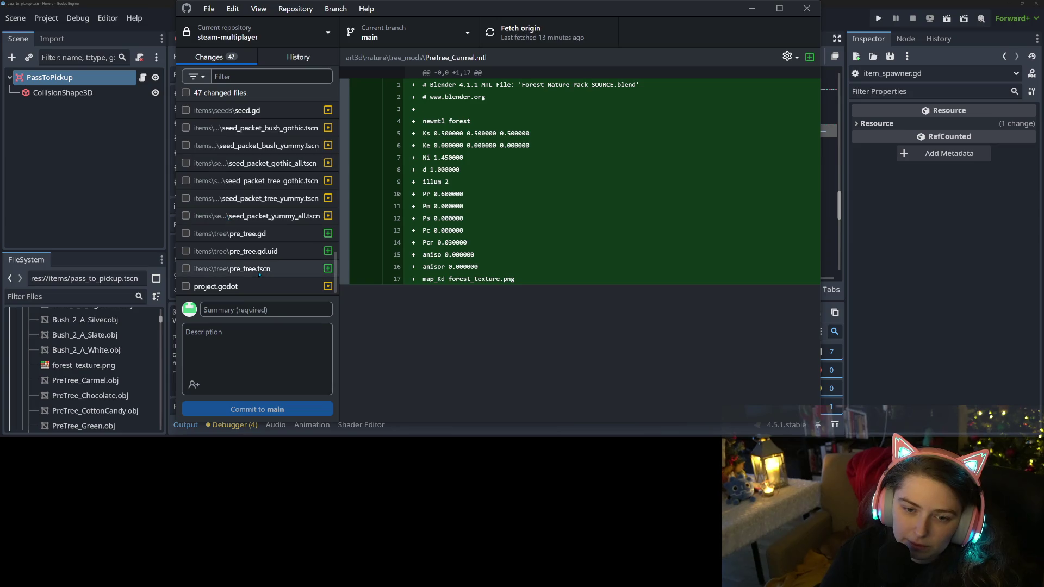
click(215, 286)
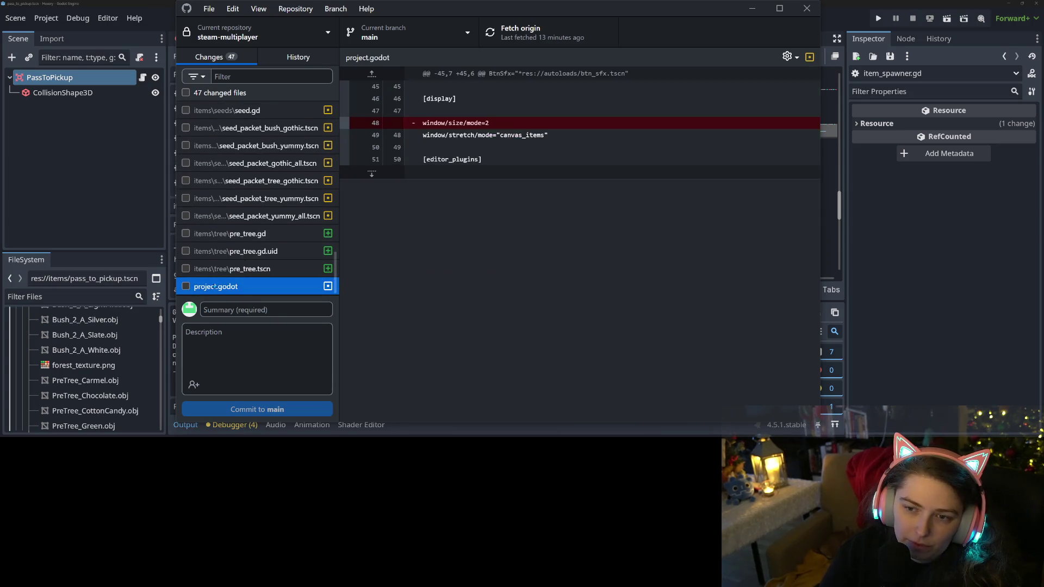
right_click(209, 287)
key(Escape)
right_click(212, 288)
key(Escape)
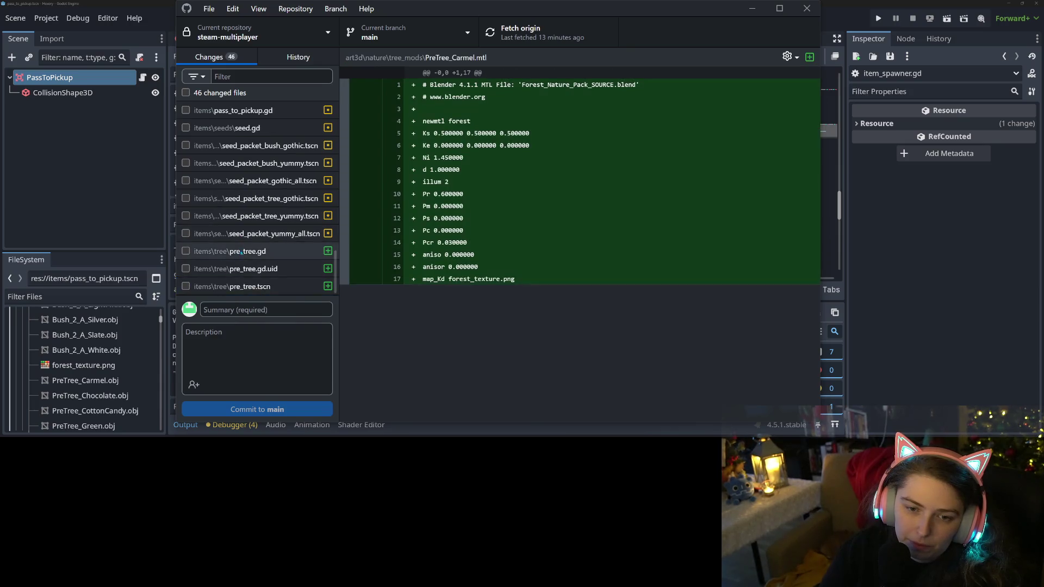
Include pass_to_pickup.gd and utility.gd in the commit after reviewing their diffs
scroll(234, 245, up, 3)
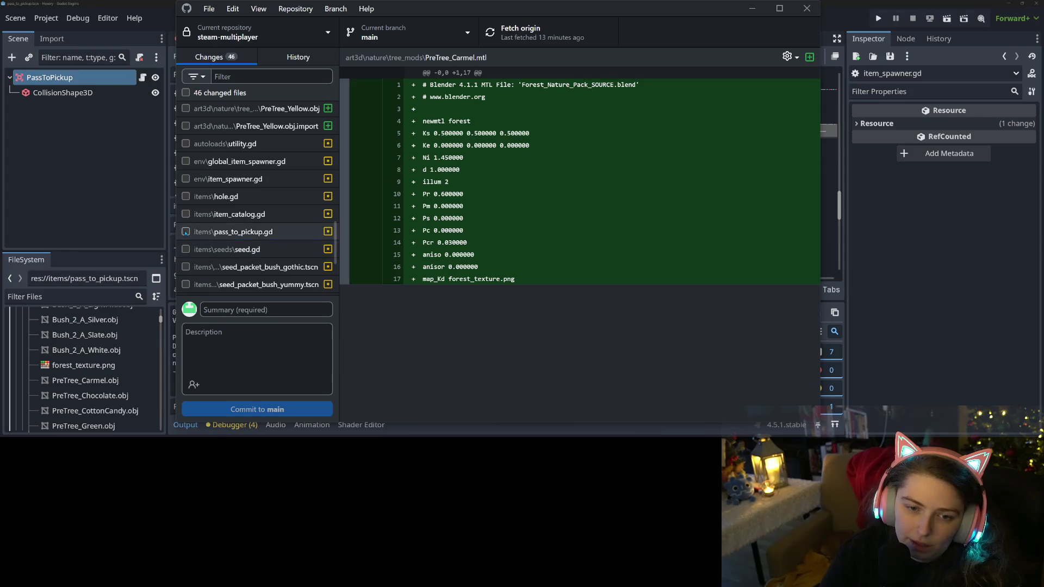
click(224, 232)
scroll(227, 219, up, 3)
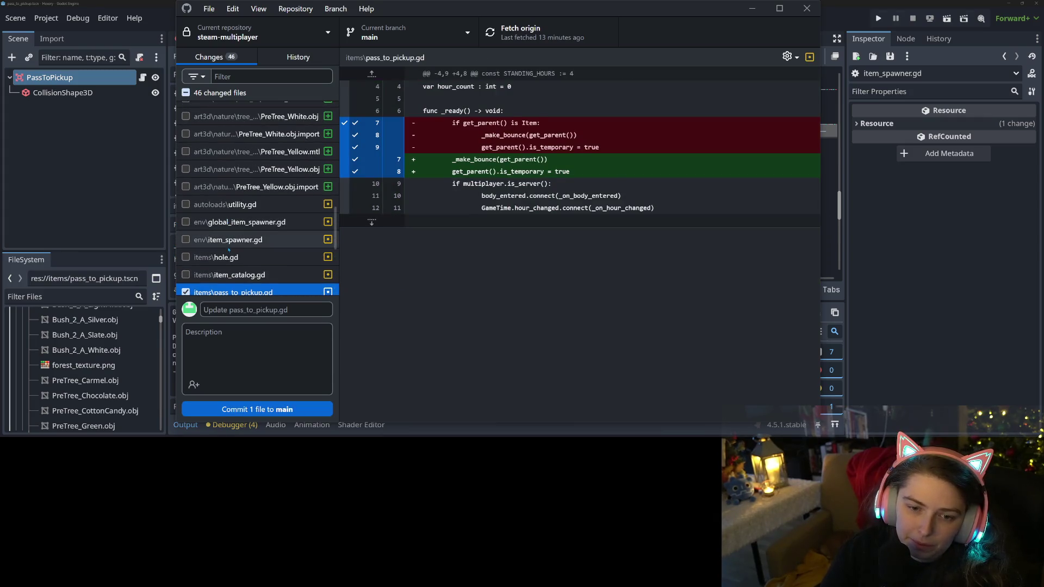
click(229, 254)
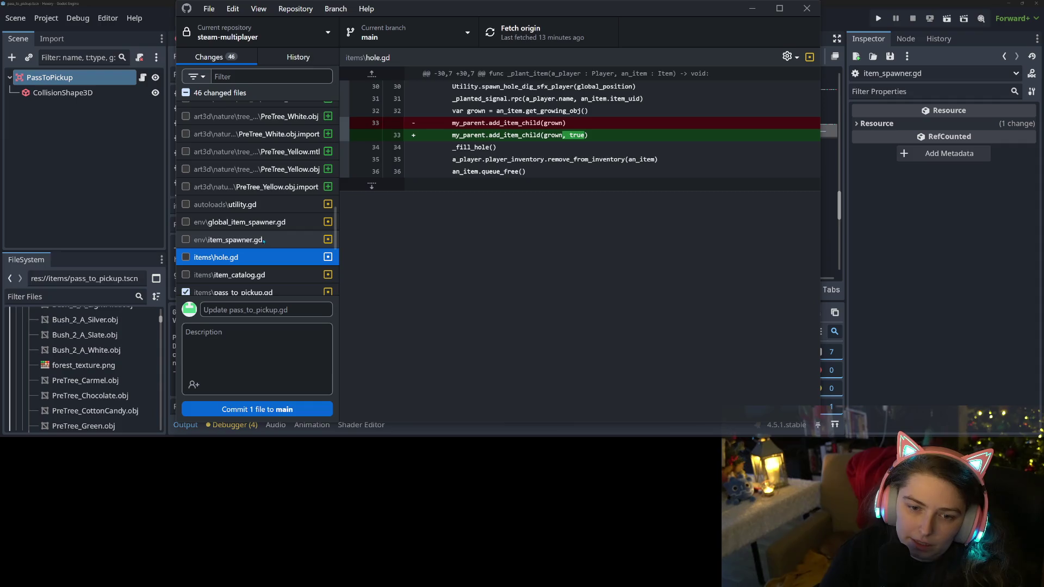
click(264, 206)
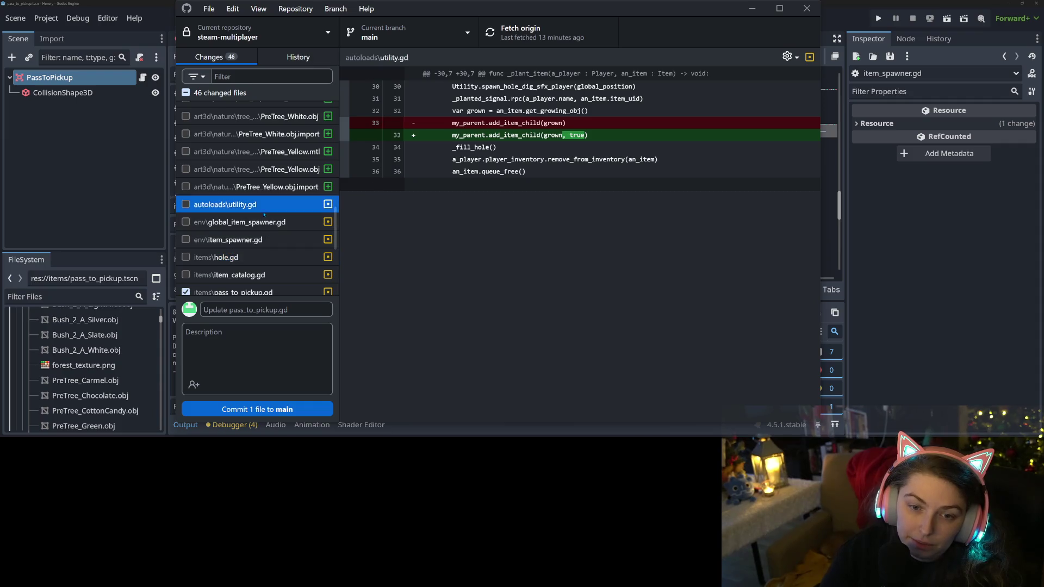
click(185, 204)
Commit both files to main as 'fixes pass to pickup weird loading bug' and push to origin
click(244, 308)
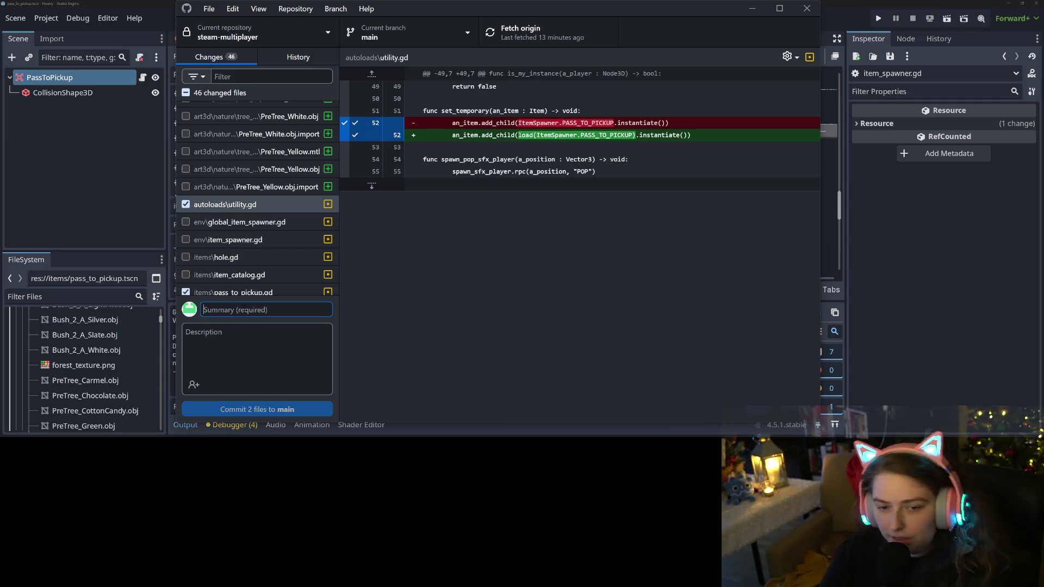
text(fix)
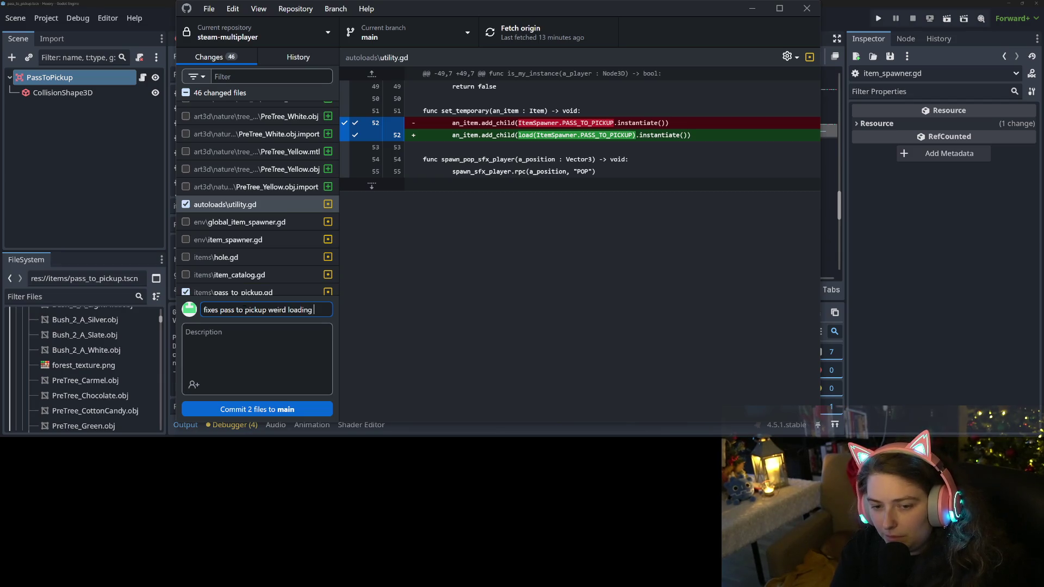
text(bug)
click(278, 405)
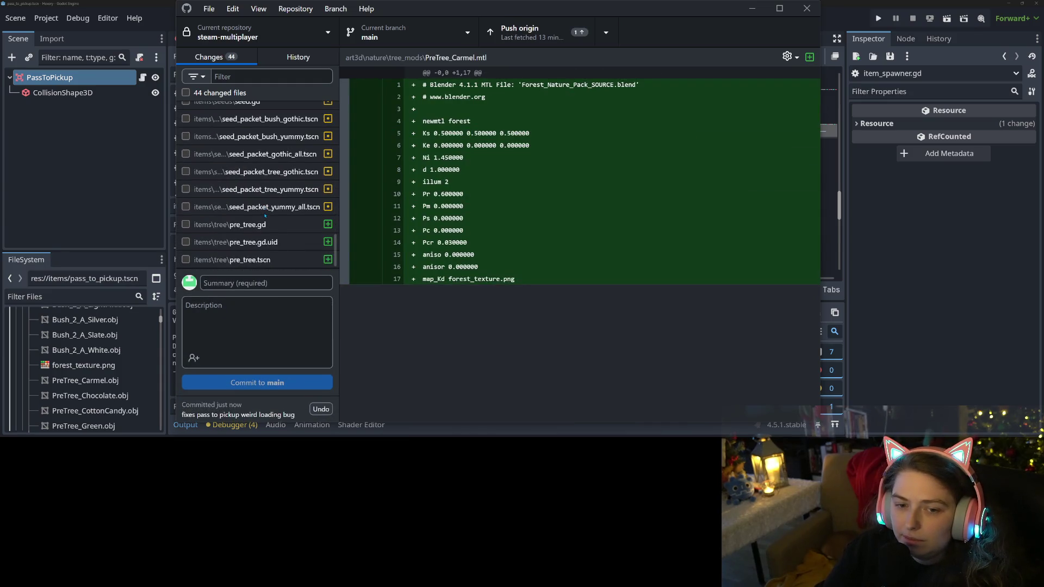
scroll(265, 216, up, 15)
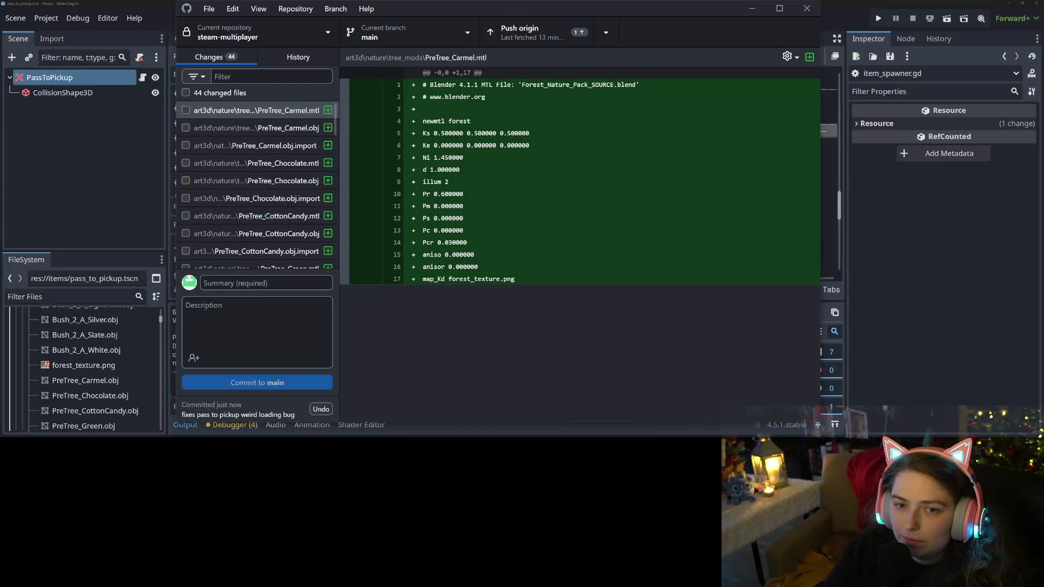
scroll(265, 216, down, 12)
click(522, 32)
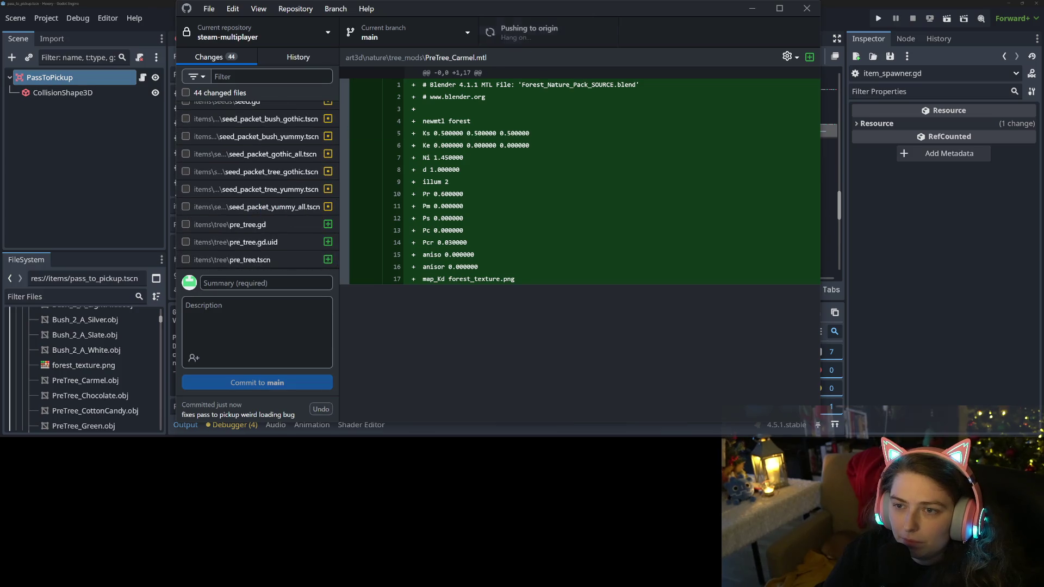
key(alt+Tab)
key(Return)
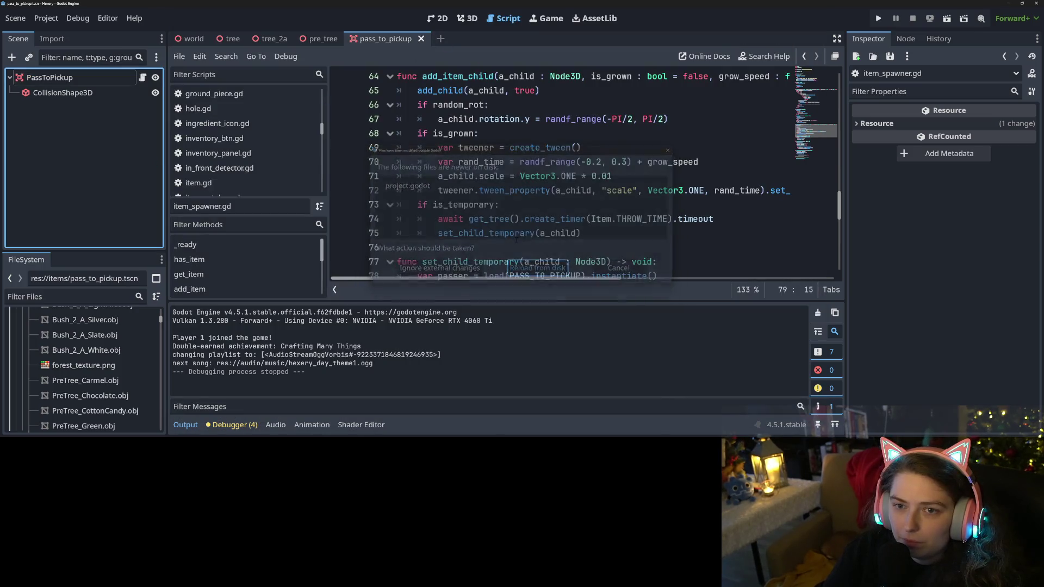
Close the pass_to_pickup tab and inspect the PreTreeCarmel node's properties
click(421, 39)
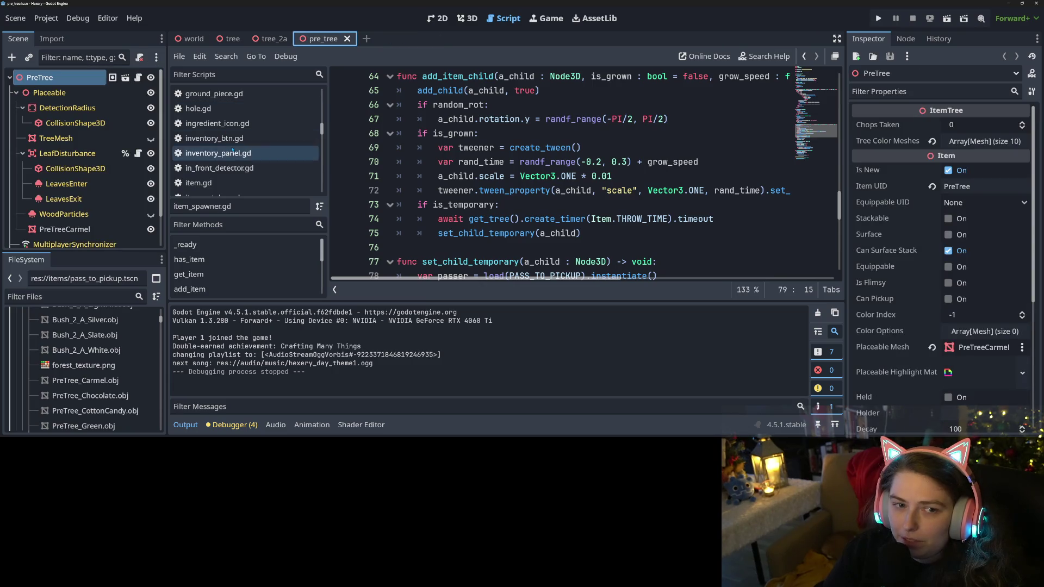
click(65, 228)
scroll(911, 220, down, 5)
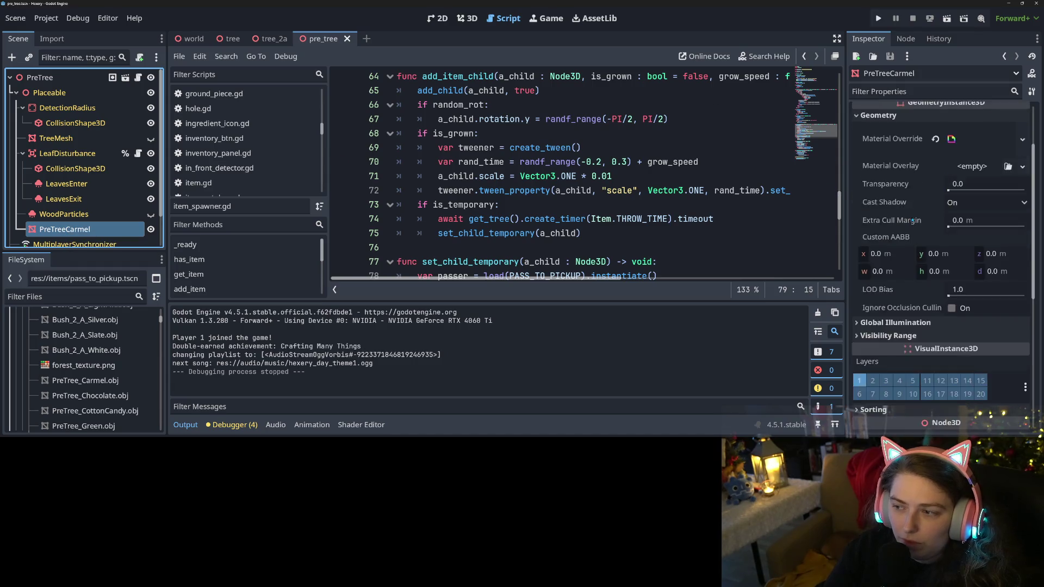
scroll(913, 229, down, 3)
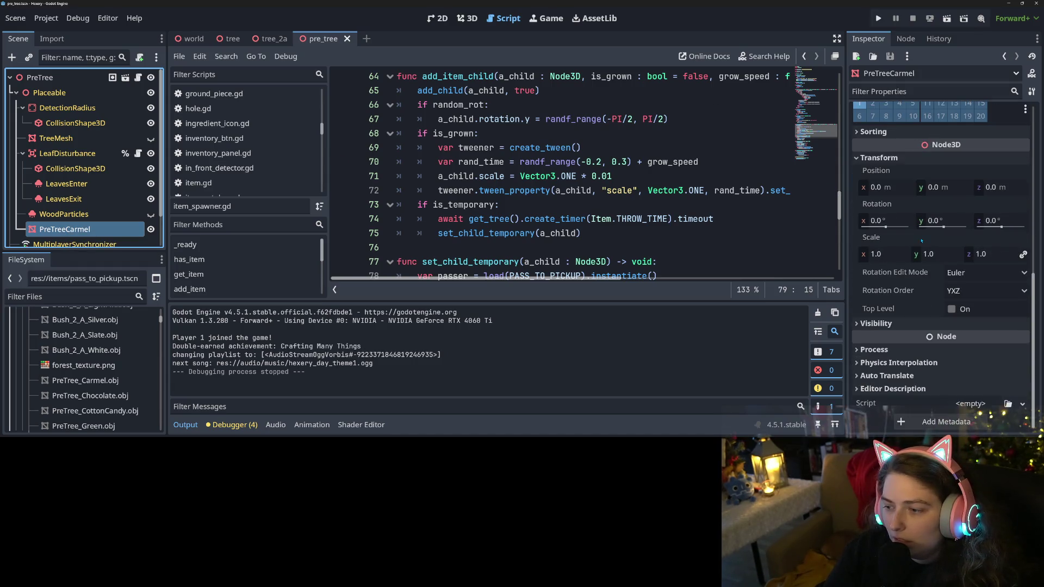
scroll(923, 242, up, 6)
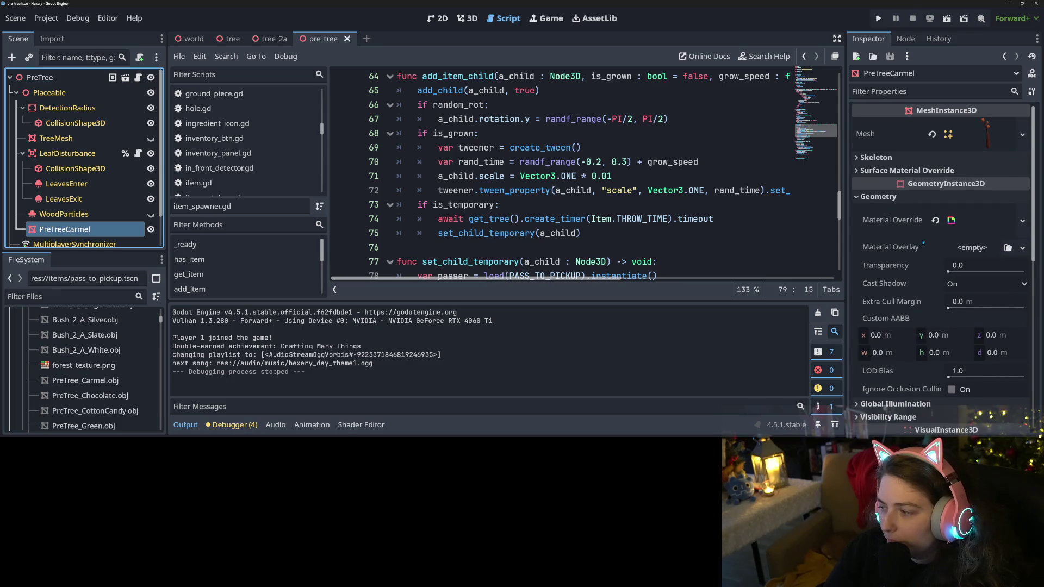
scroll(922, 242, down, 1)
scroll(922, 242, up, 1)
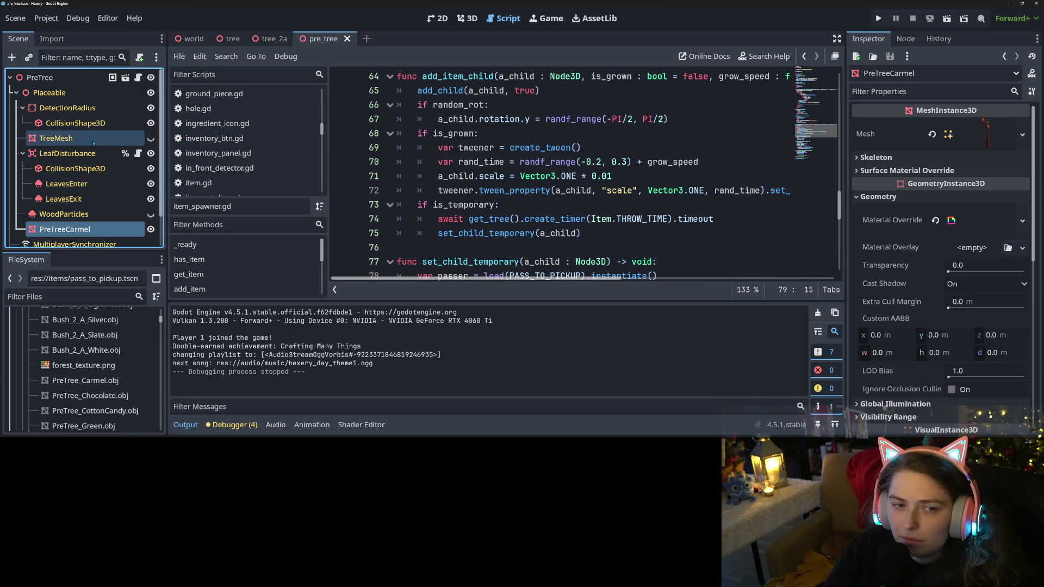
Inspect the TreeMesh node's properties in the Inspector
click(56, 138)
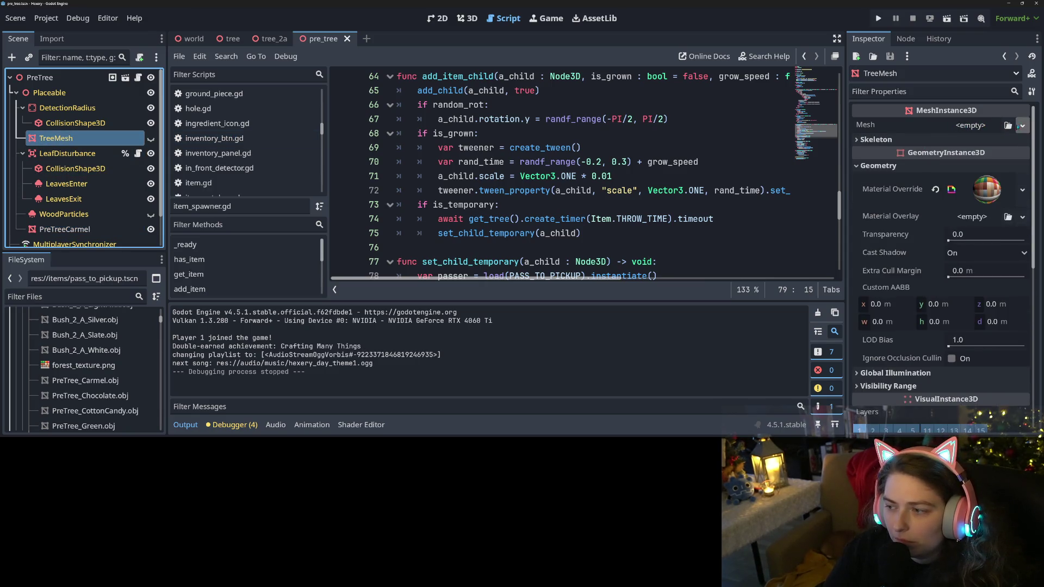
scroll(880, 297, down, 5)
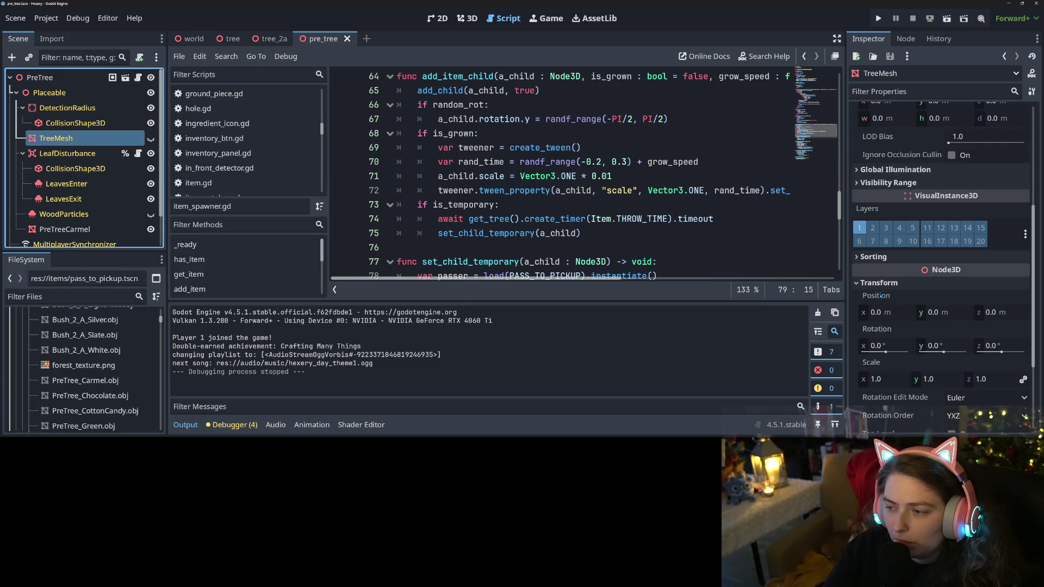
scroll(880, 296, up, 3)
scroll(880, 296, down, 1)
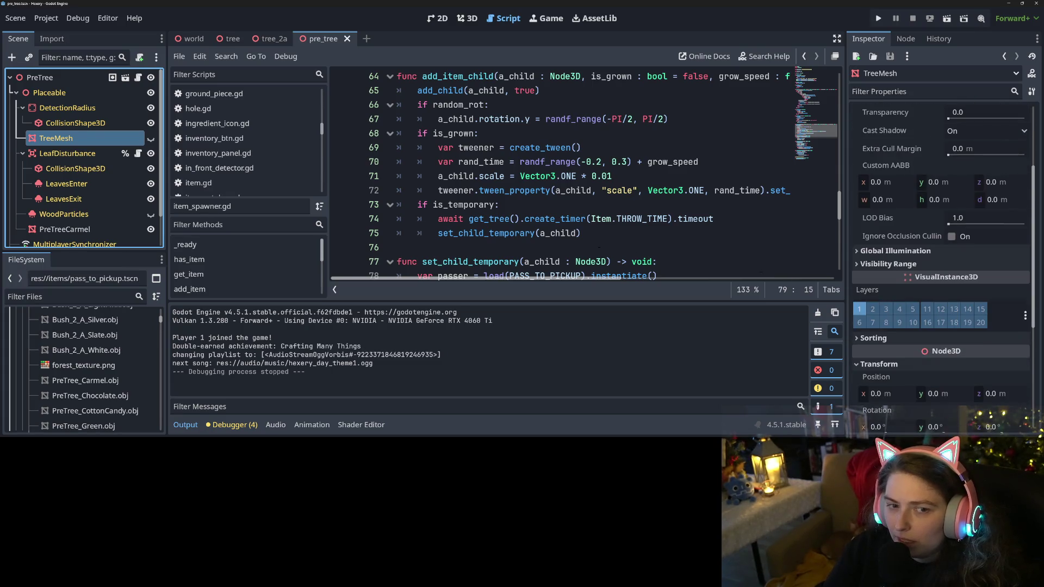
scroll(931, 307, up, 3)
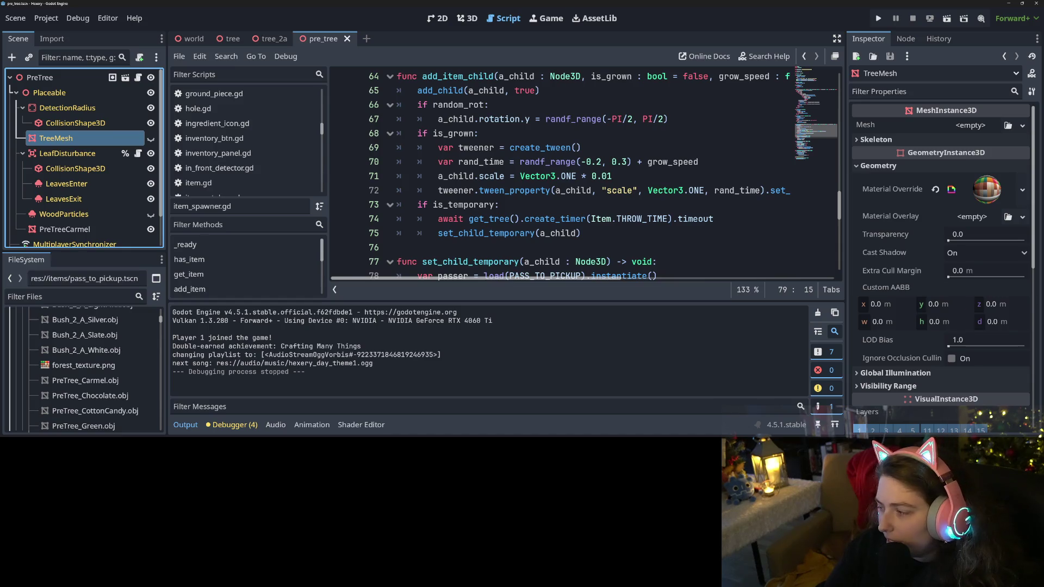
key(alt+Tab)
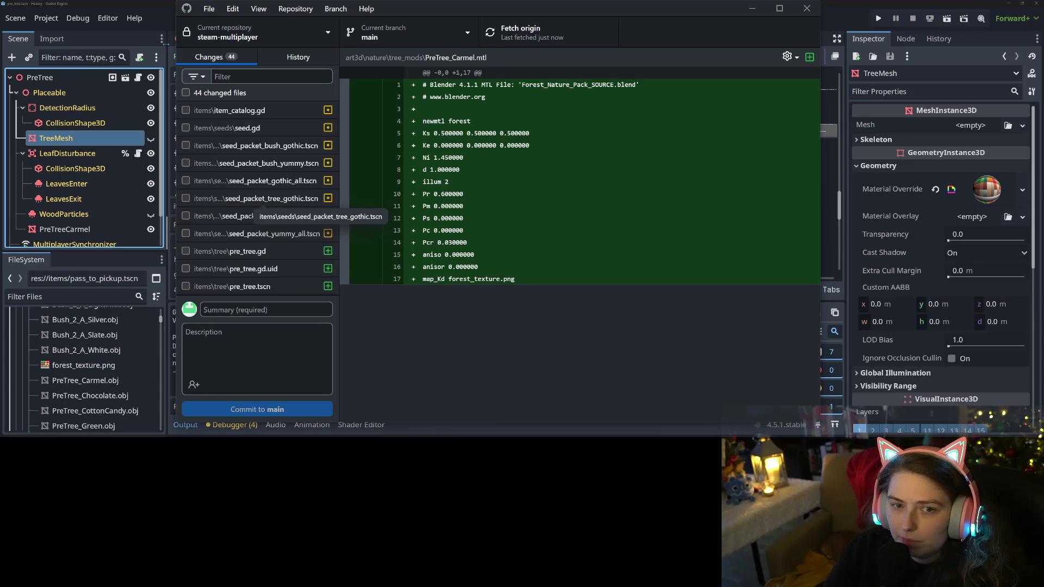
Include the six seed_packet .tscn files (bush, tree, and all variants) in the commit
click(185, 146)
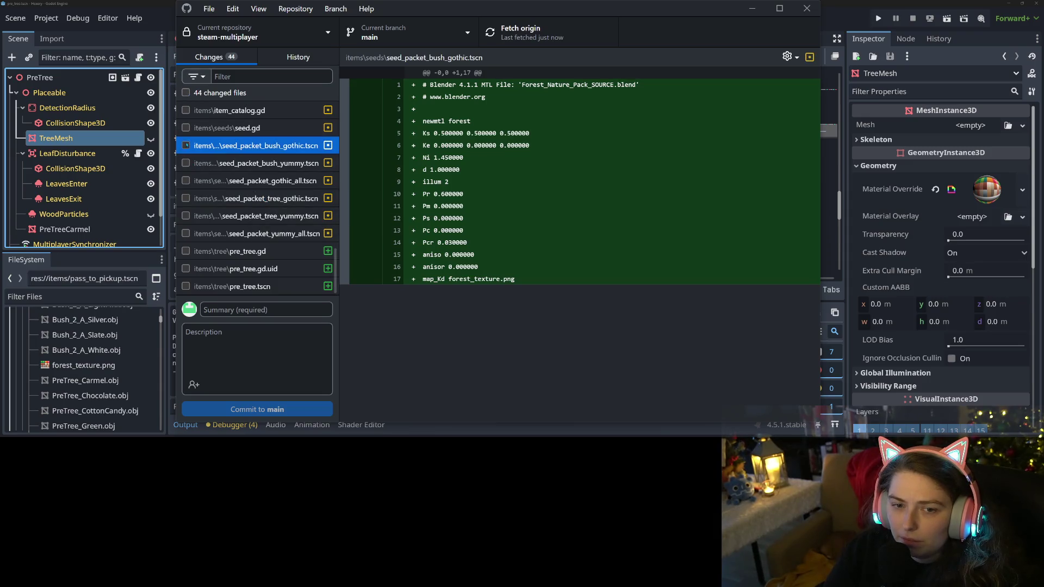
click(186, 163)
click(185, 180)
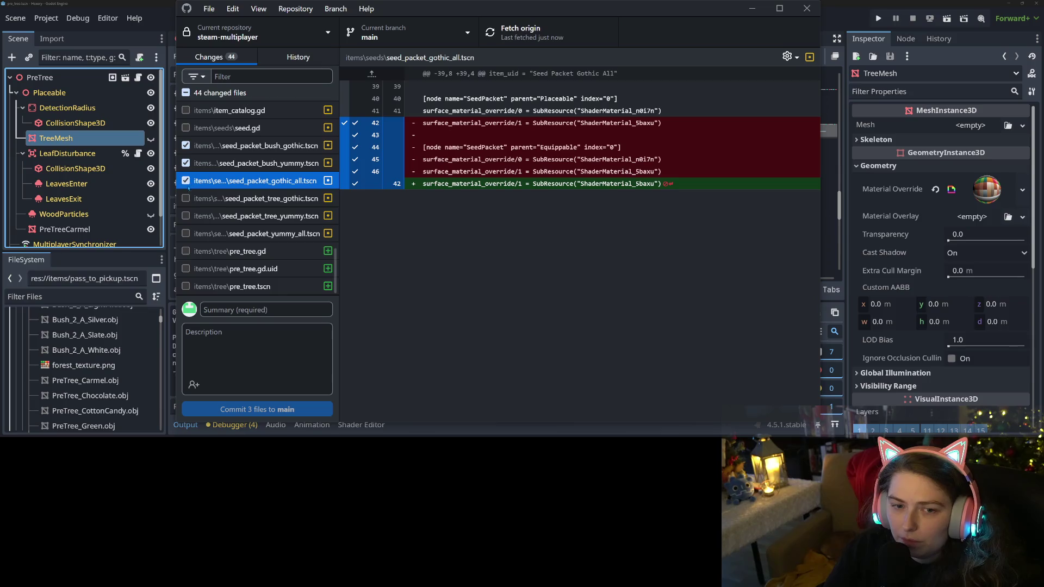
click(186, 199)
click(185, 216)
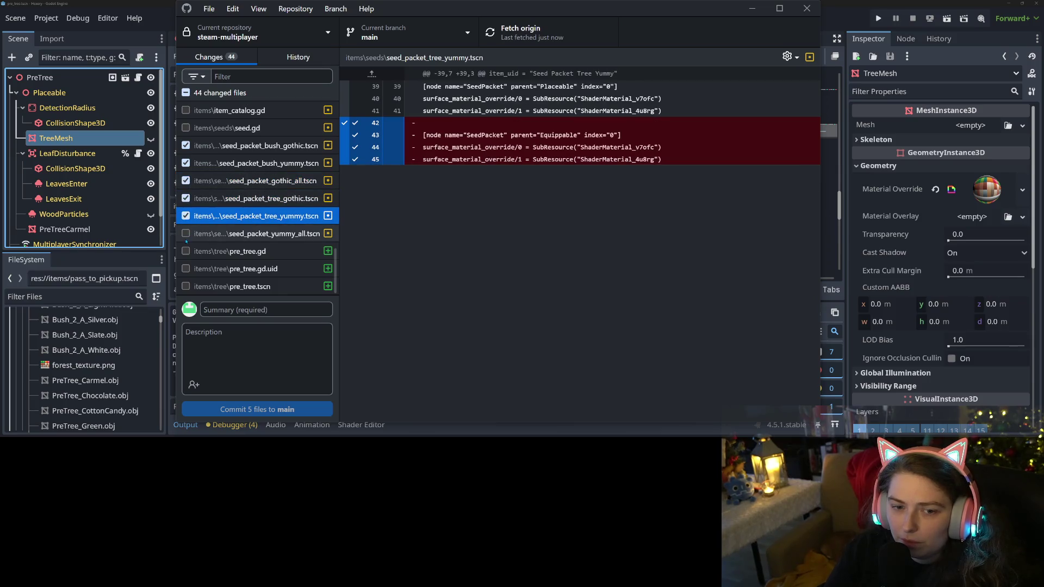
click(186, 238)
click(186, 233)
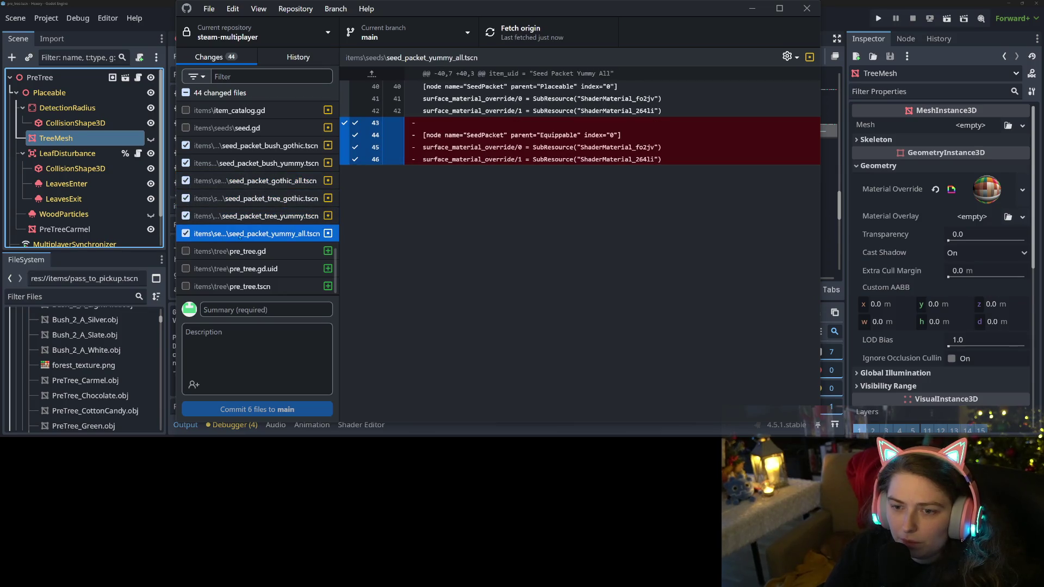
Review each seed packet scene's diff, then return to the Godot editor
click(255, 216)
click(268, 199)
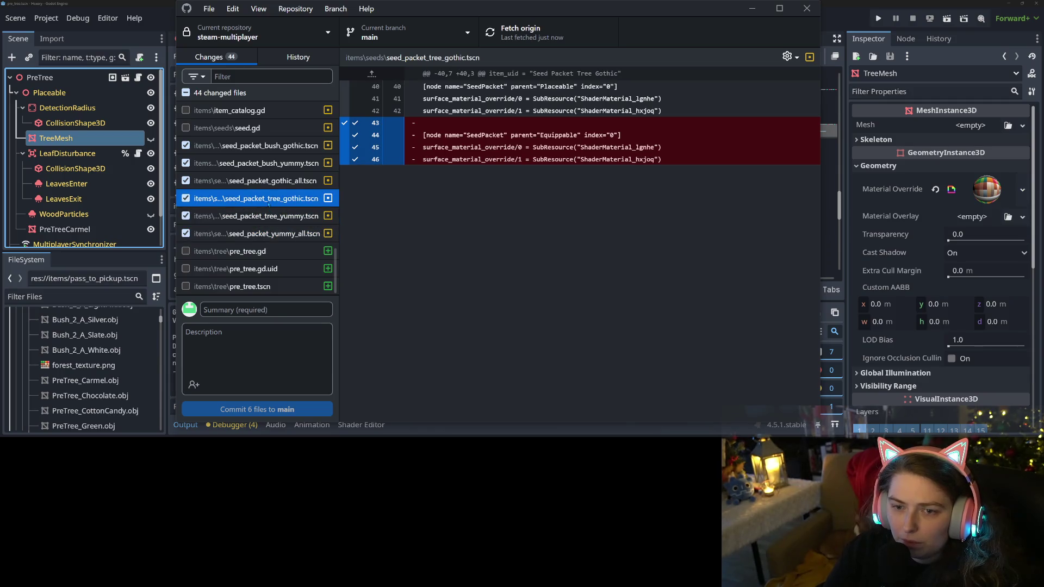
click(264, 182)
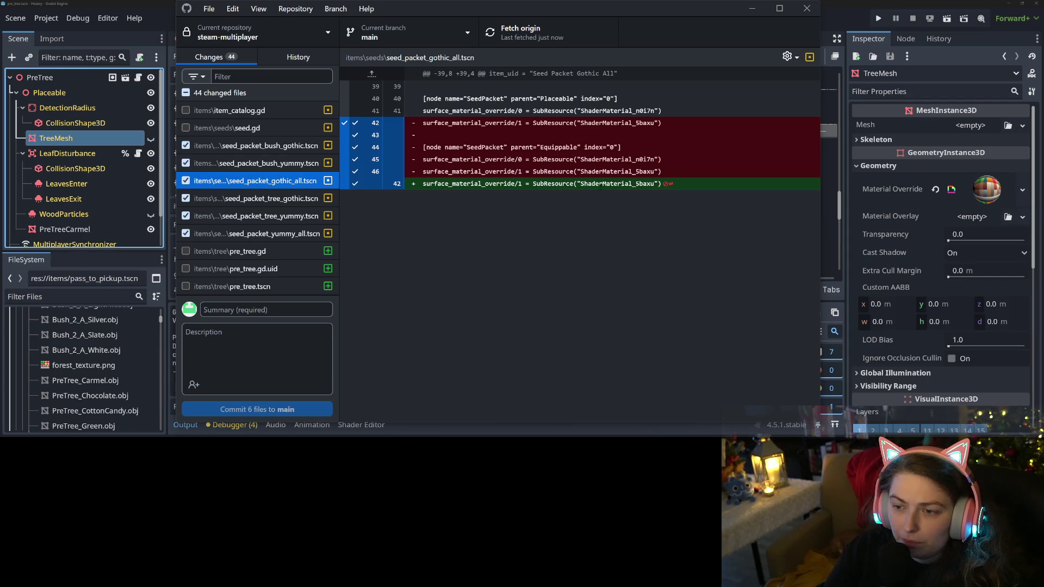
click(274, 147)
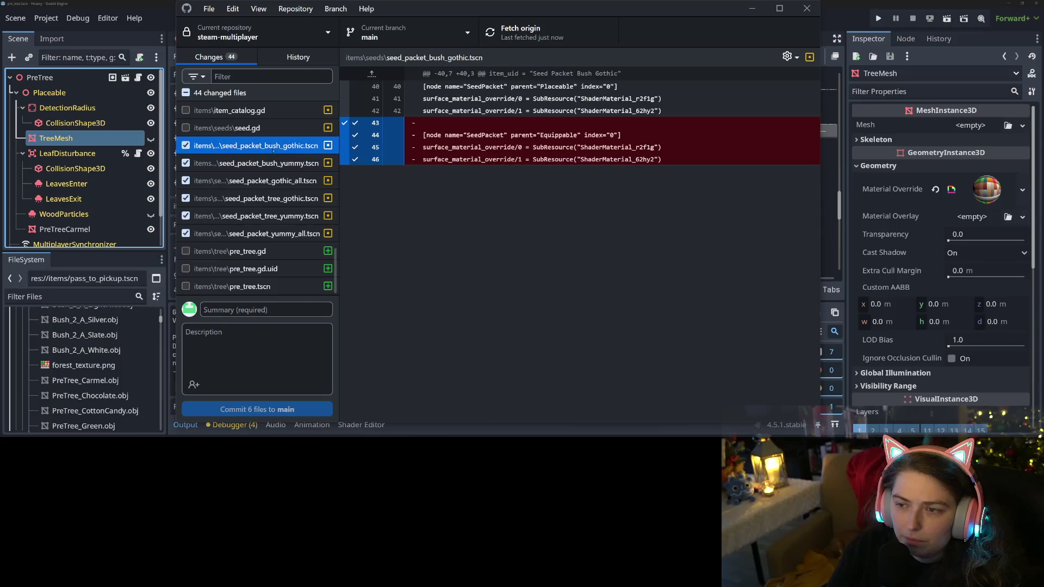
click(265, 233)
click(258, 216)
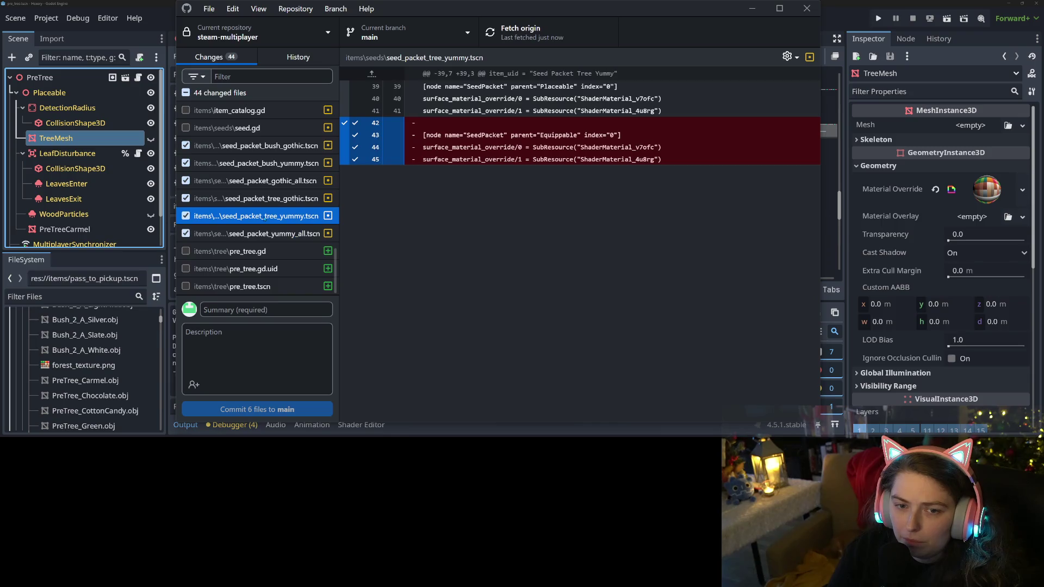
click(255, 146)
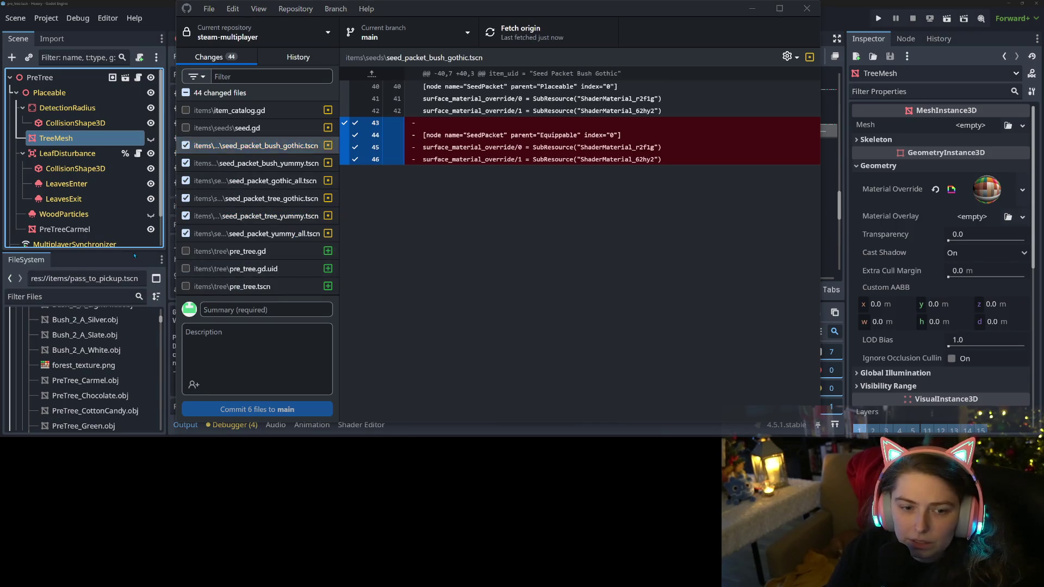
click(102, 381)
scroll(102, 380, down, 3)
scroll(103, 402, down, 10)
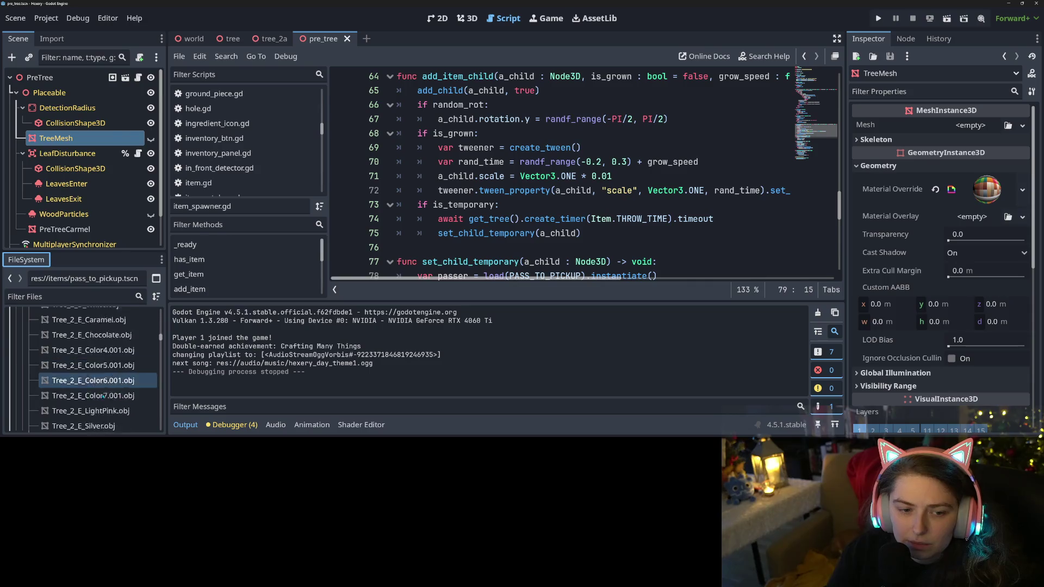
Filter the FileSystem dock for 'seed pack'
click(68, 299)
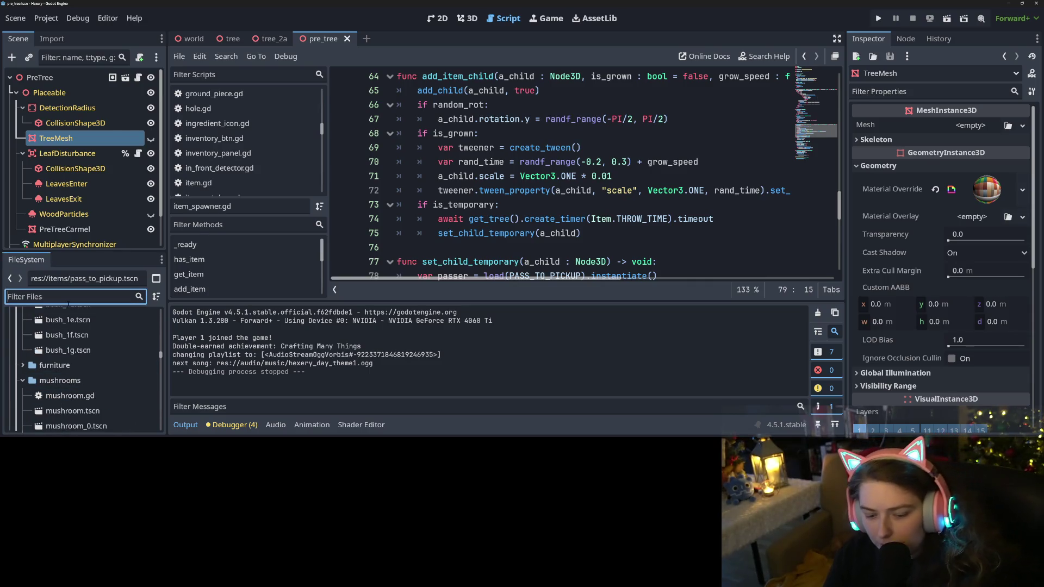
text(seed )
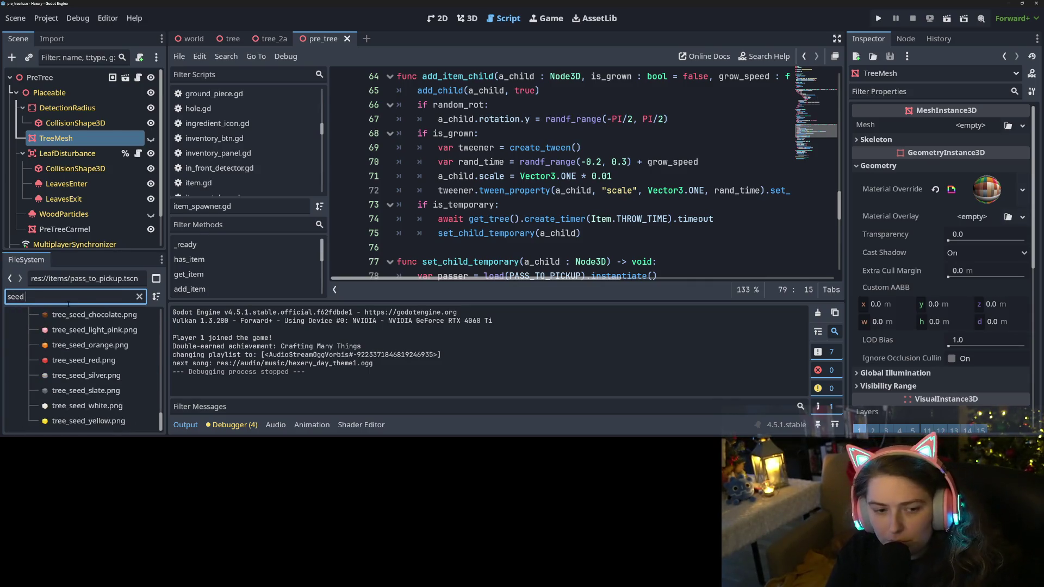
text(pack)
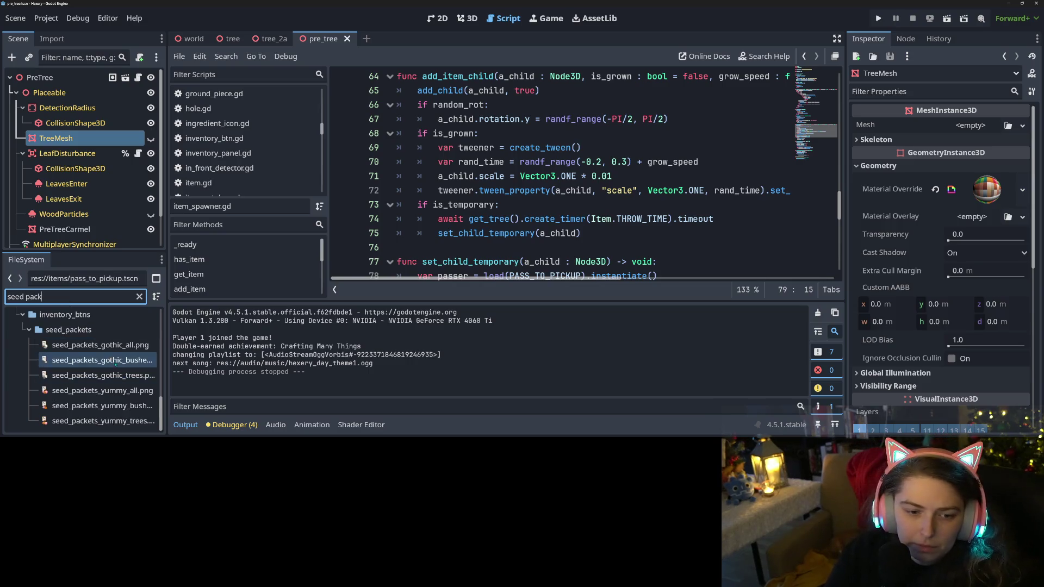
scroll(99, 358, up, 1)
scroll(99, 354, up, 3)
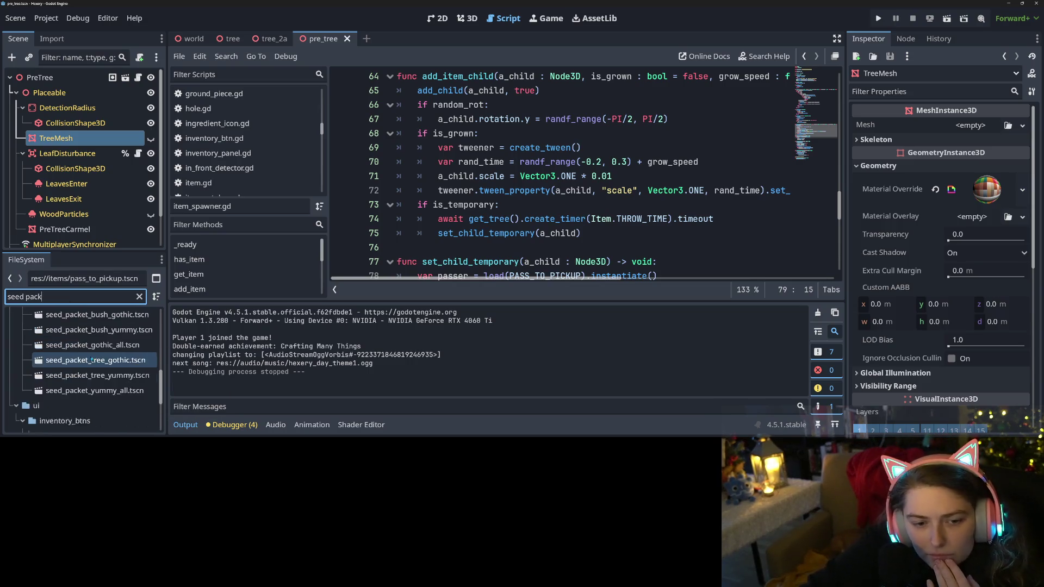
scroll(103, 375, down, 2)
Open all six seed_packet scenes and save them
double_click(98, 360)
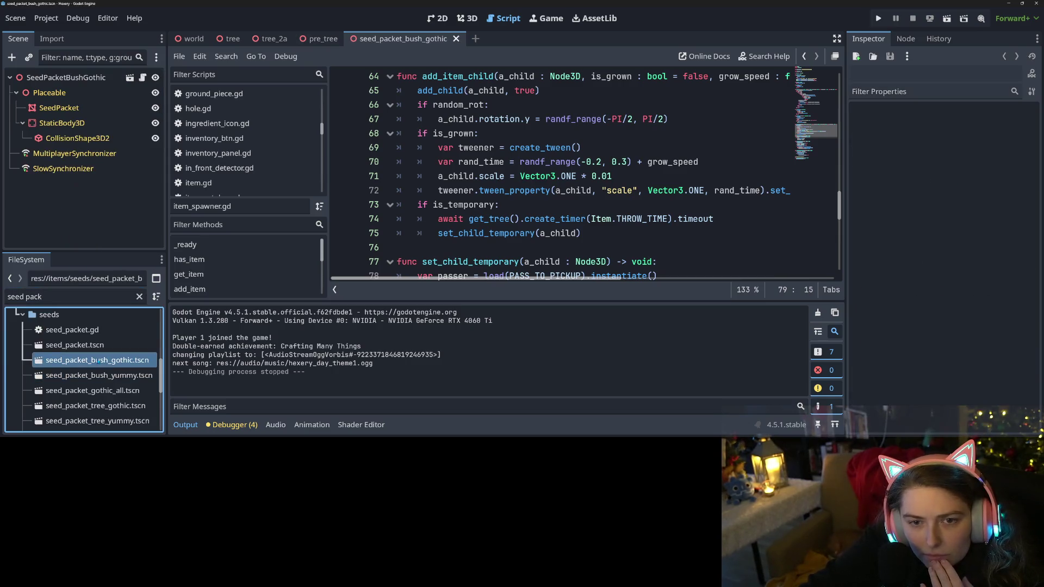
double_click(101, 375)
double_click(101, 390)
double_click(98, 406)
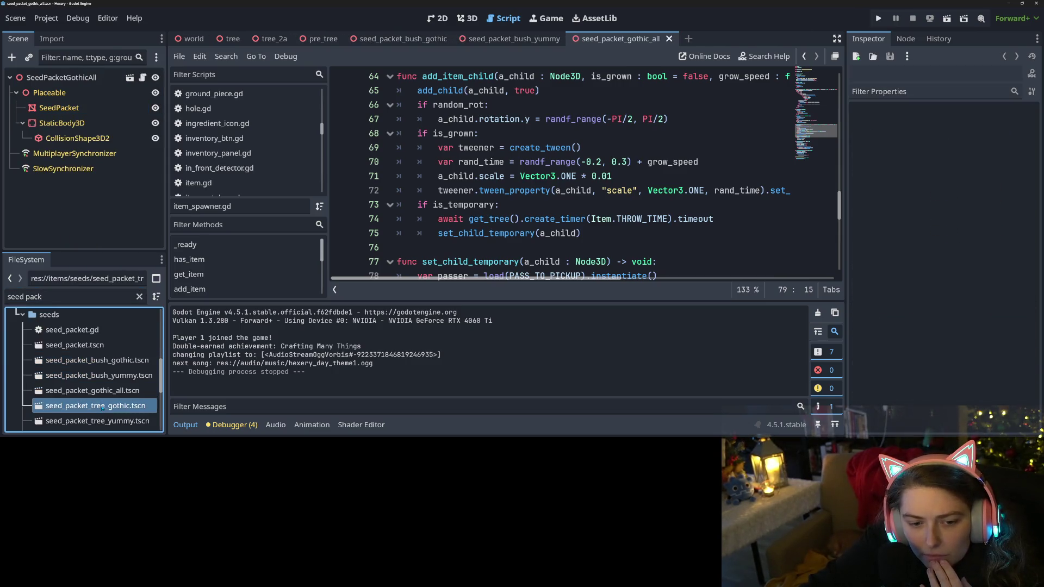
scroll(91, 387, down, 2)
double_click(96, 391)
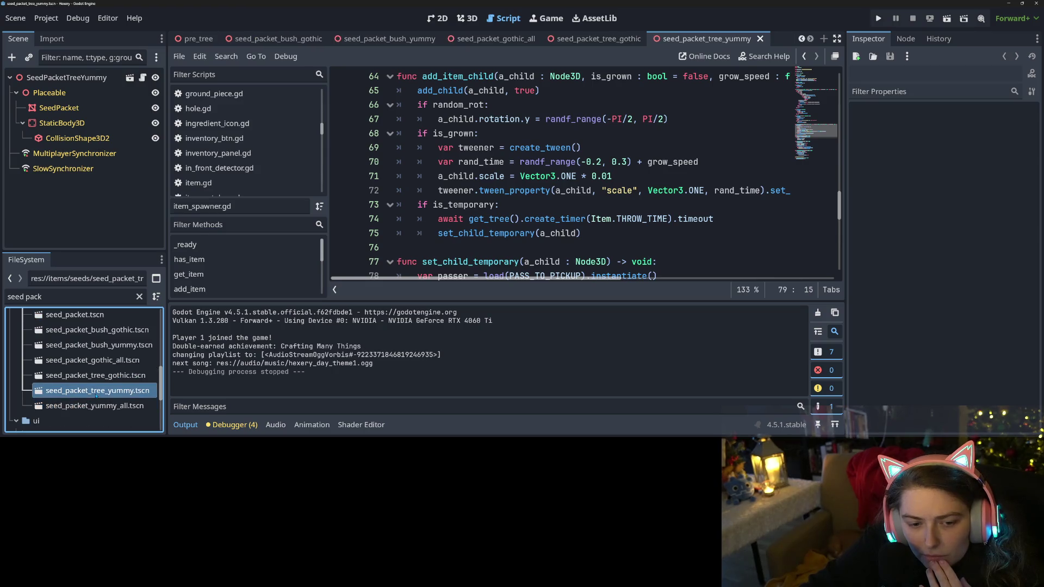
double_click(95, 406)
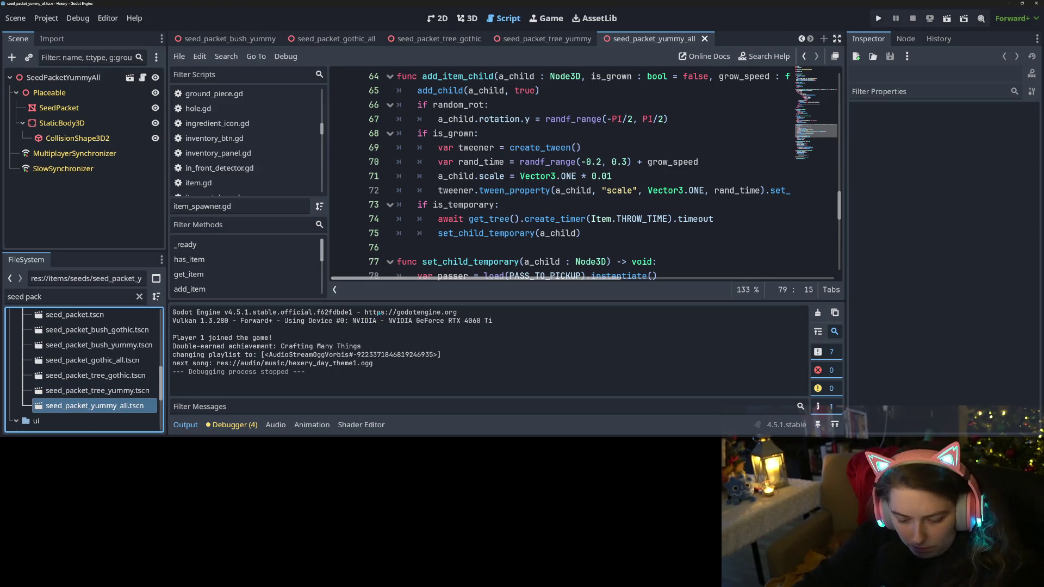
key(ctrl+s)
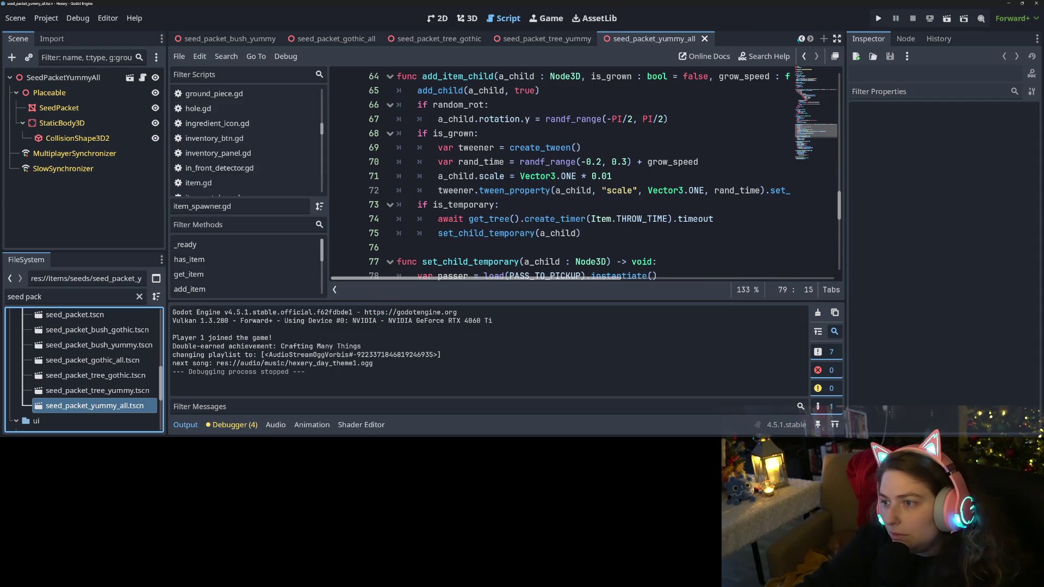
Close the tree scene and every tab to its right, leaving only world open
click(801, 39)
click(800, 38)
click(801, 38)
click(801, 39)
click(801, 39)
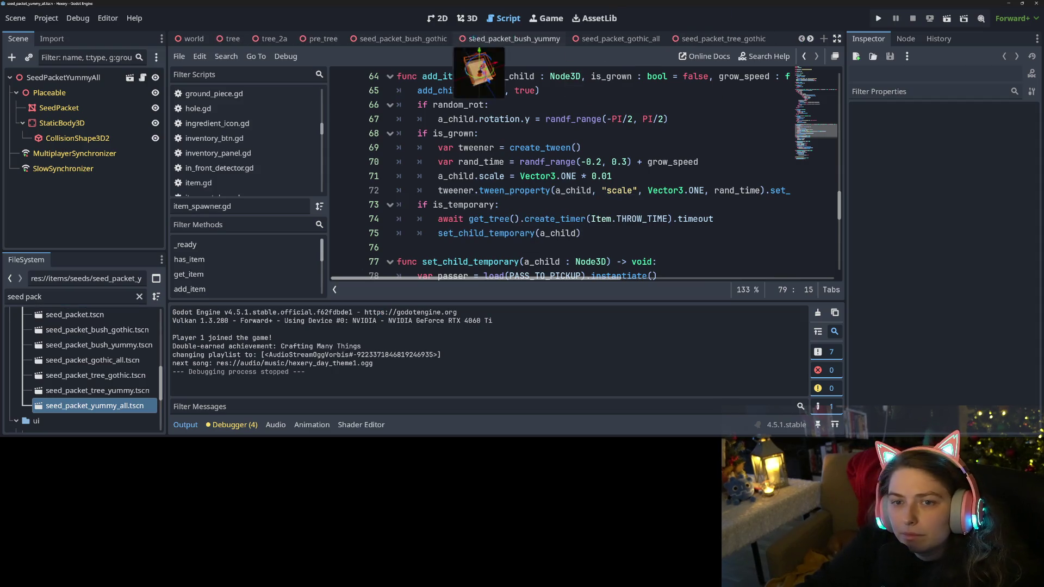
right_click(232, 42)
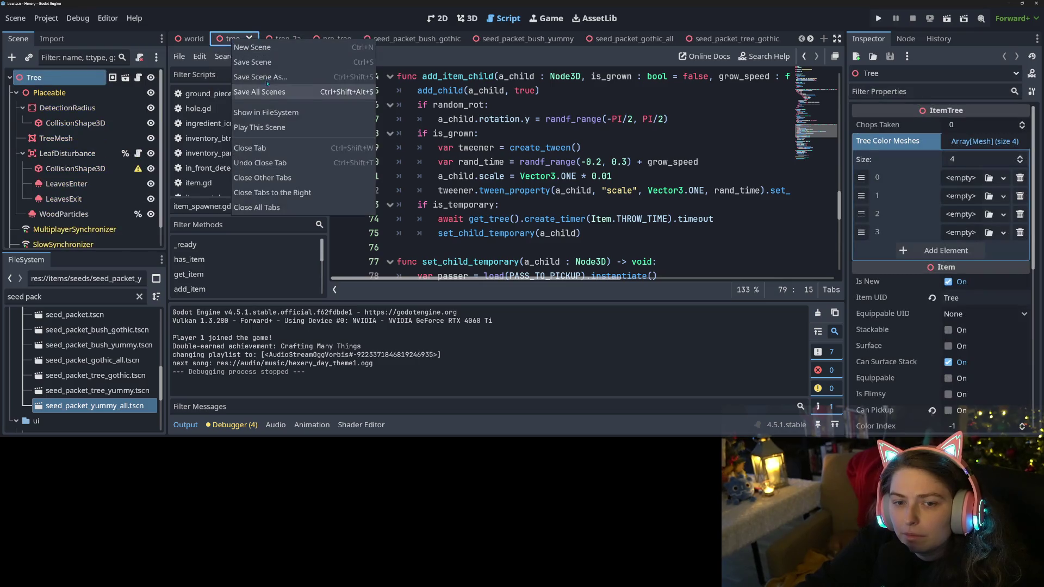
click(287, 197)
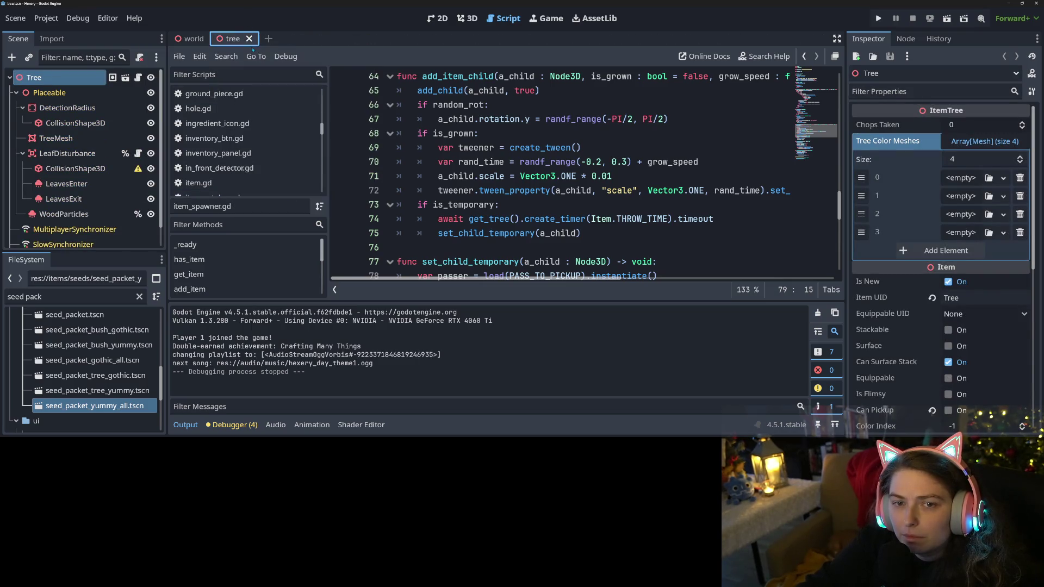
click(251, 39)
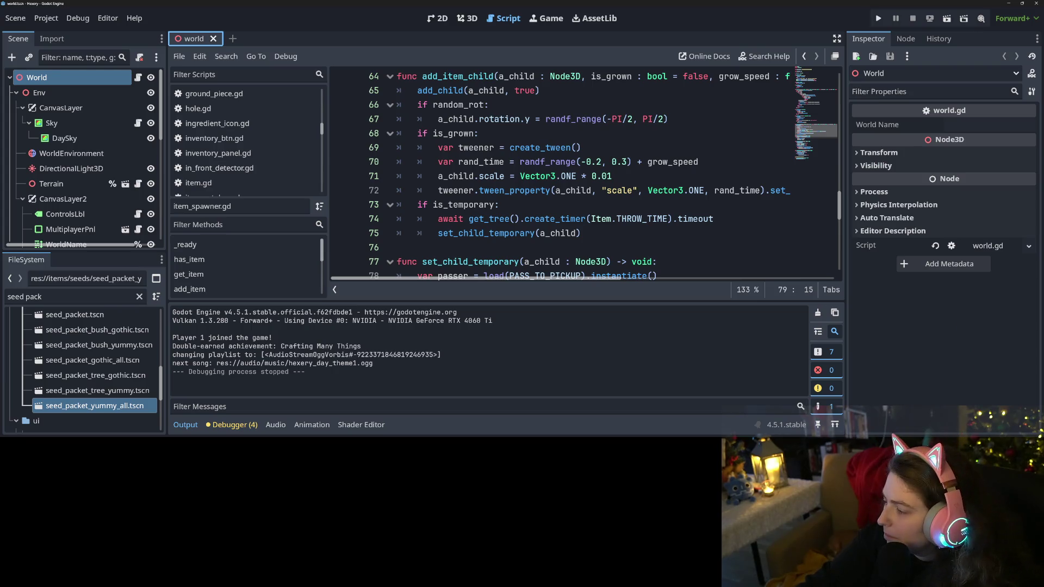
key(alt+Tab)
scroll(300, 267, up, 5)
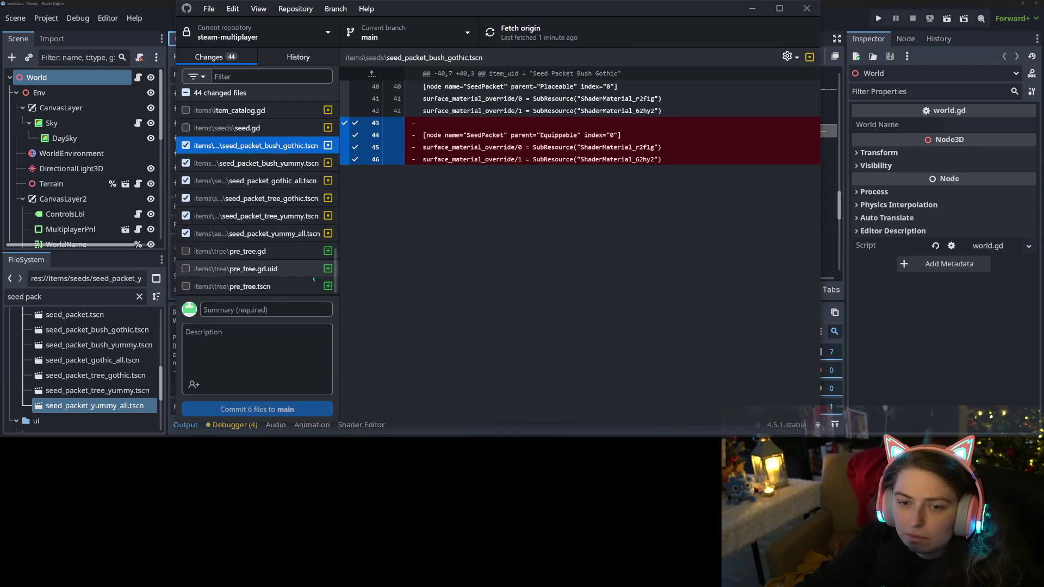
Commit the six seed packet files to main with summary 'fixes seed packet inheritance bug'
scroll(299, 267, down, 5)
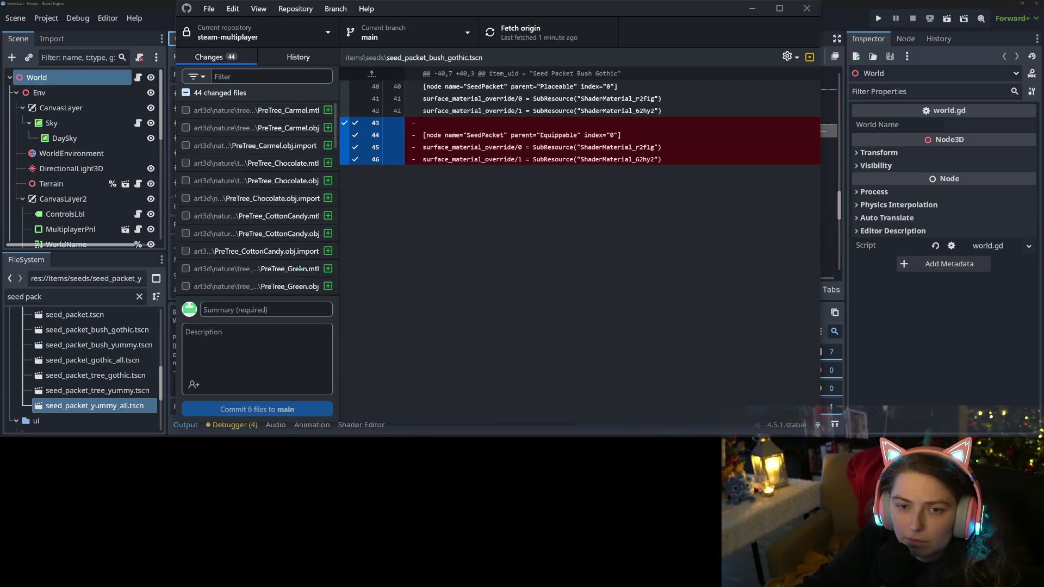
click(287, 304)
text(f)
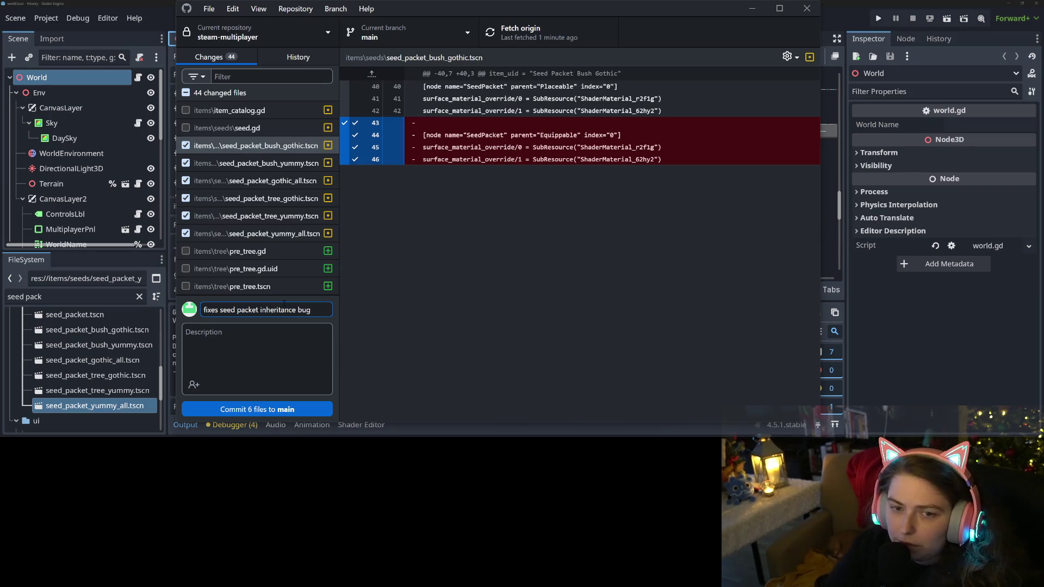
key(ctrl+Return)
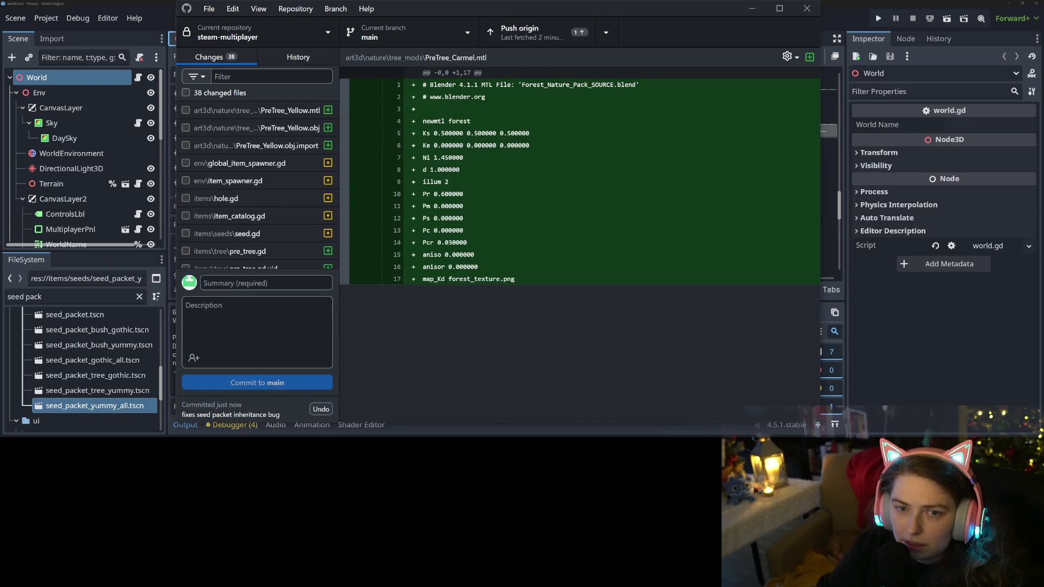
Push the commit to origin and review the global_item_spawner.gd and item spawner diffs
click(578, 47)
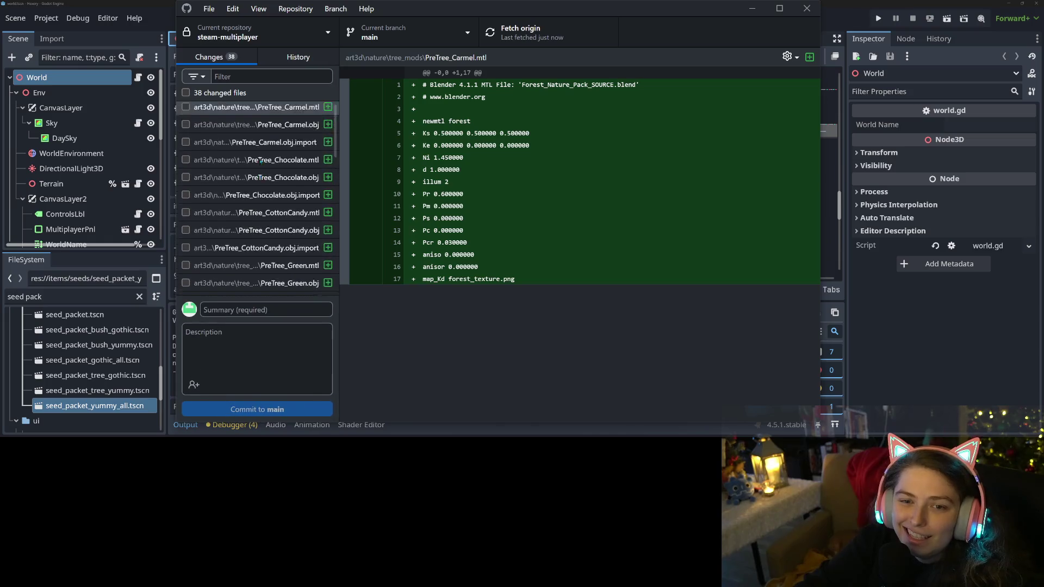
scroll(260, 163, down, 1)
click(248, 164)
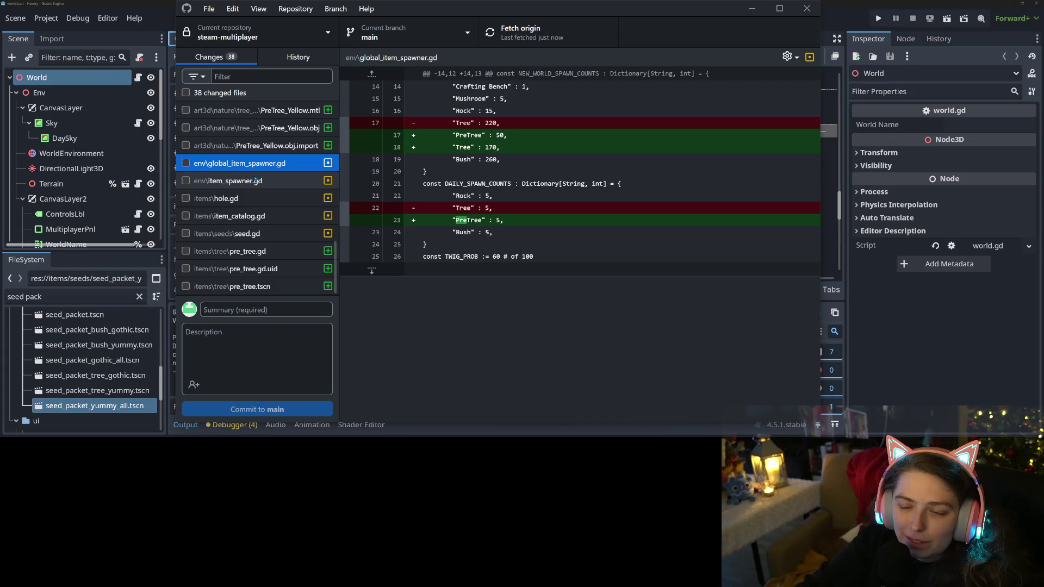
click(255, 180)
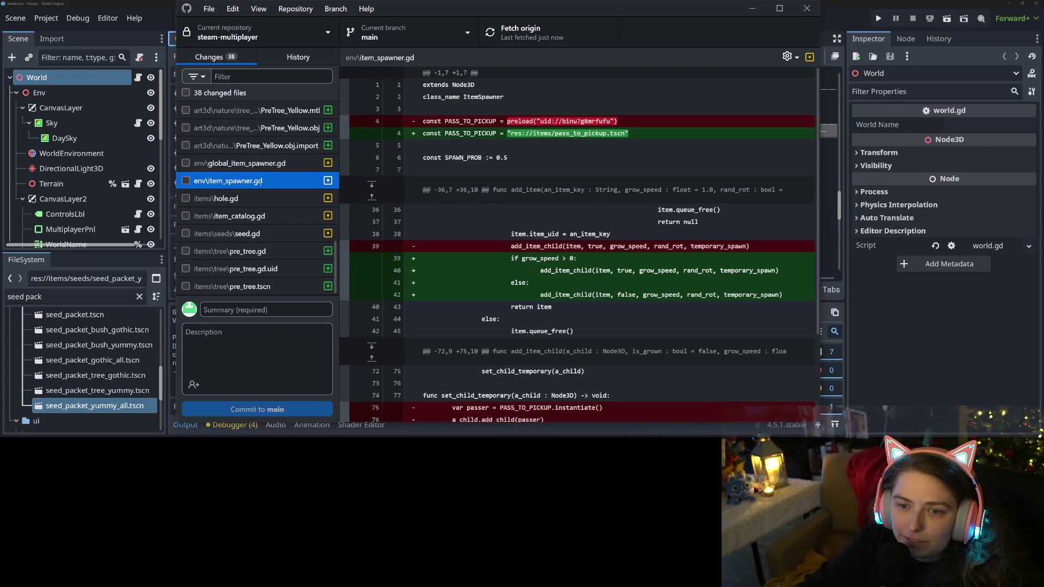
click(255, 164)
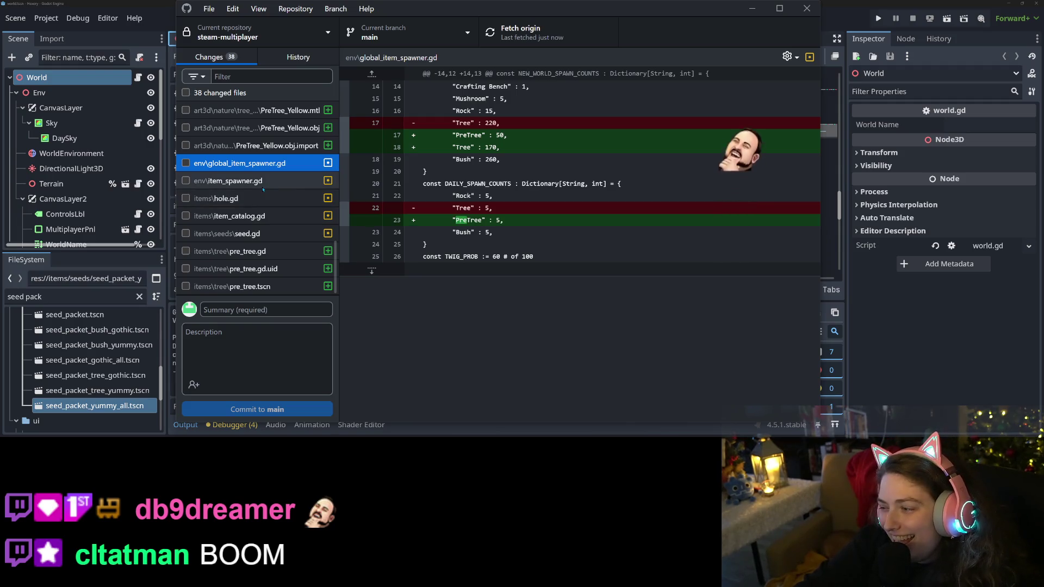
click(263, 188)
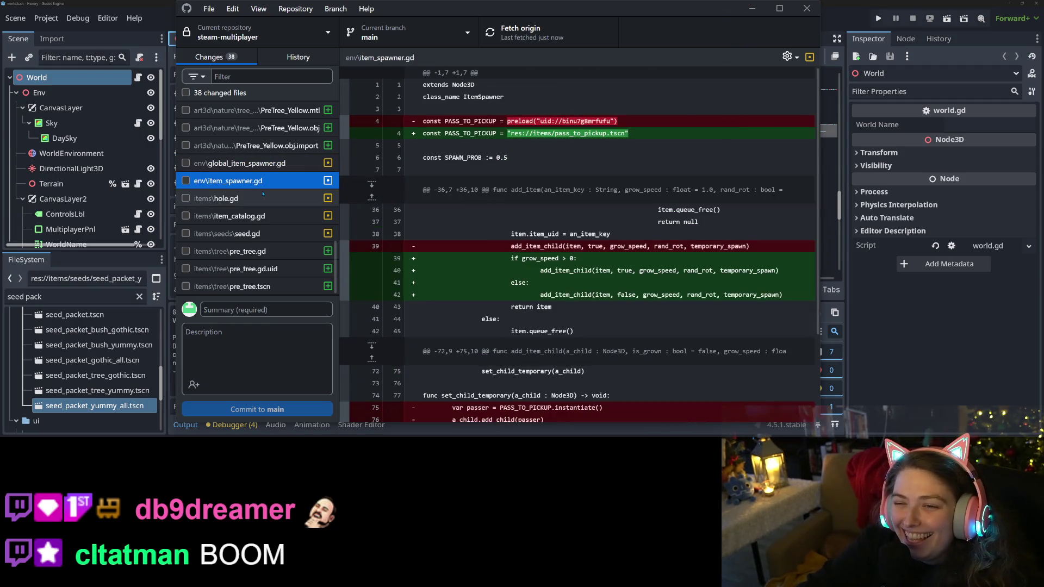
Review hole.gd, item_catalog.gd, seed.gd and the new pre_tree files, then return to Godot
scroll(579, 245, down, 4)
click(321, 199)
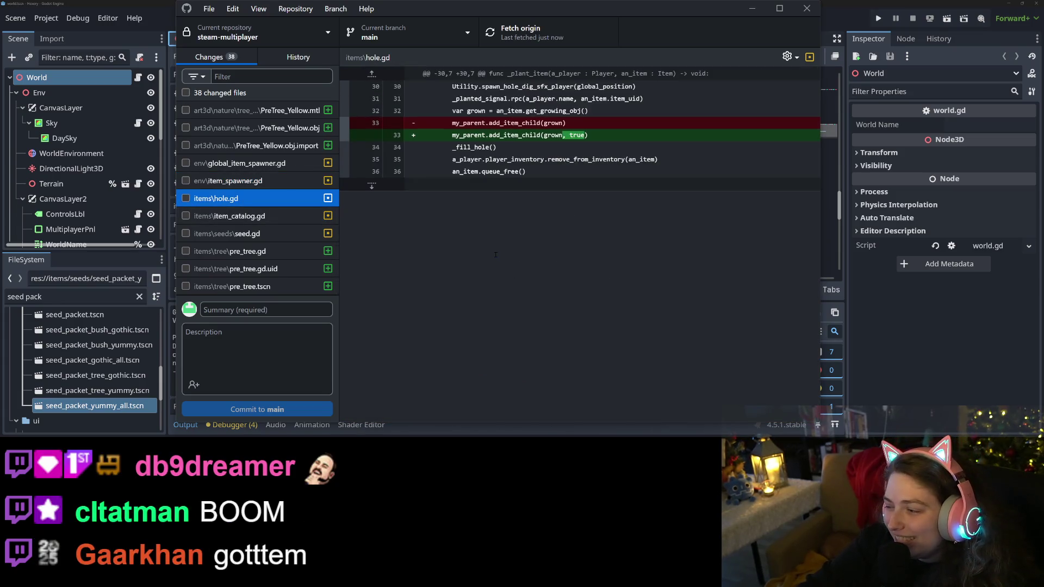
click(270, 216)
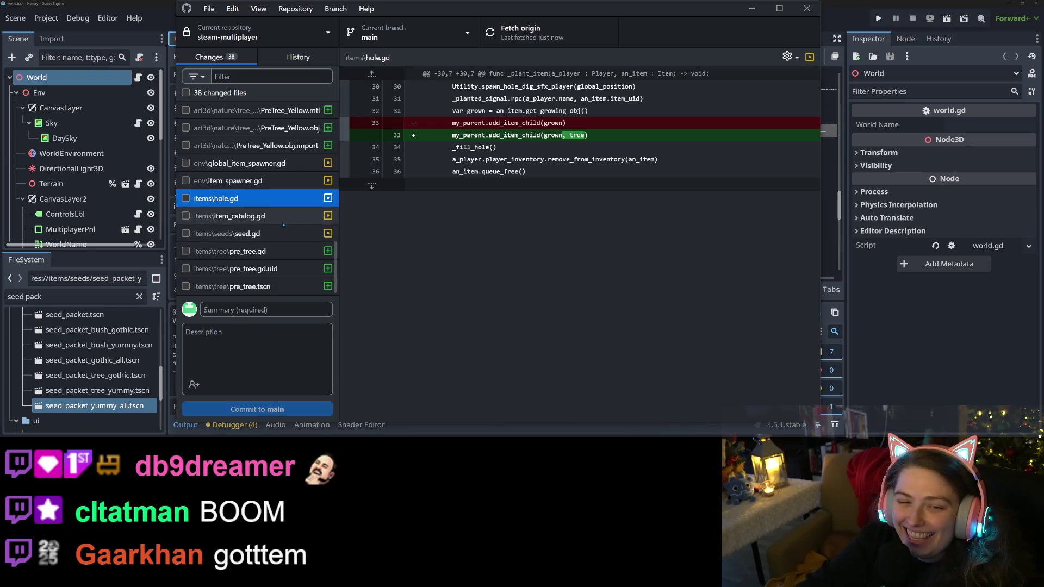
click(271, 232)
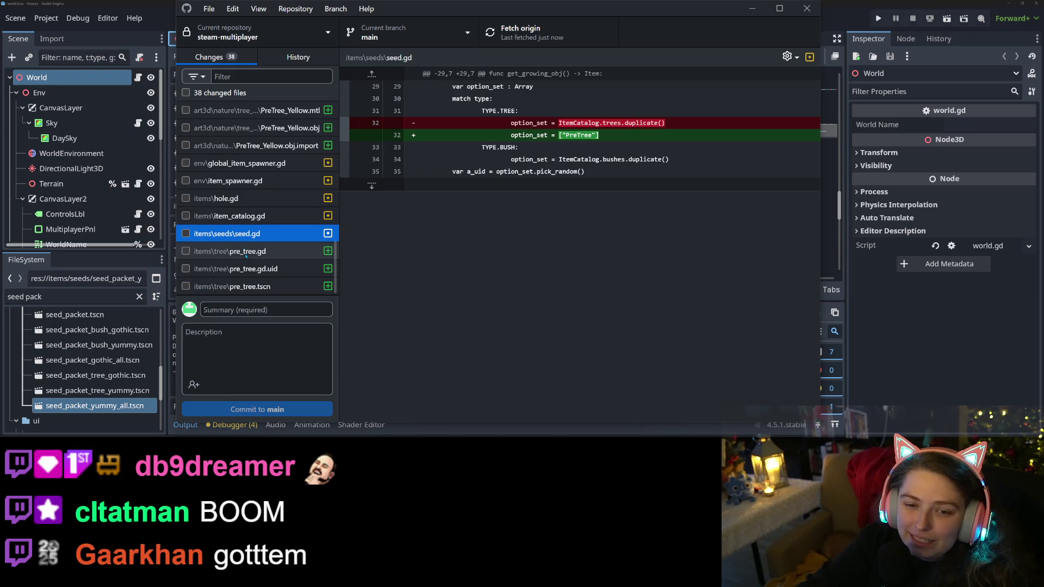
click(245, 253)
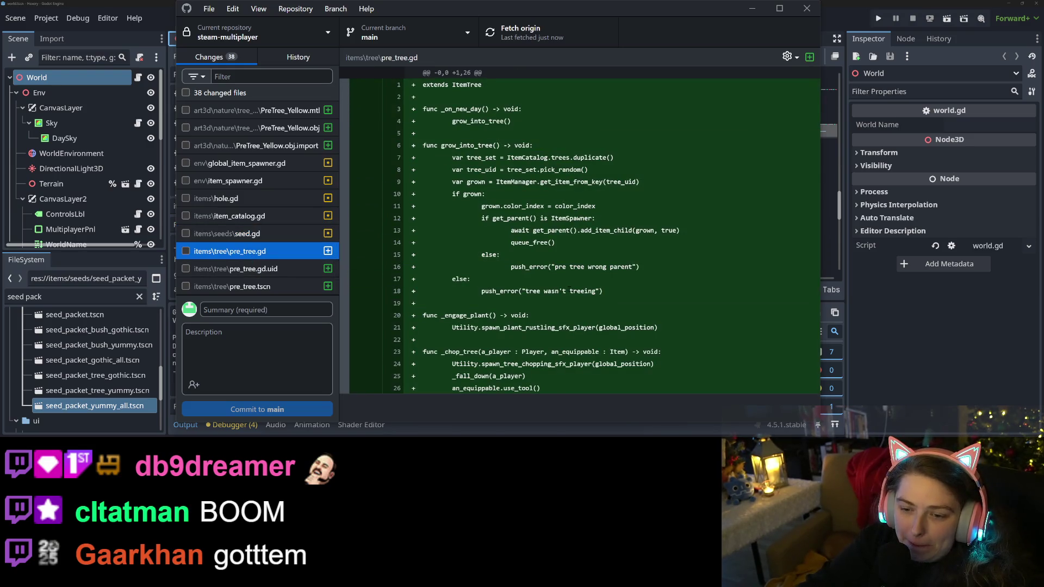
click(255, 268)
click(258, 287)
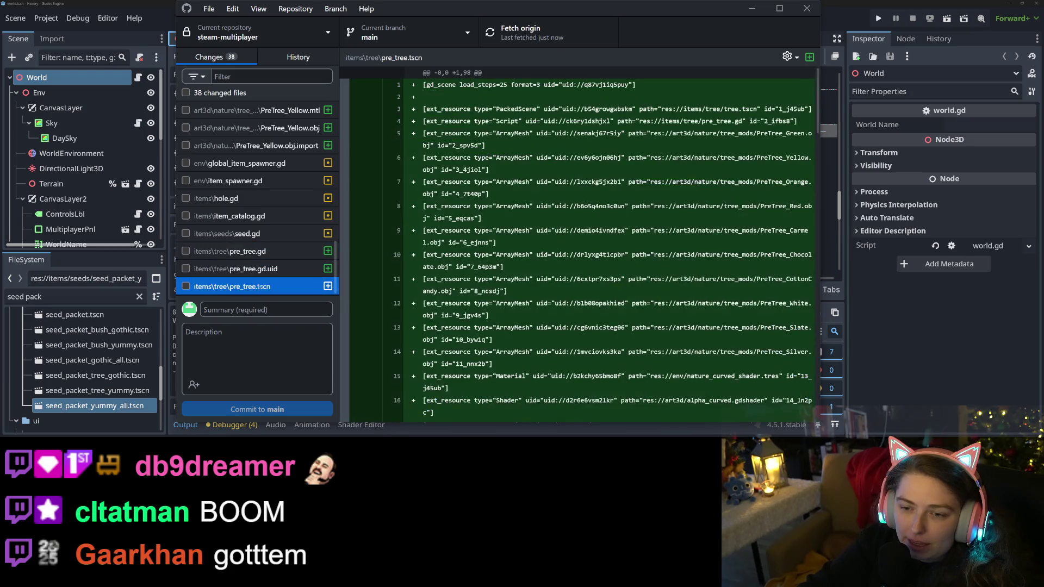
click(95, 3)
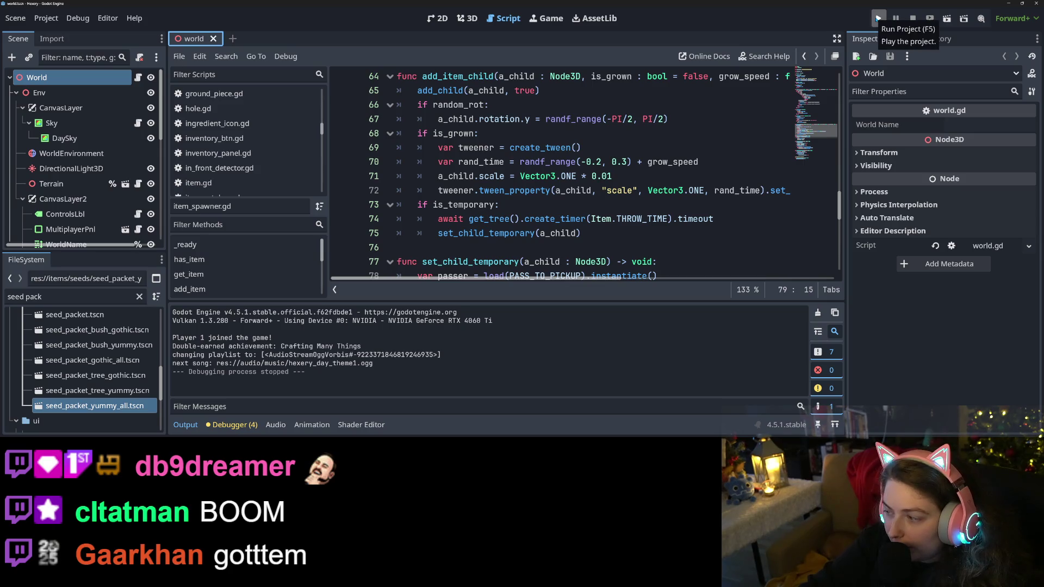
Run the project, load the pretrees save, and move and enlarge the game window
click(878, 19)
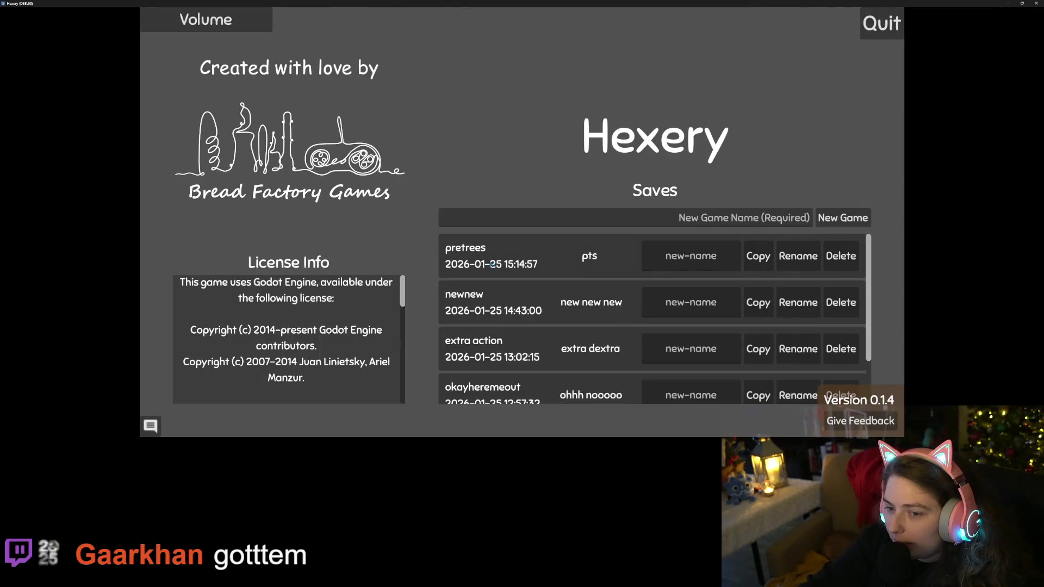
click(492, 265)
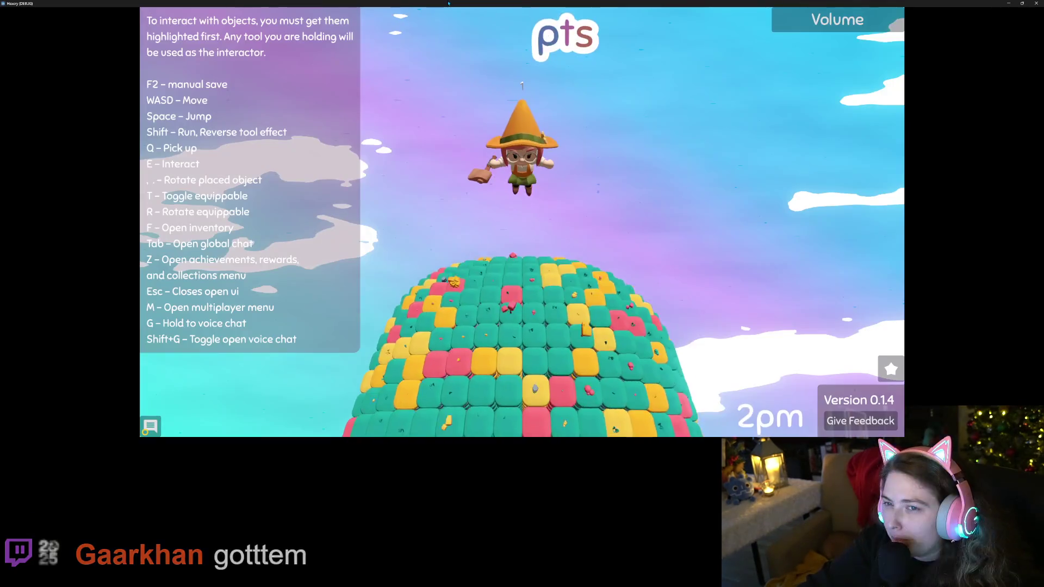
mouse_move(449, 3)
mouse_down()
mouse_move(435, 52)
mouse_move(343, 66)
mouse_up()
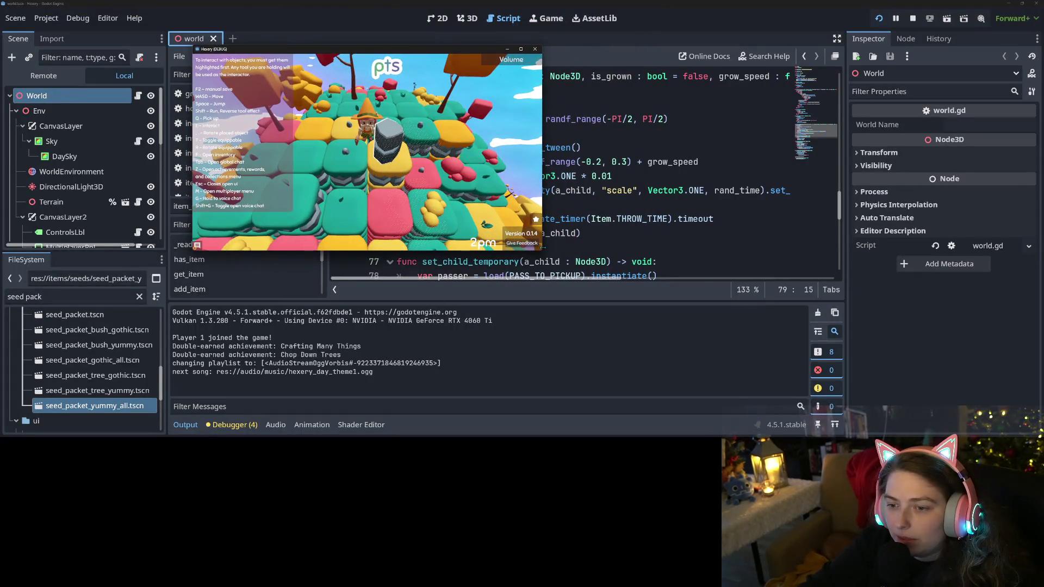
drag(542, 250, 866, 341)
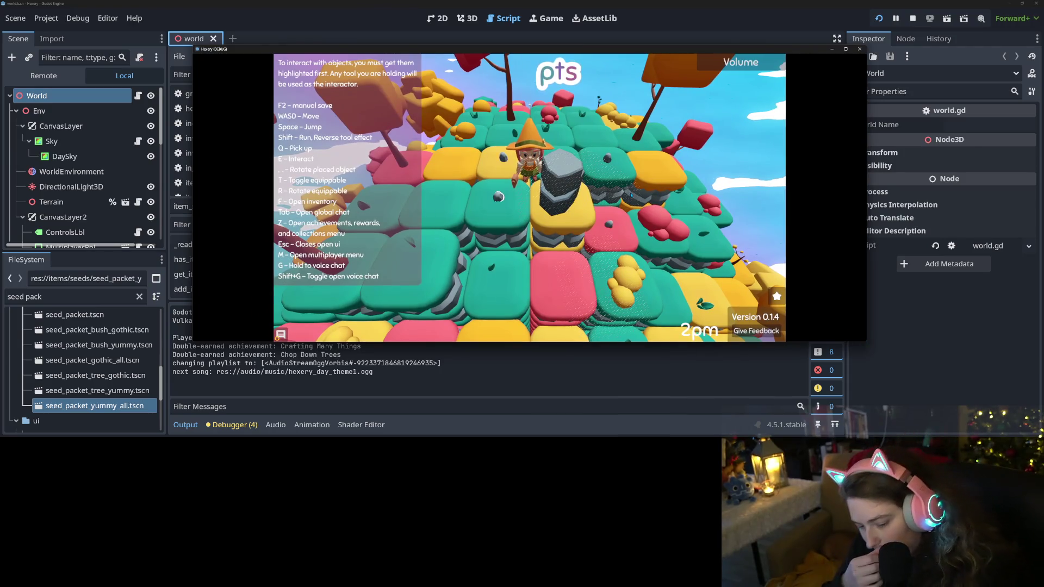
Walk the character around the island's yellow tiles, checking the inventory along the way
key(w)
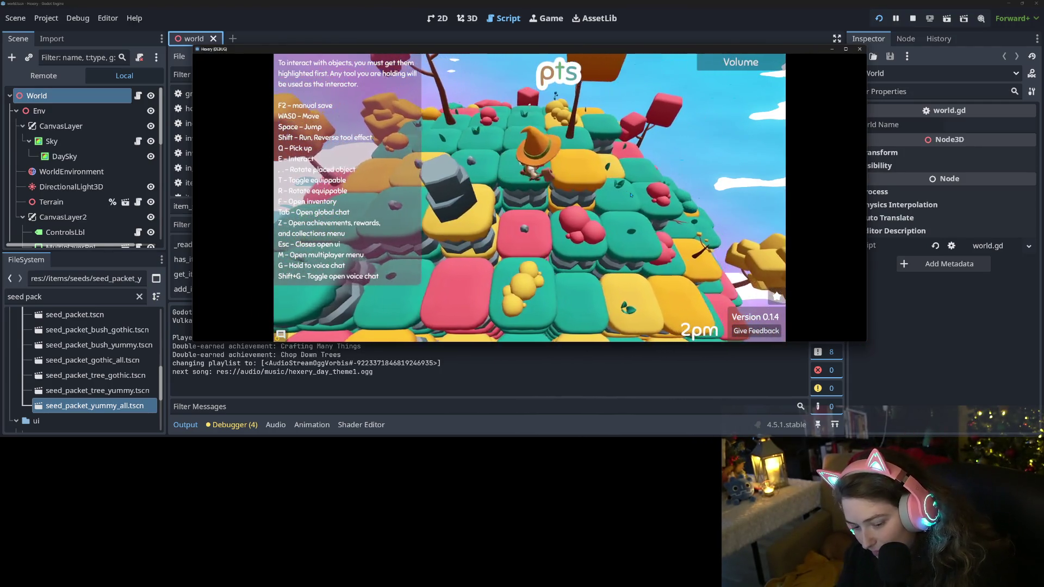
key(f)
key(f)
key(w)
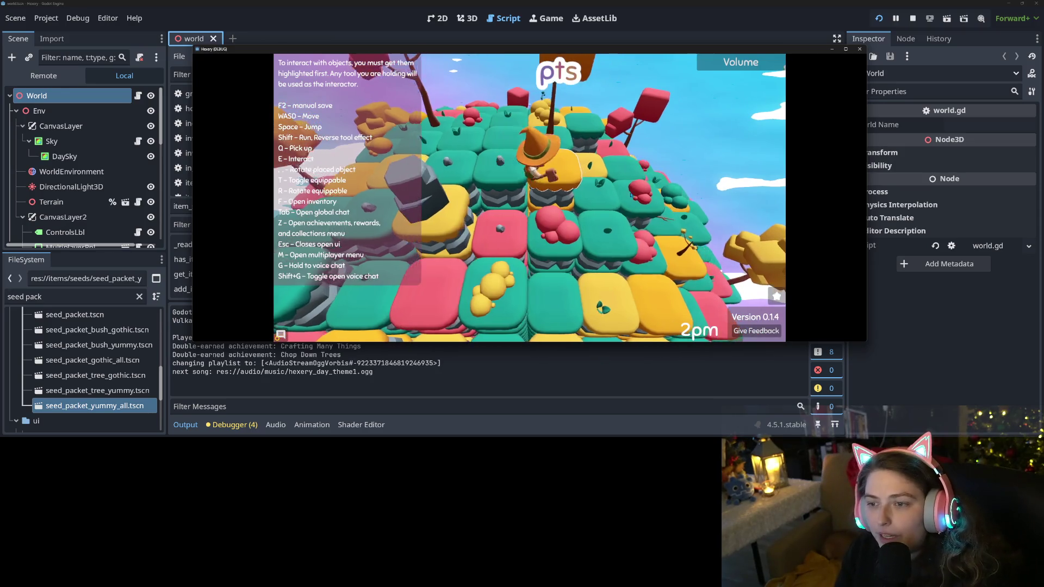
key(w)
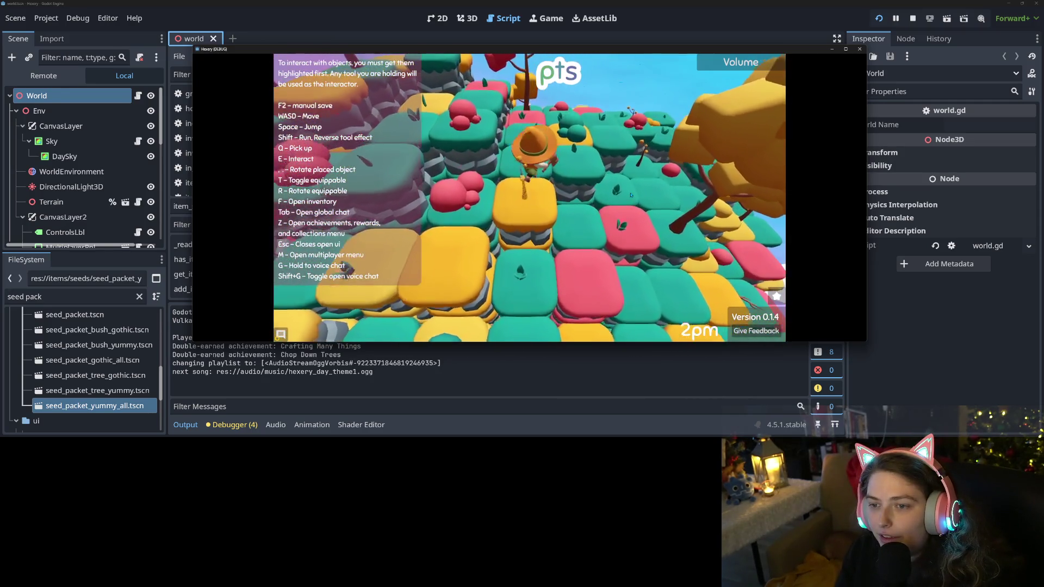
key(w)
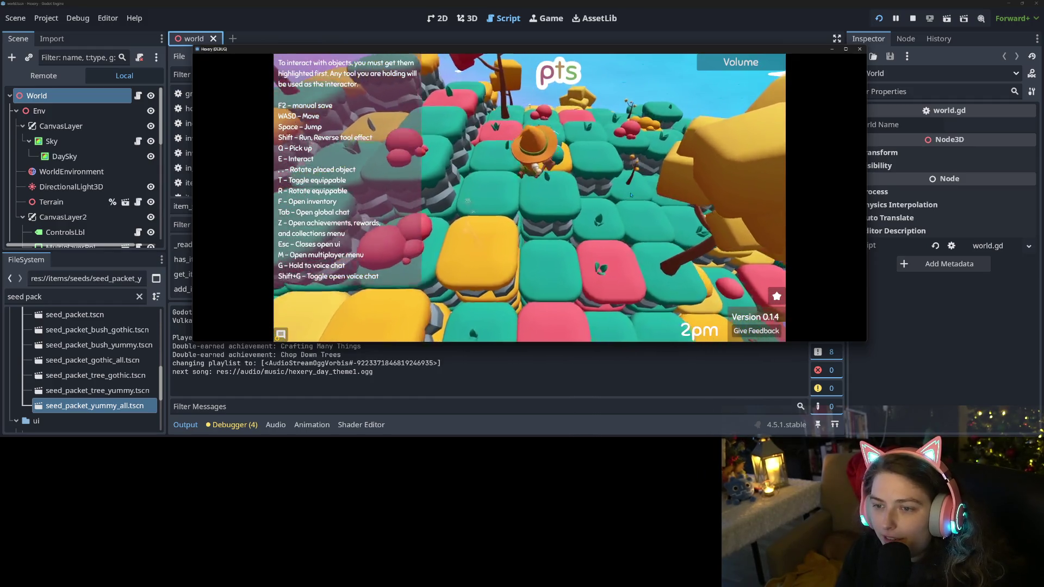
key(w)
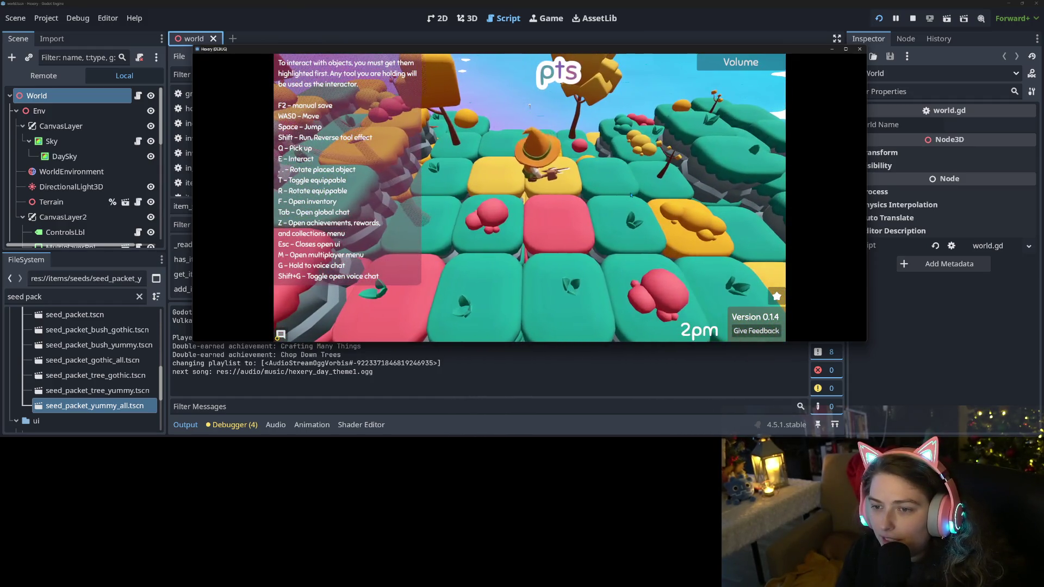
key(w)
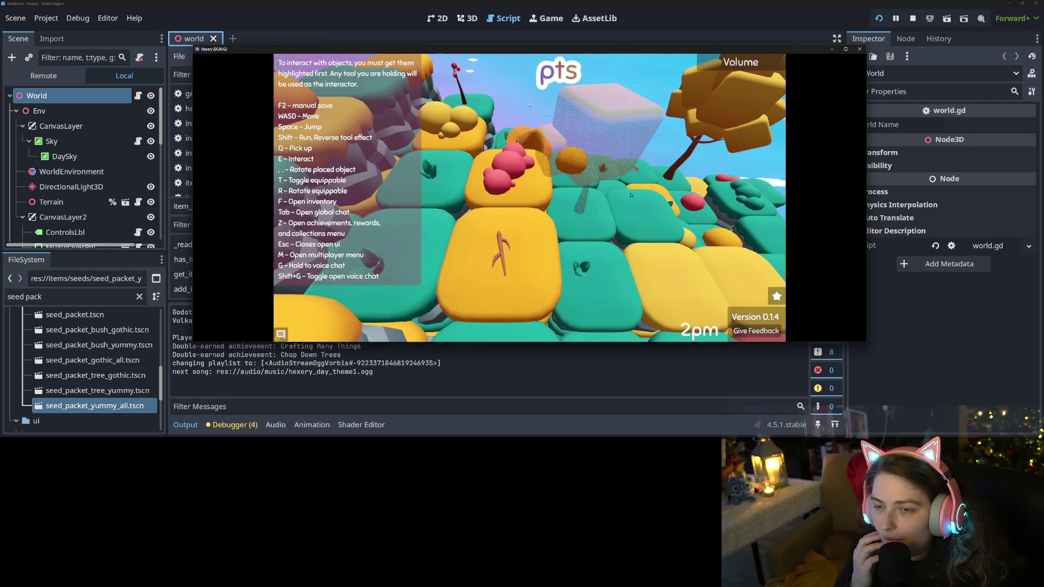
key(s)
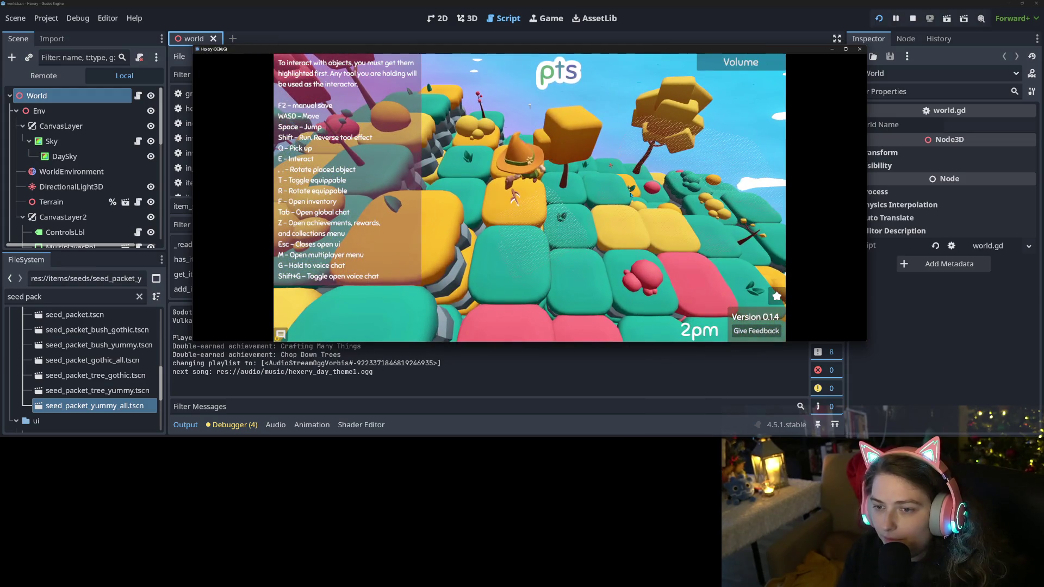
key(w)
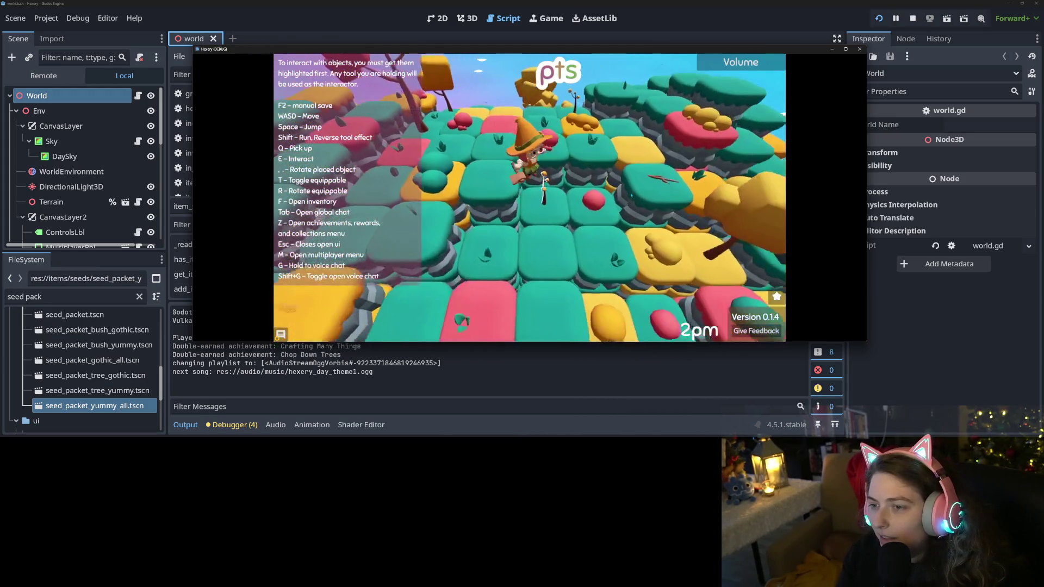
key(w)
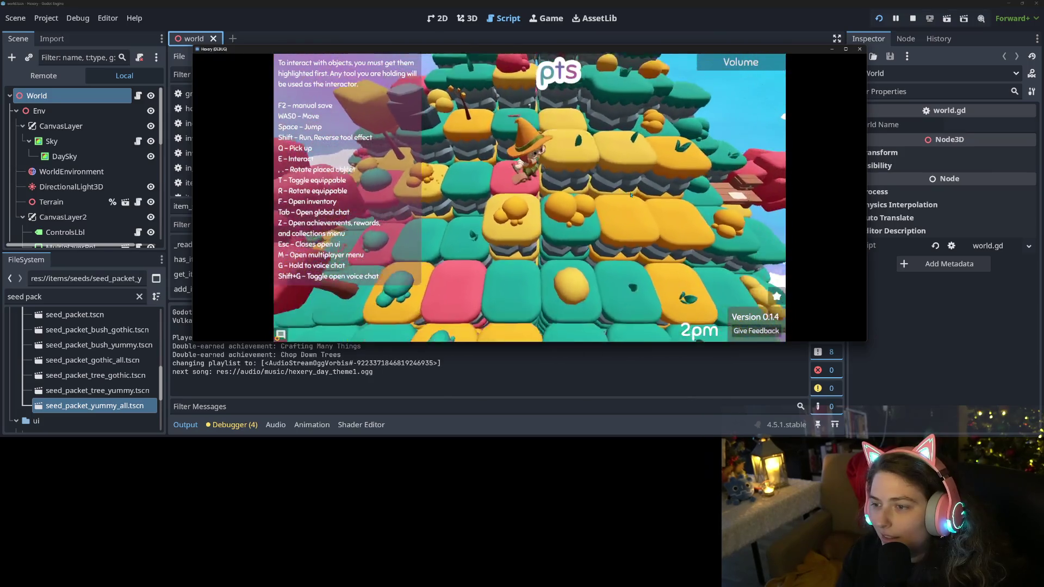
key(w)
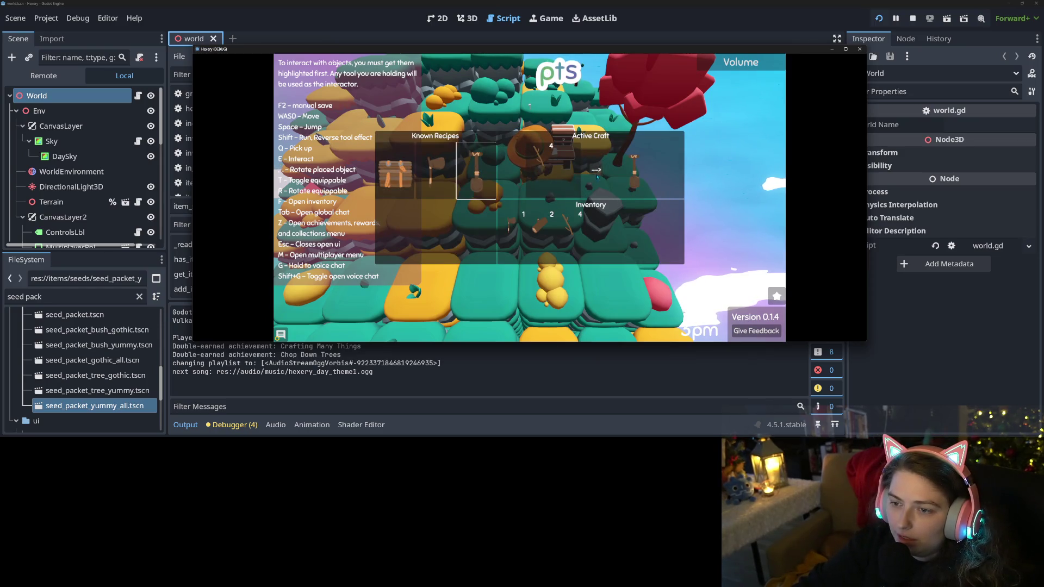
key(s)
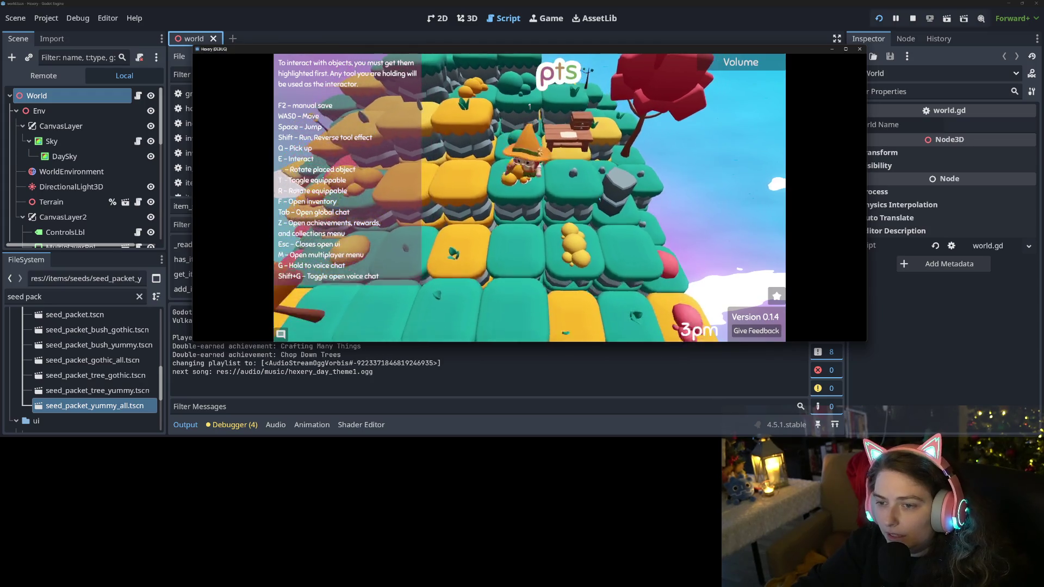
key(f)
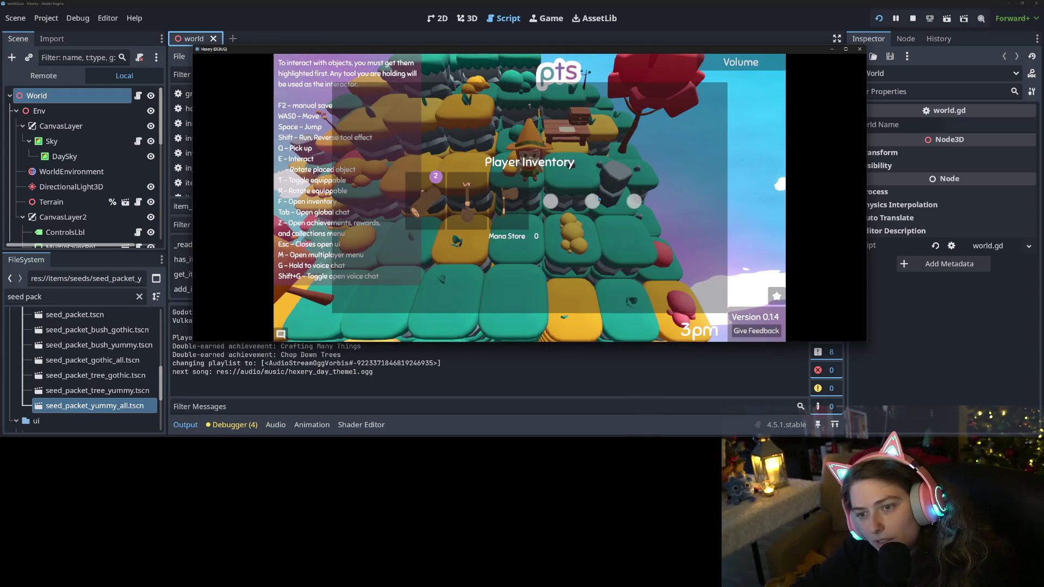
key(Escape)
Buy the Extended Inventory Capacity reward for 10 points
key(z)
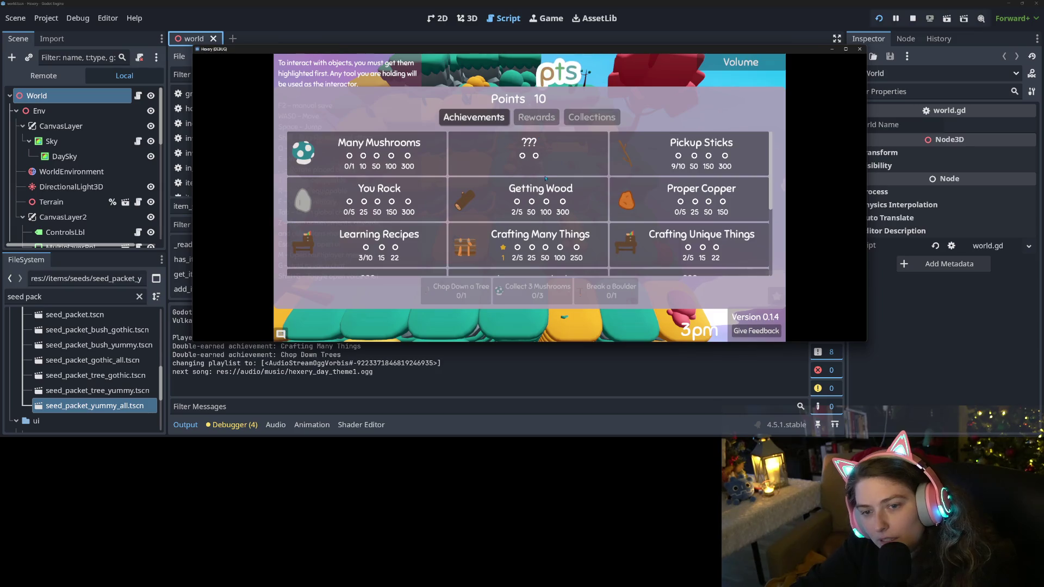
click(535, 120)
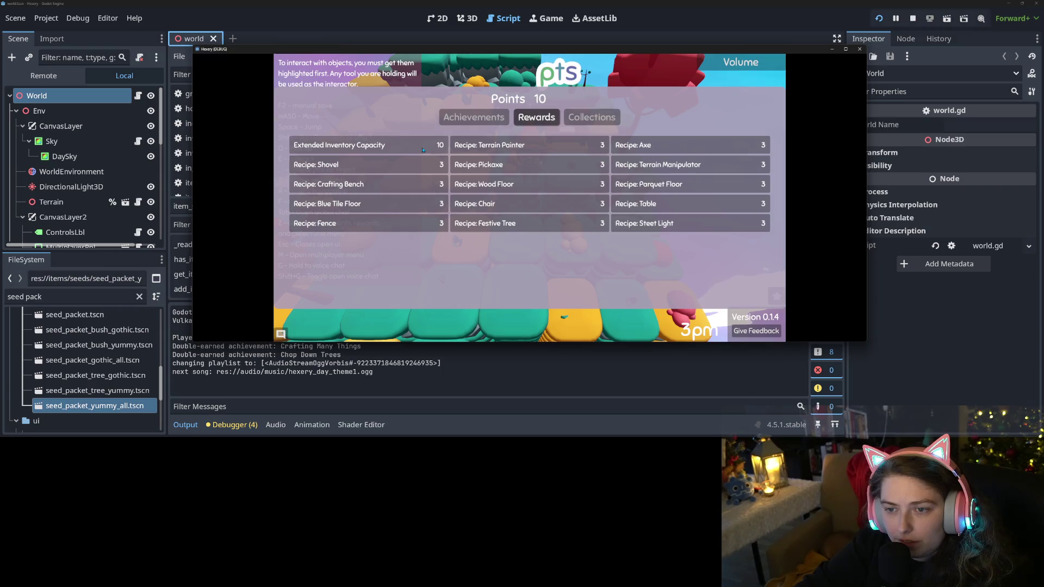
click(424, 150)
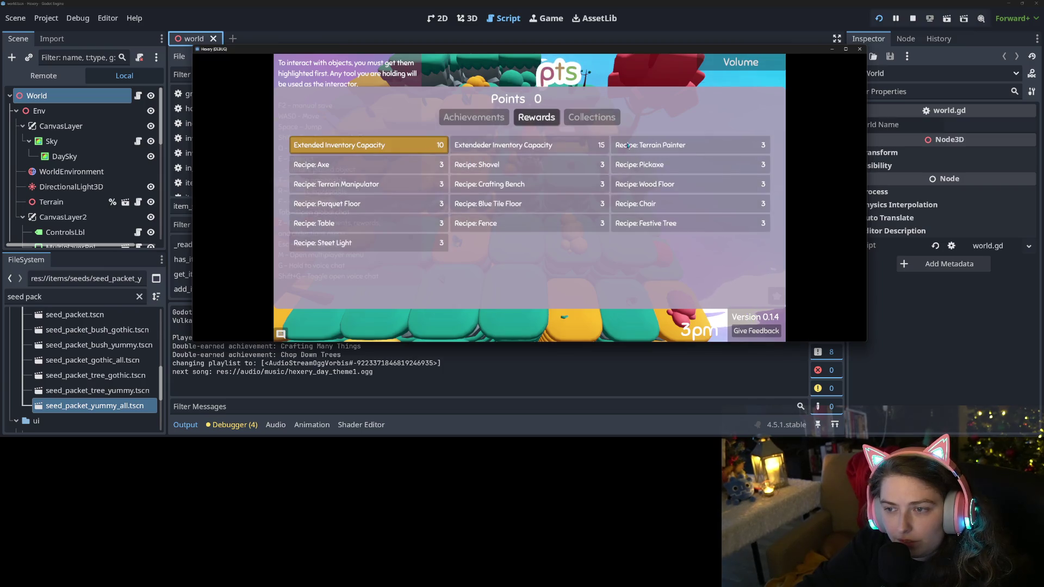
click(473, 117)
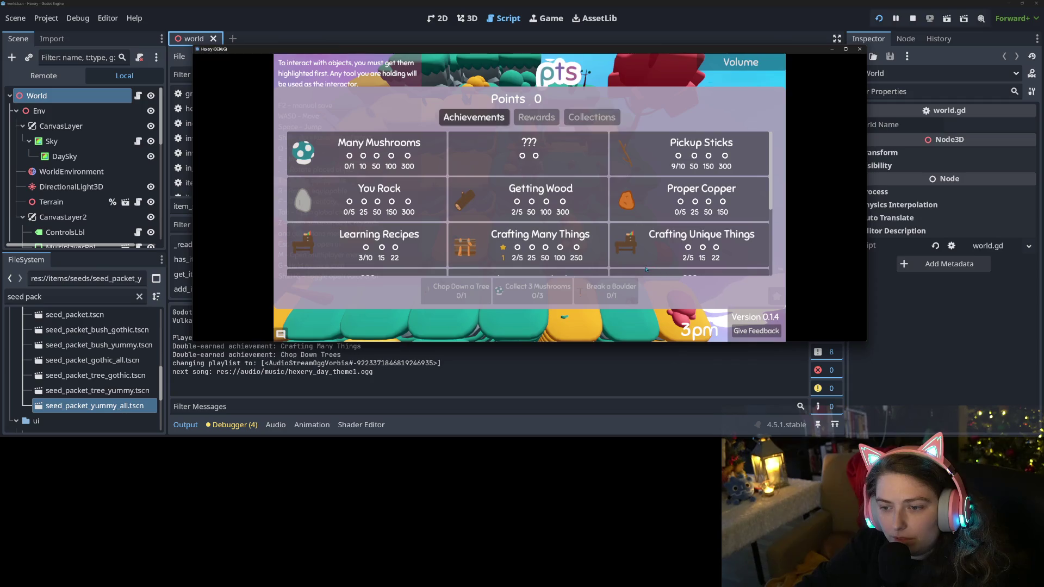
key(Escape)
Walk onto the yellow bush tiles to collect mushrooms, then check the achievements list
key(a)
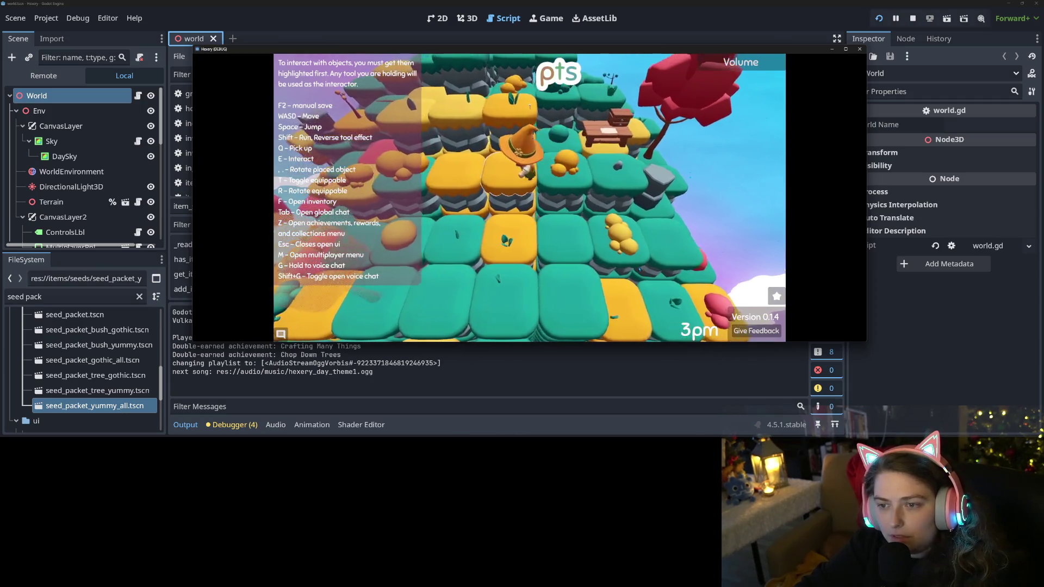
key(s)
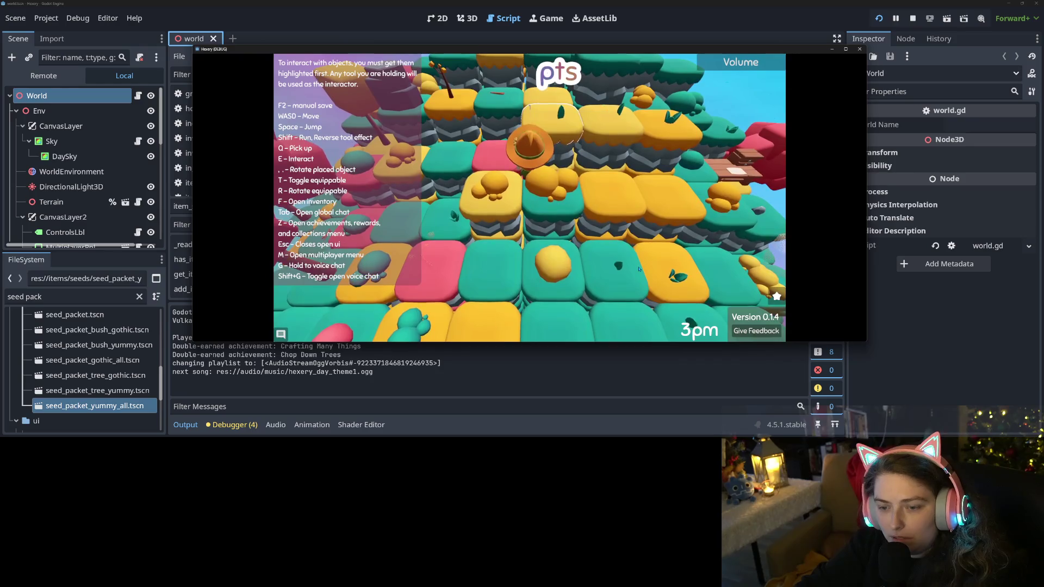
key(a)
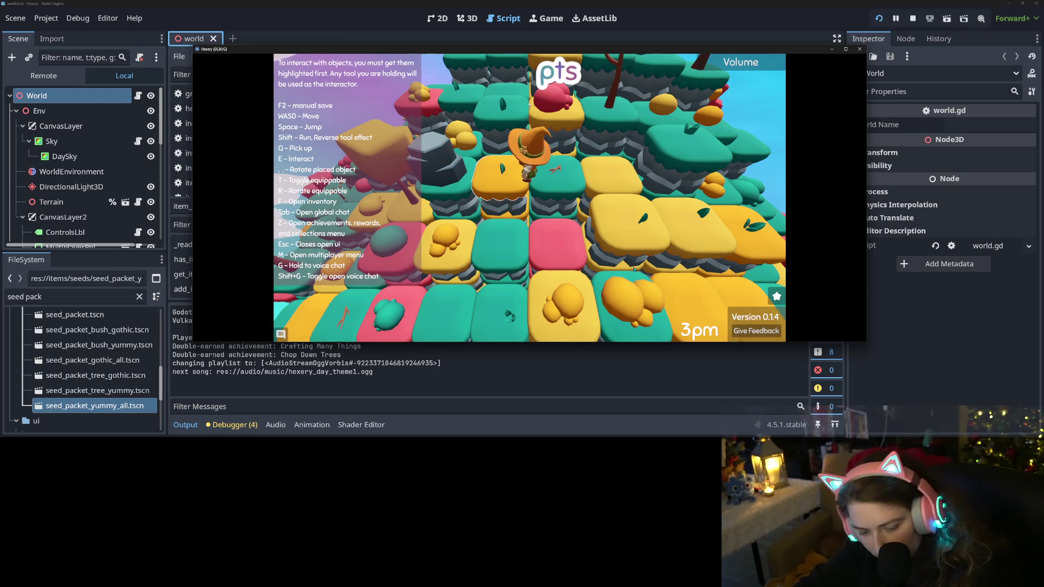
key(z)
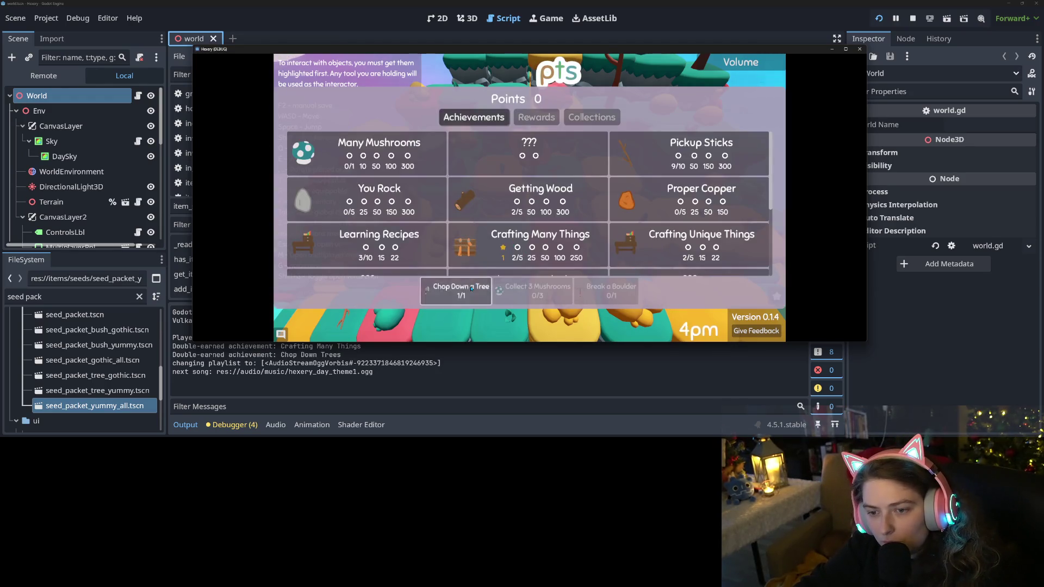
scroll(505, 241, down, 5)
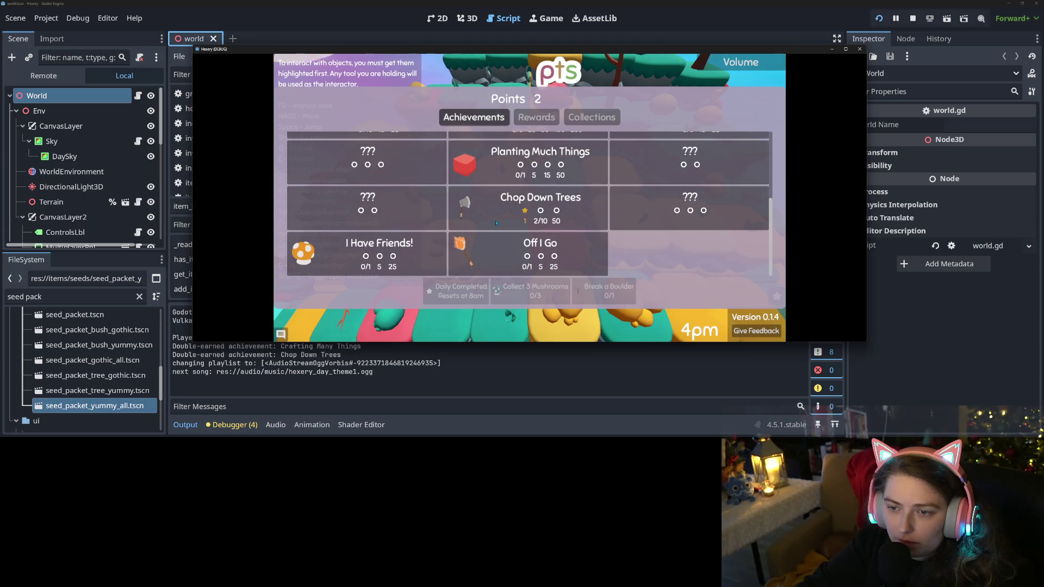
key(Escape)
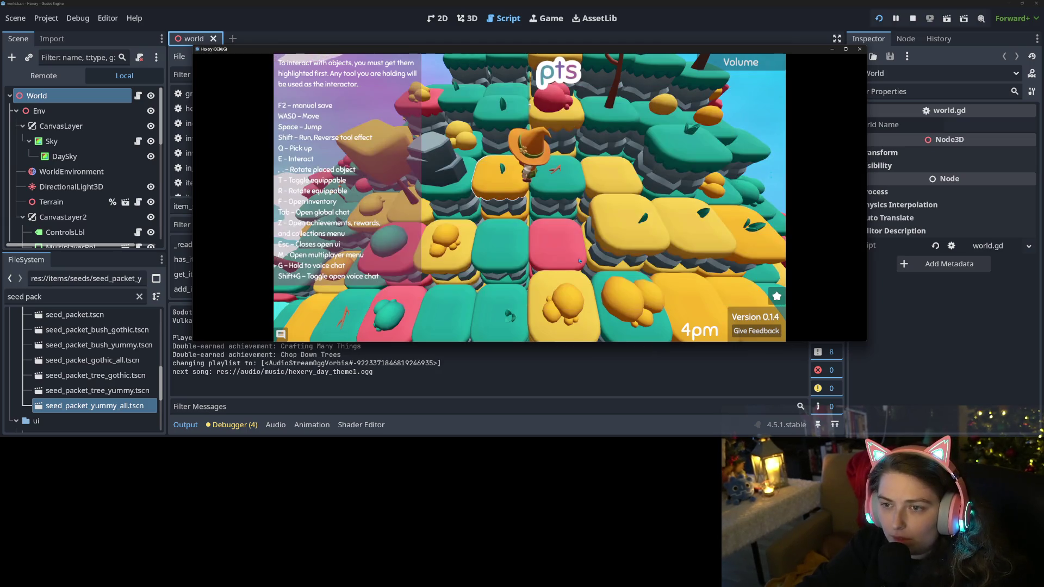
Walk the character to the yellow tile beside the silver ball
key(w)
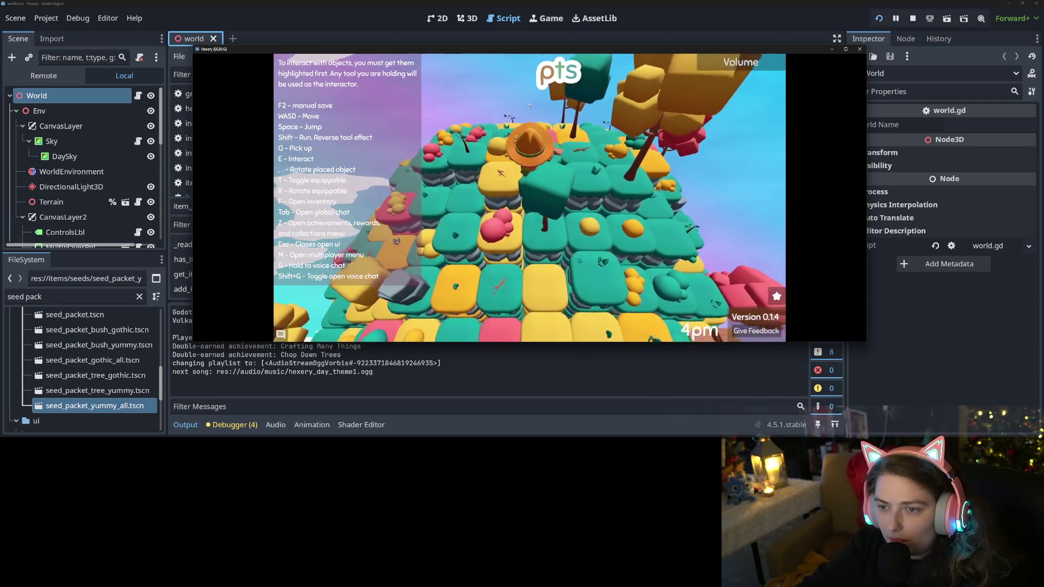
scroll(579, 261, up, 3)
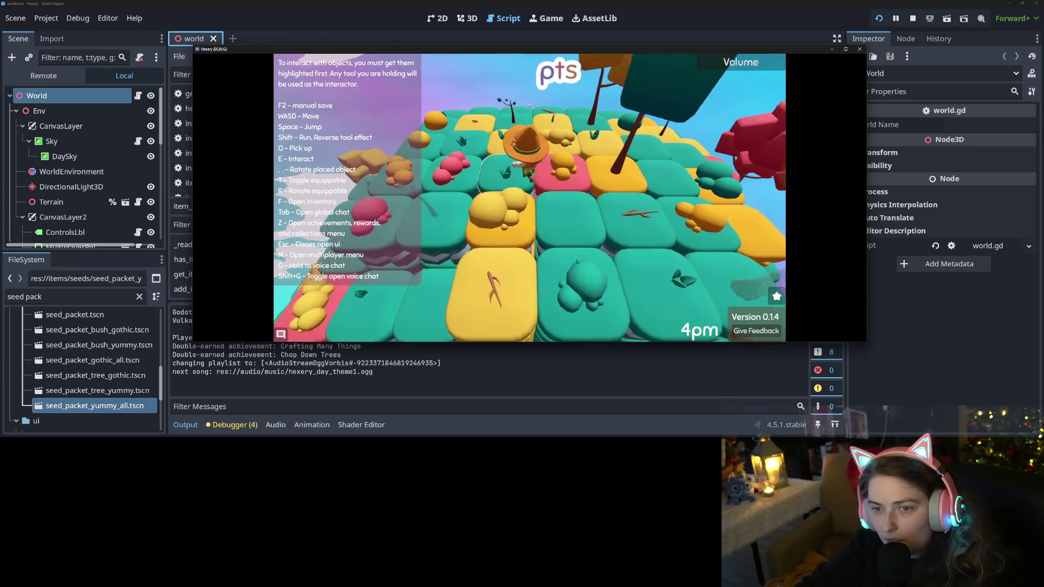
key(s)
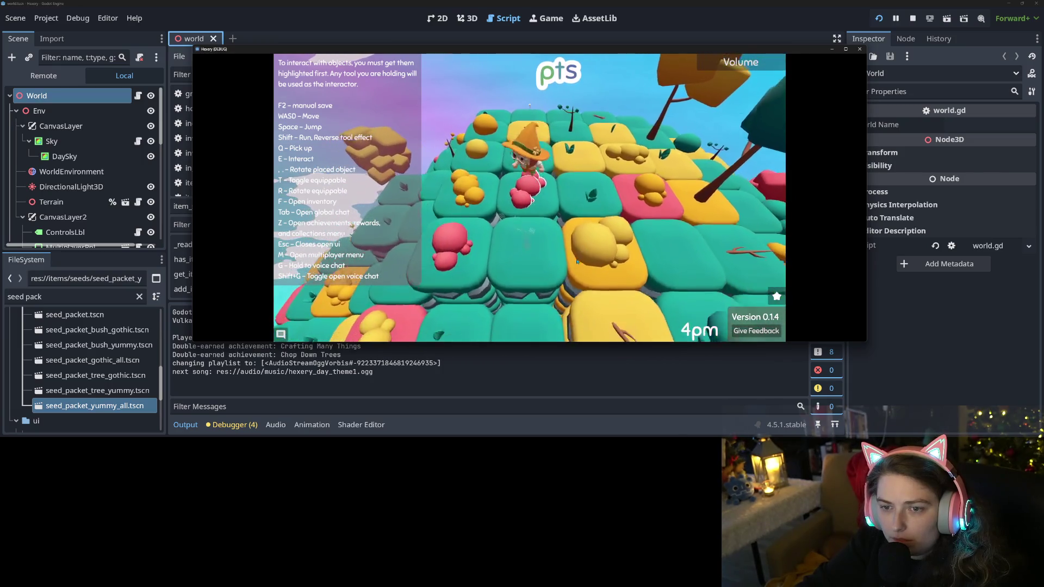
key(a)
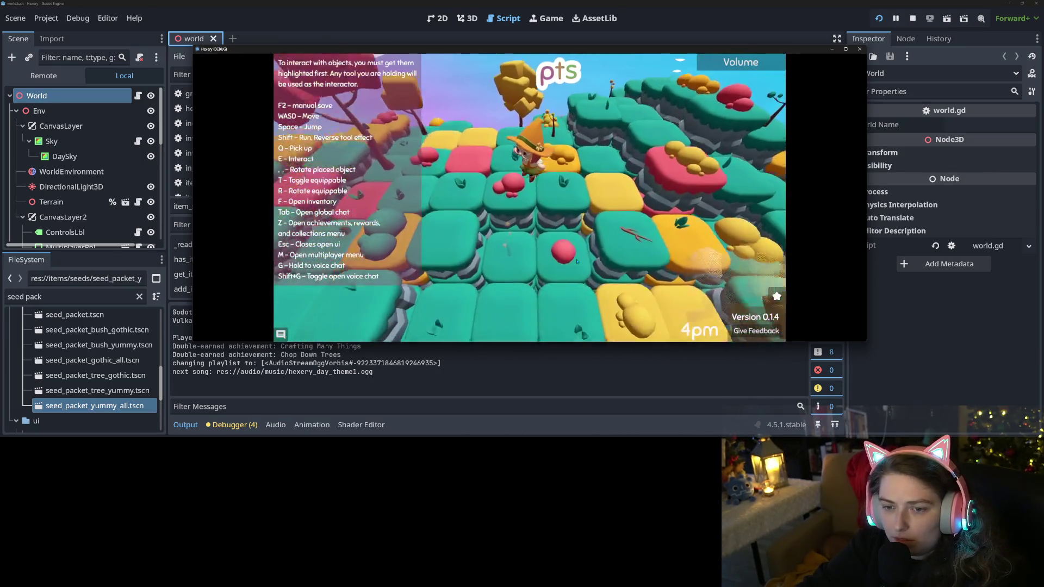
scroll(577, 261, down, 3)
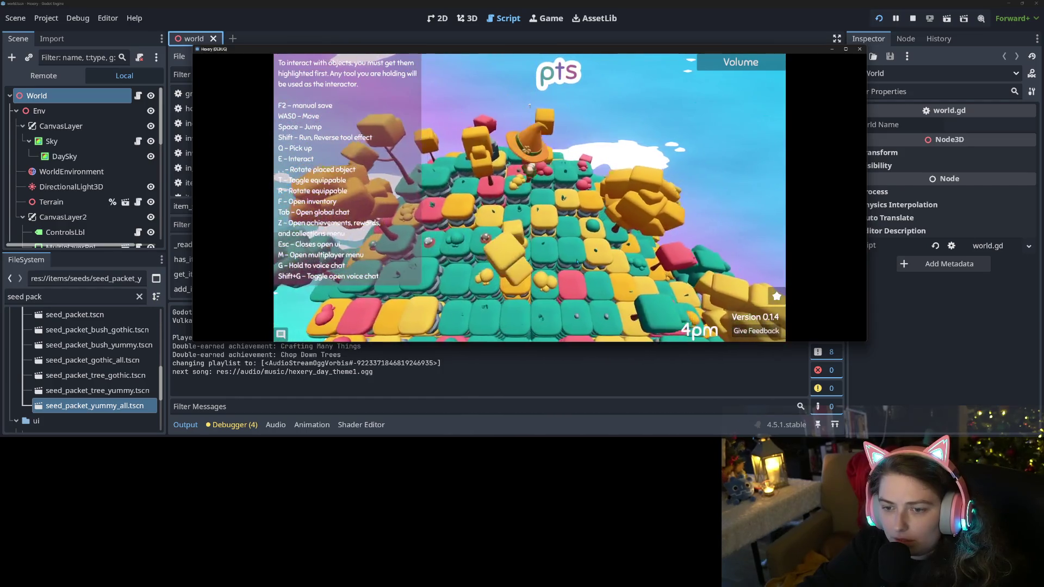
scroll(577, 262, up, 3)
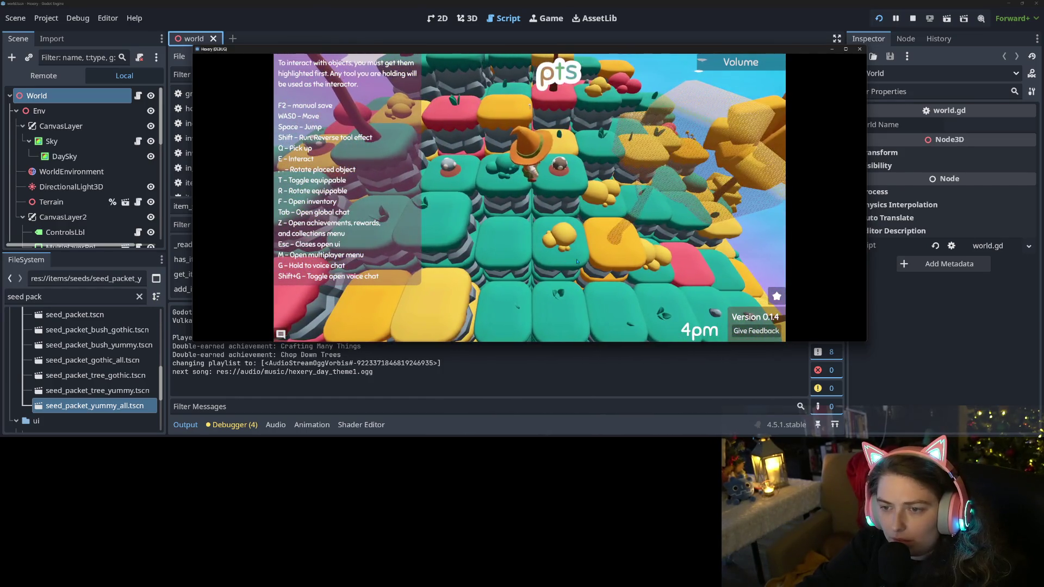
key(a)
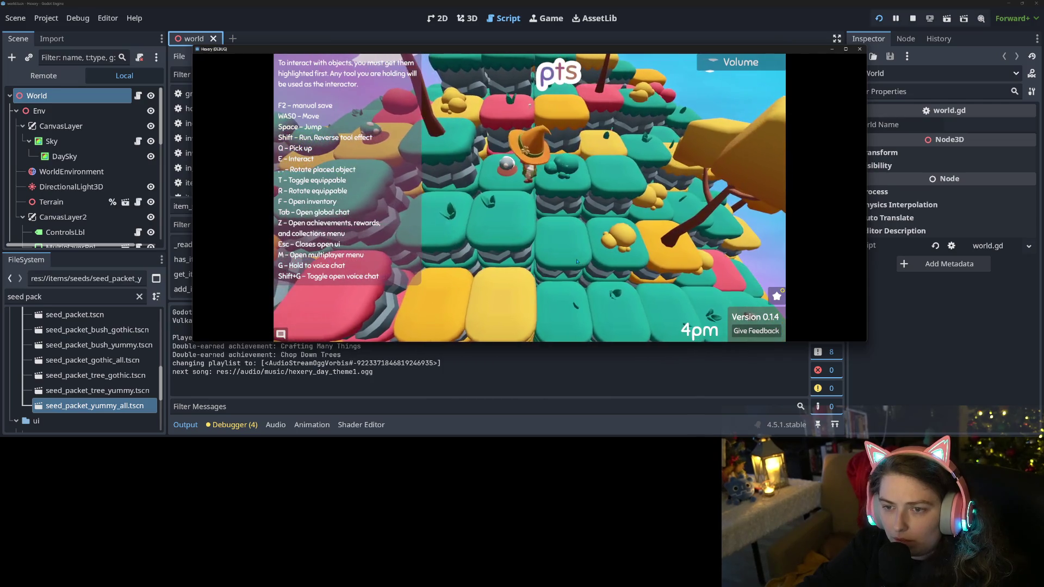
key(w)
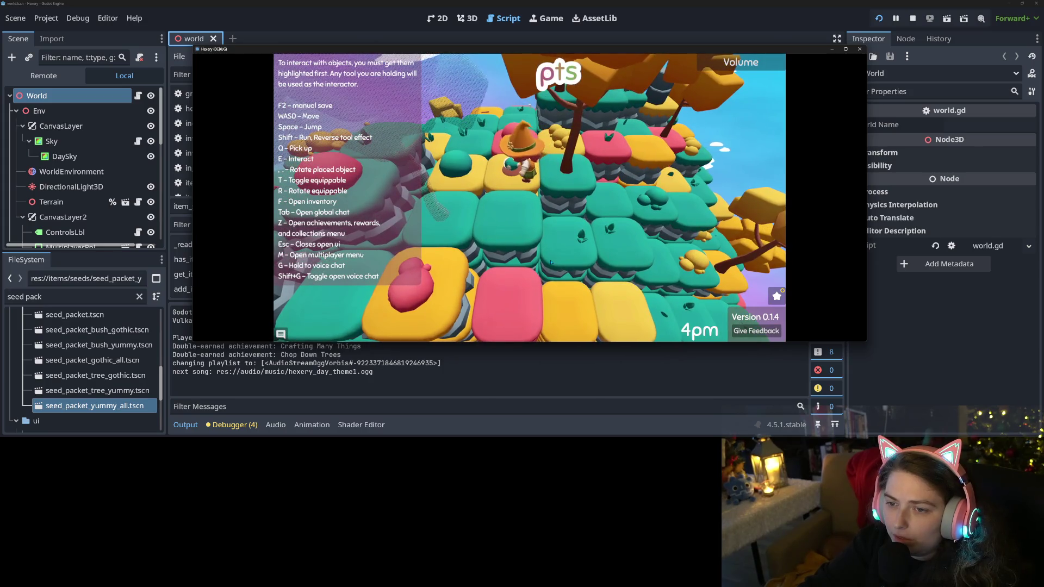
Check achievement progress, then walk the character further into the level
key(z)
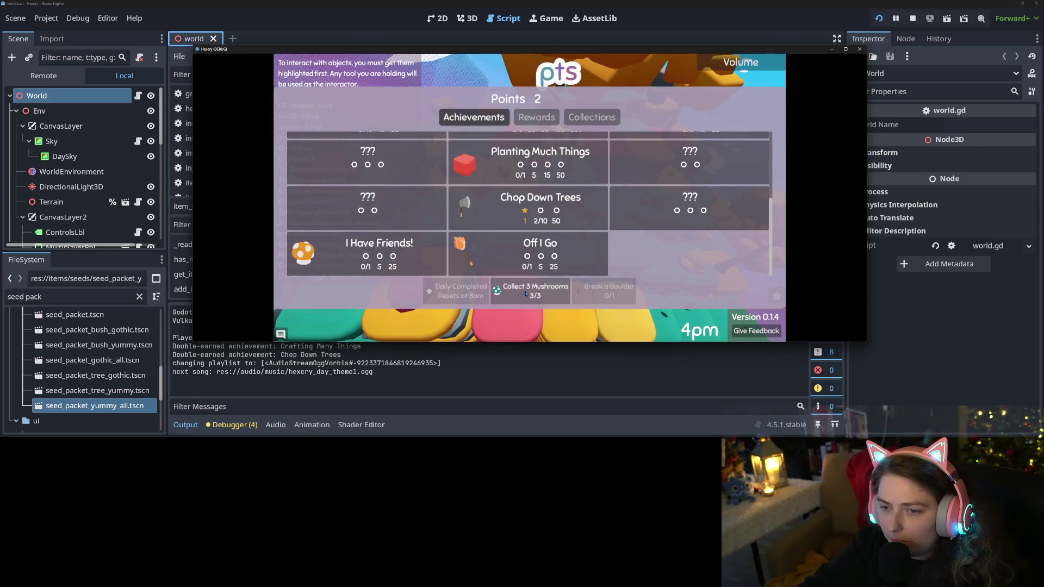
scroll(414, 197, up, 5)
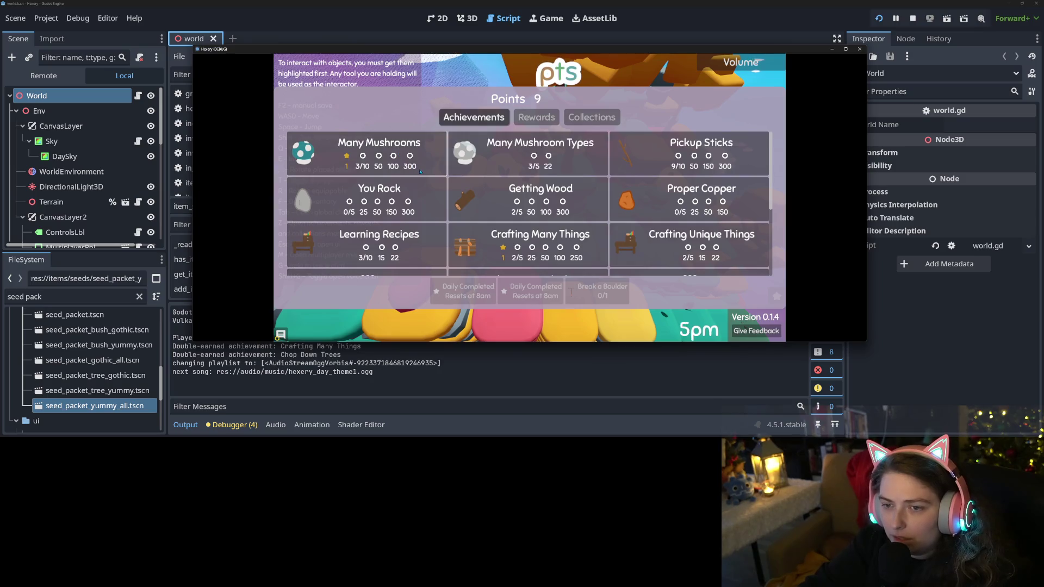
key(Escape)
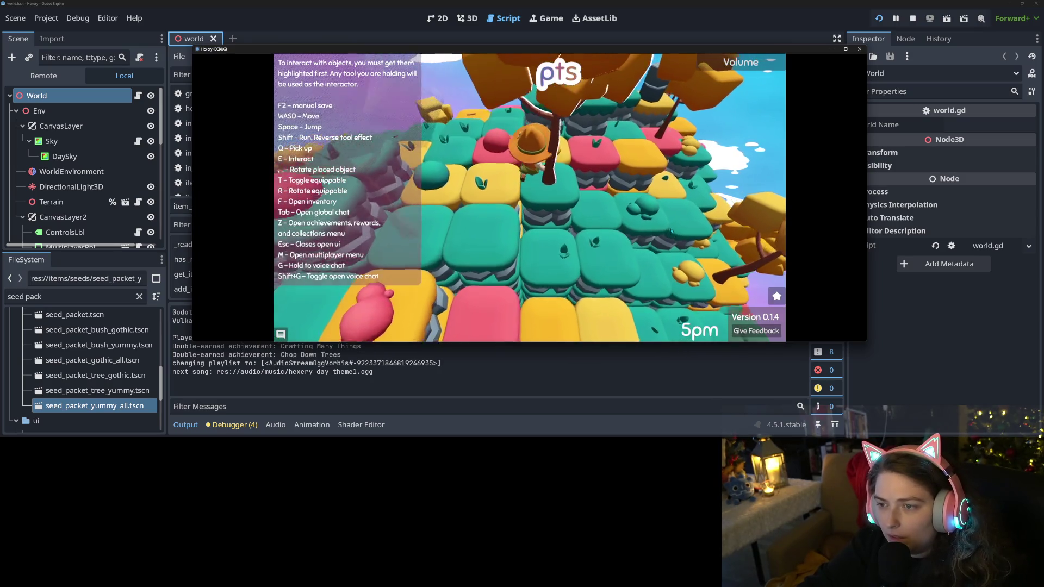
key(w)
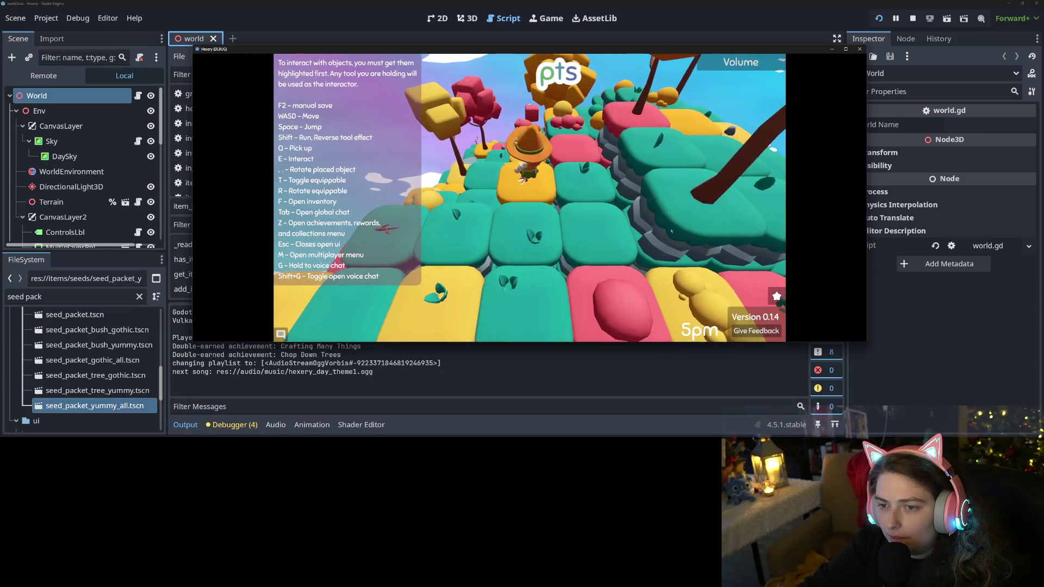
key(a)
key(w)
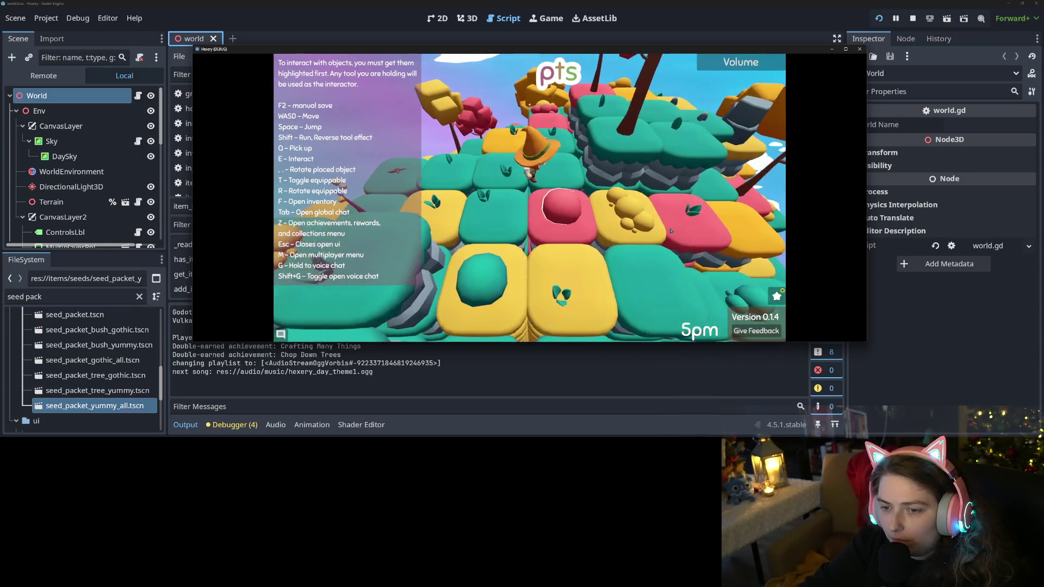
Claim Pickup Sticks, buy Recipe: Terrain Painter and Yummy Nature Set, then view debugger errors
key(z)
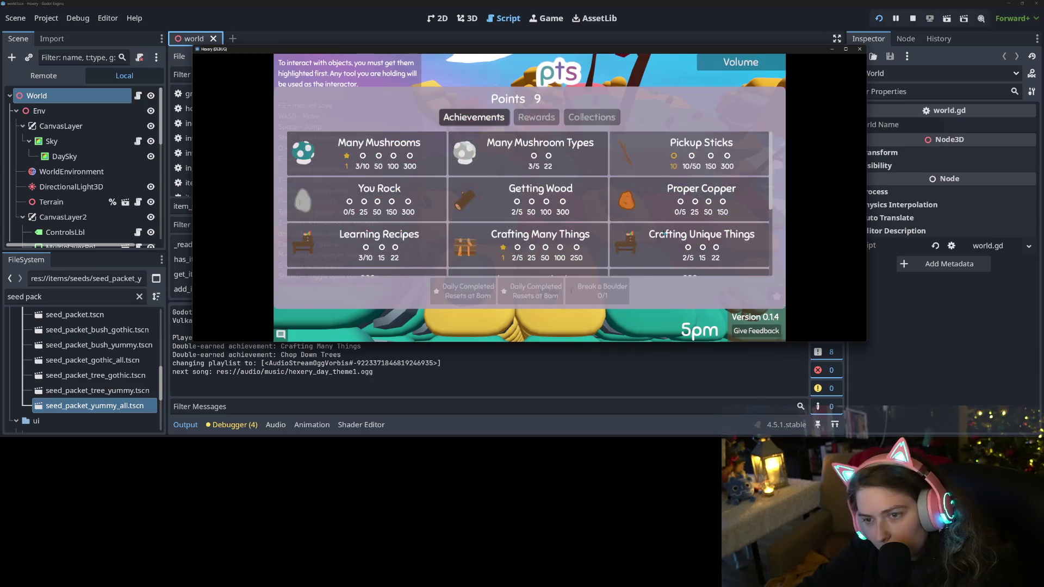
click(677, 146)
click(542, 122)
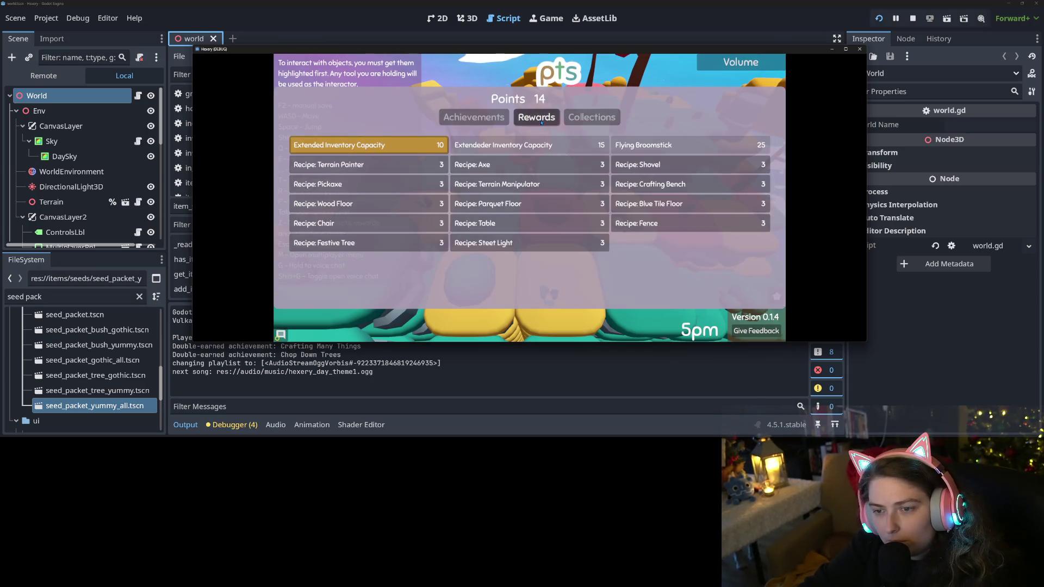
click(429, 174)
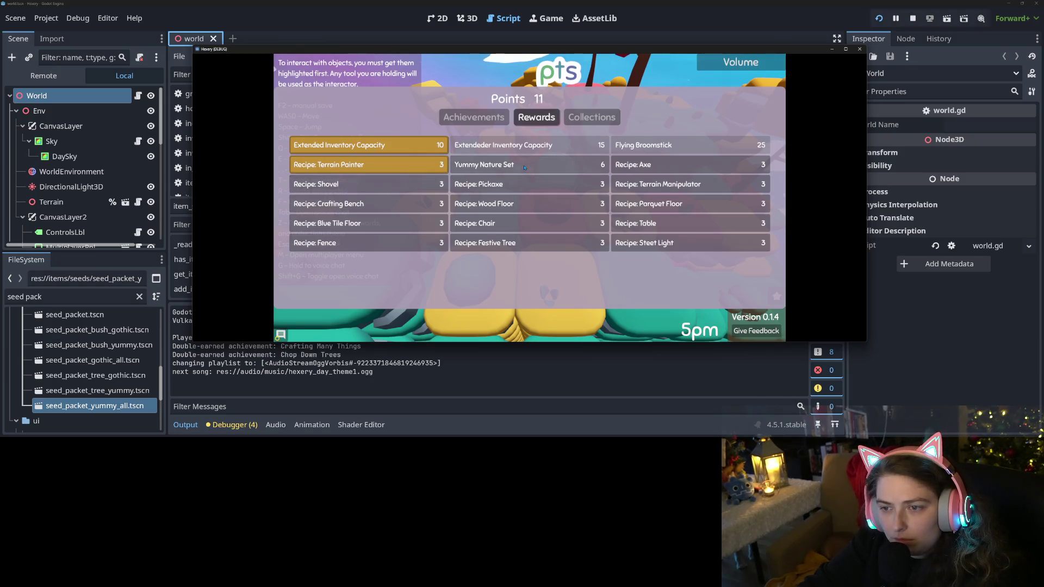
click(568, 162)
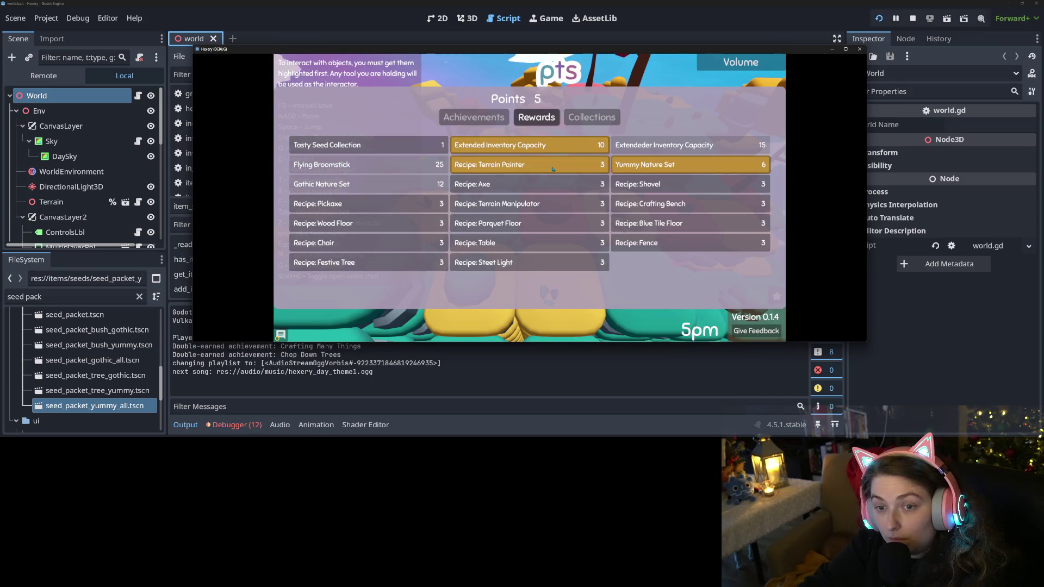
key(Escape)
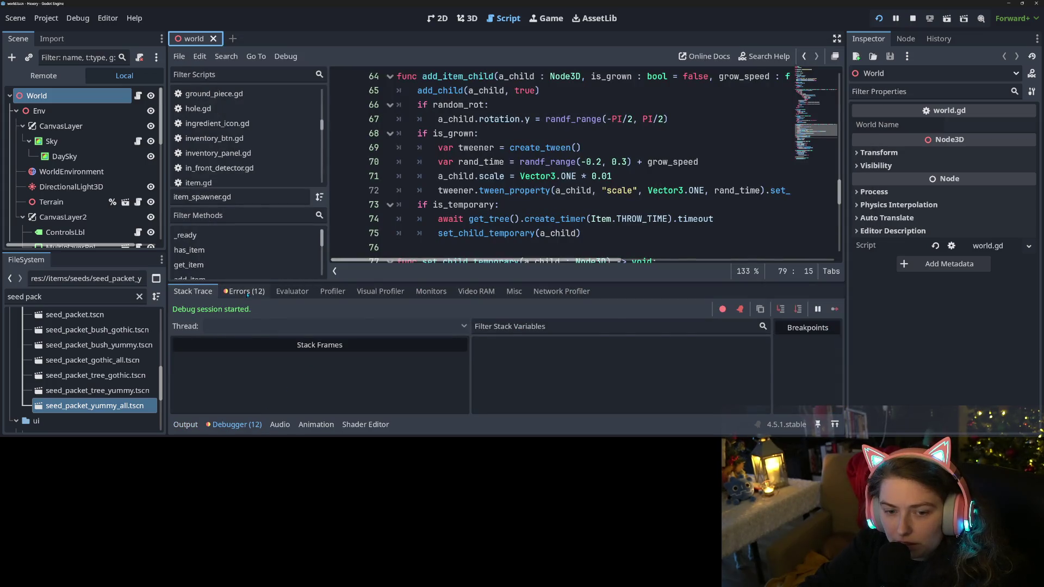
click(247, 292)
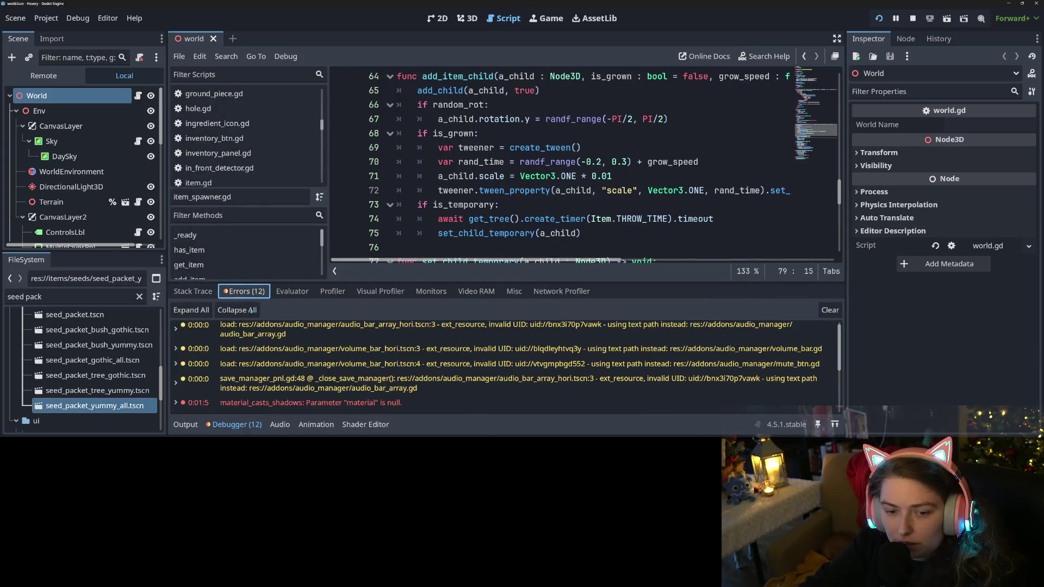
Inspect the material-null errors in the debugger, then return to the running game window
scroll(279, 375, down, 5)
click(308, 405)
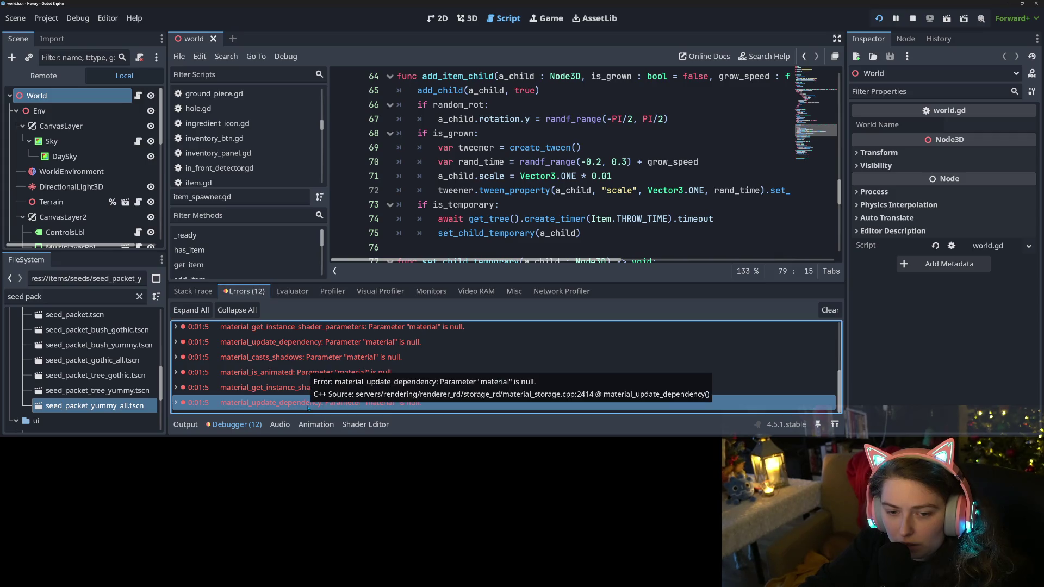
click(322, 389)
scroll(321, 389, up, 1)
key(Down)
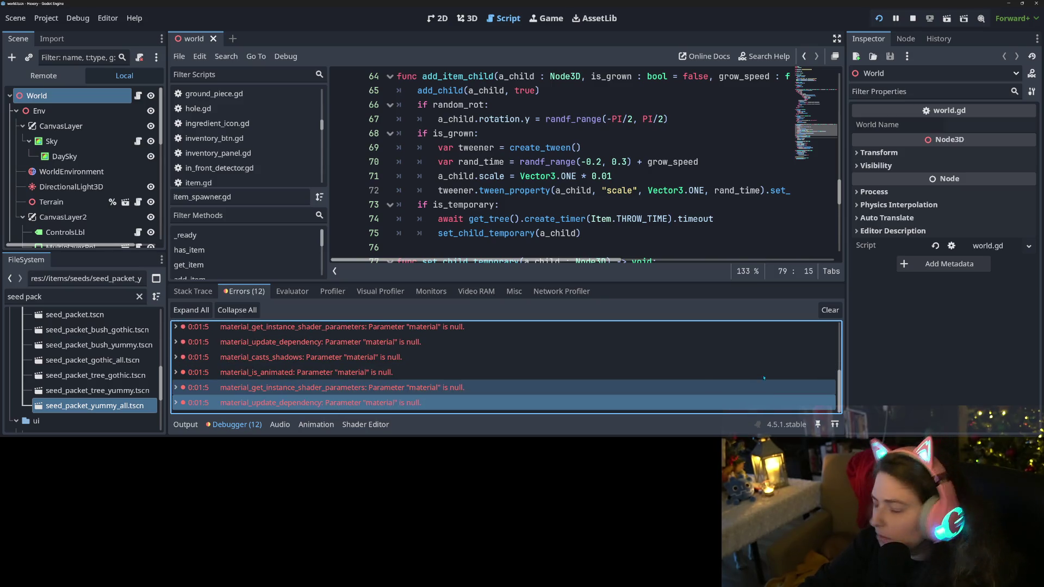
key(alt+Tab)
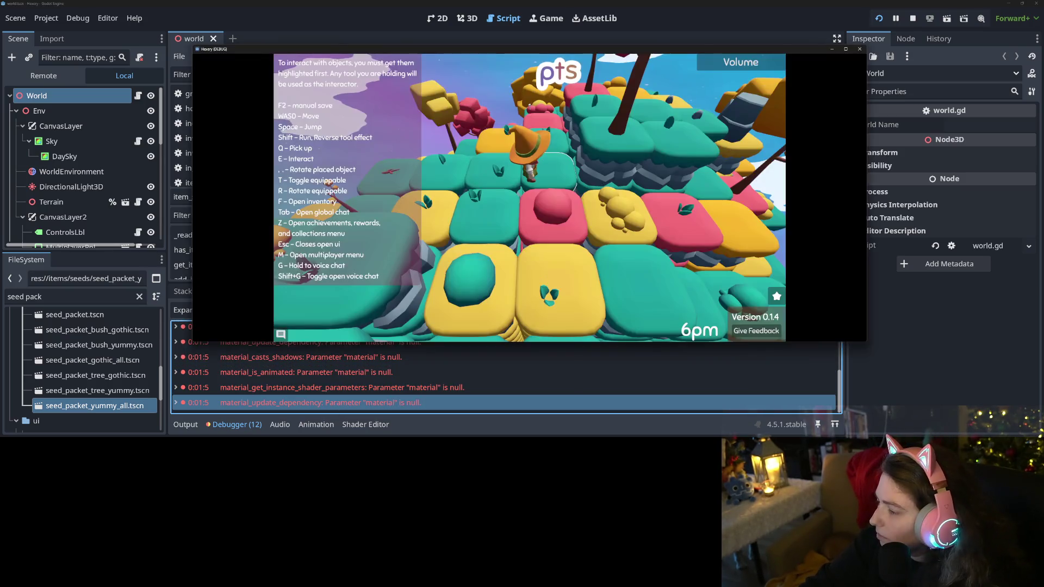
Walk the character across the island
scroll(544, 213, down, 3)
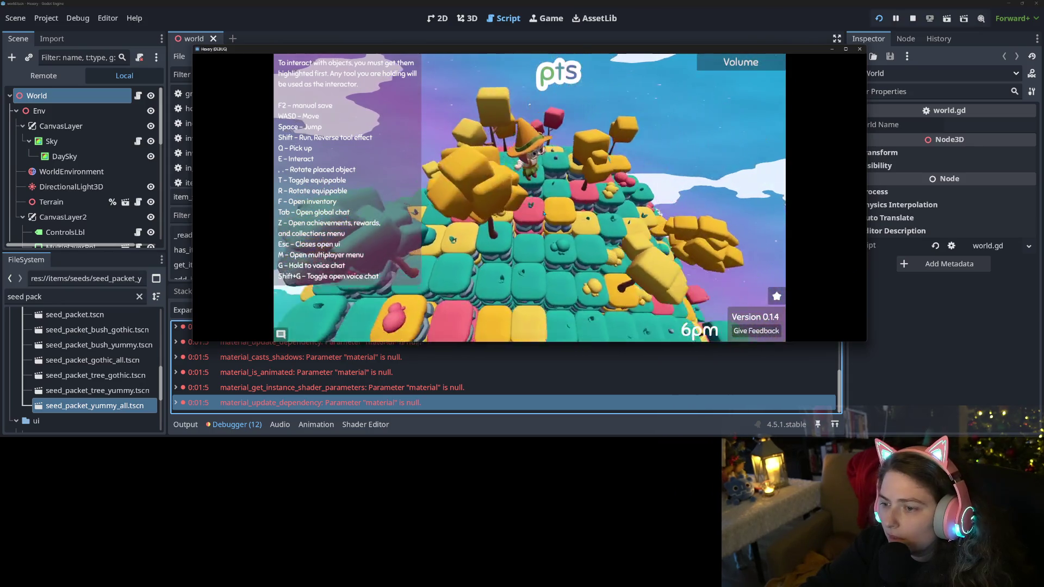
key(w)
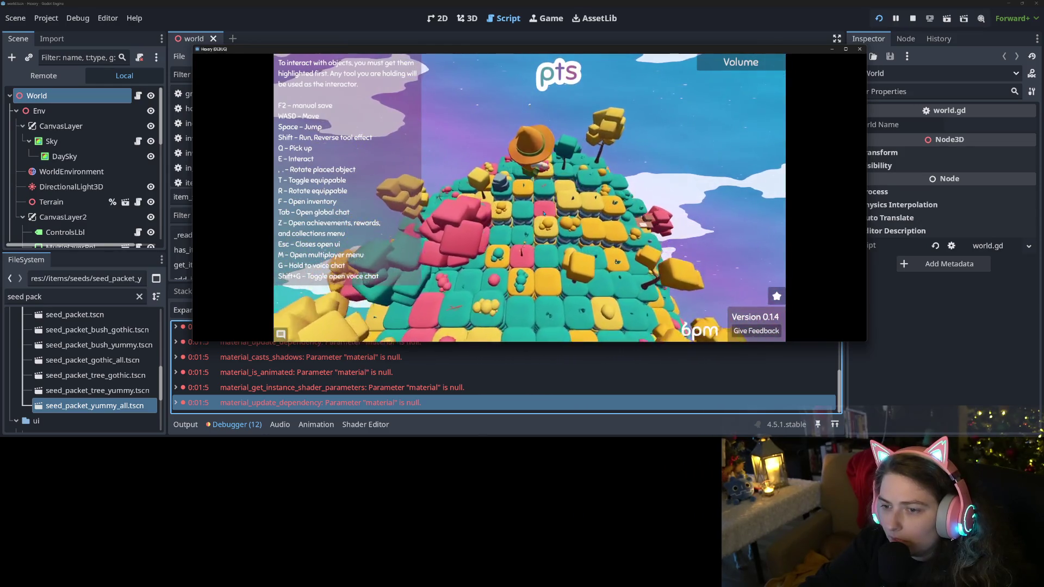
scroll(545, 214, up, 3)
scroll(545, 213, down, 3)
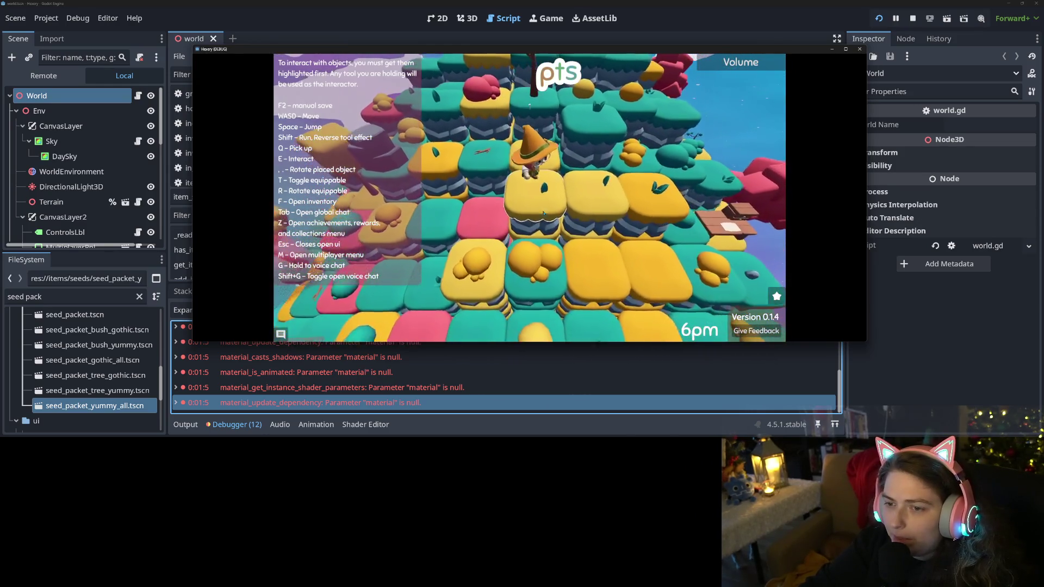
Consume the stick to fill Mana Store to 1 and open the seed packet into orange, brown and pink seeds
key(f)
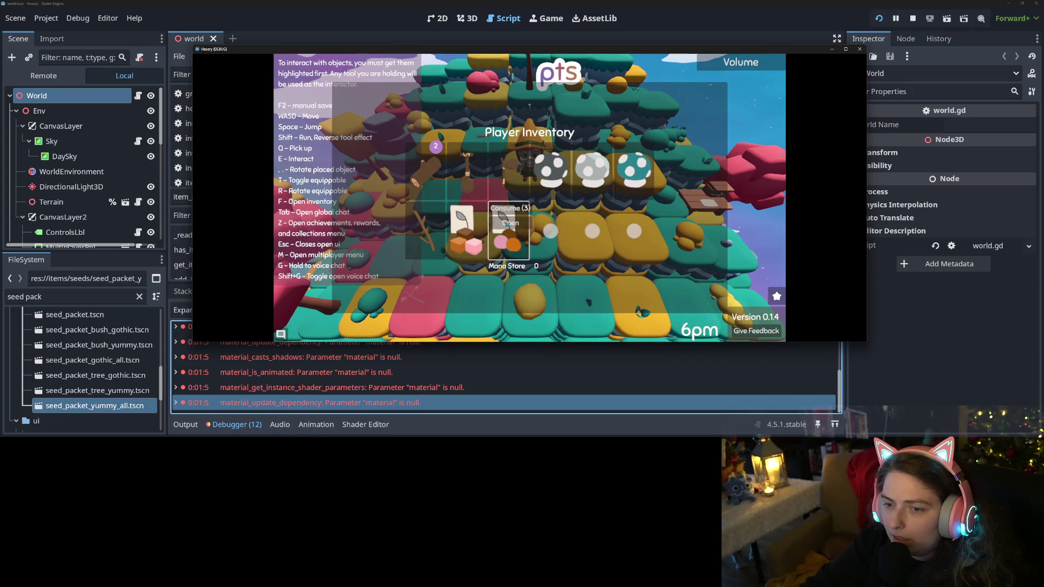
mouse_move(515, 229)
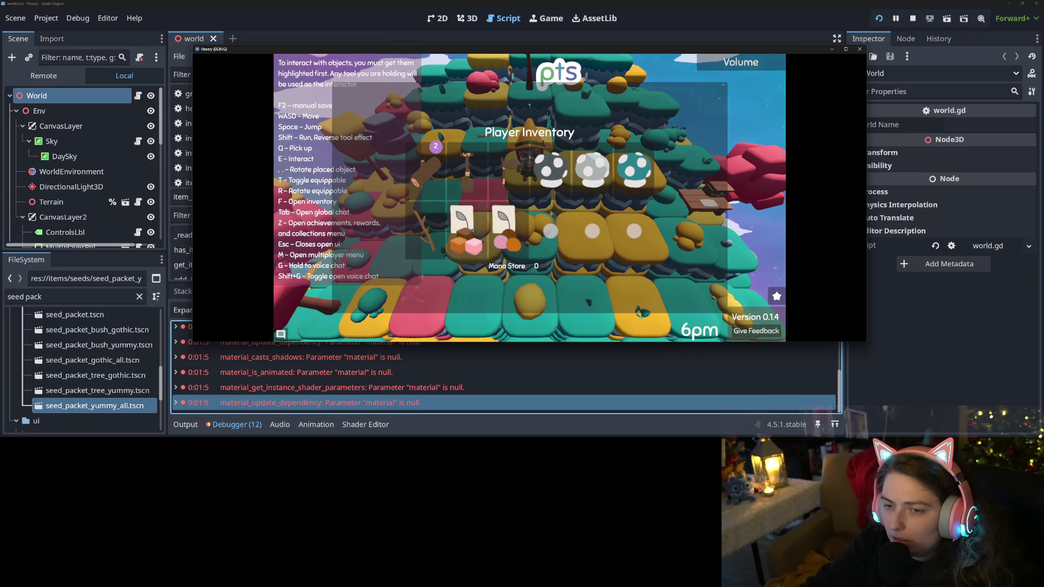
click(426, 217)
click(427, 223)
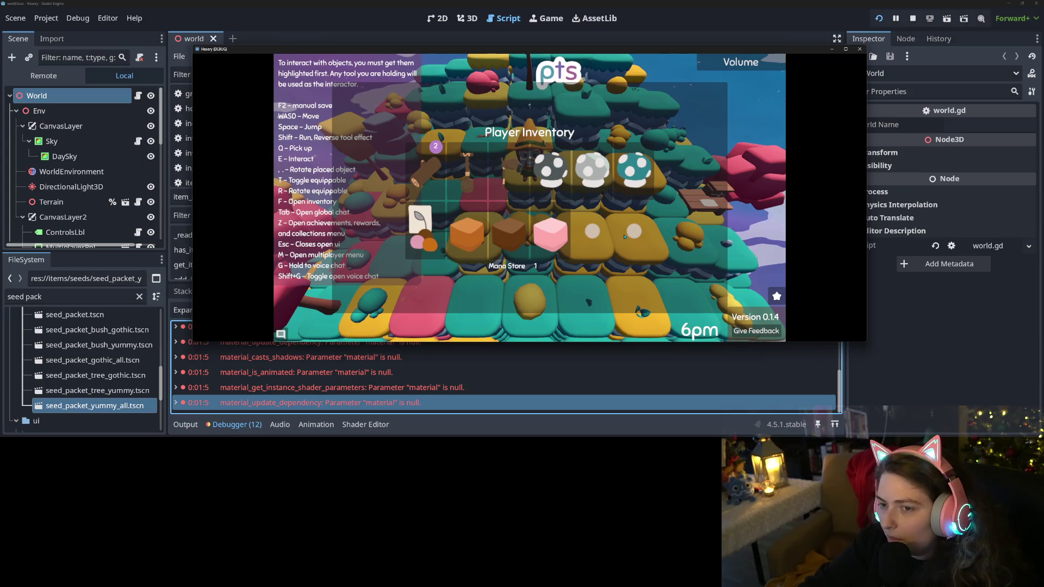
key(Escape)
key(w)
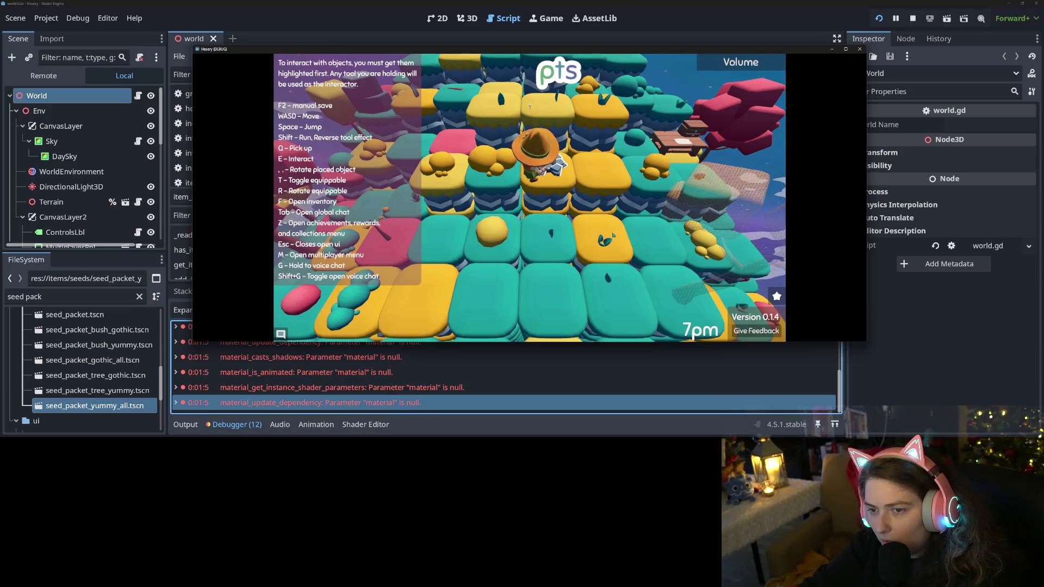
Plant the pink seed on the ground
key(f)
click(468, 217)
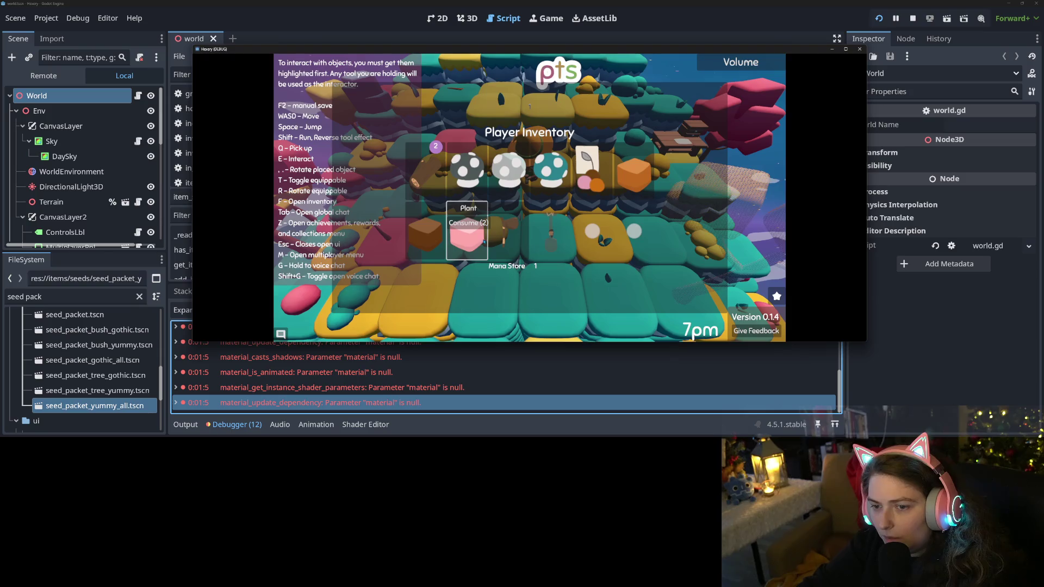
click(470, 211)
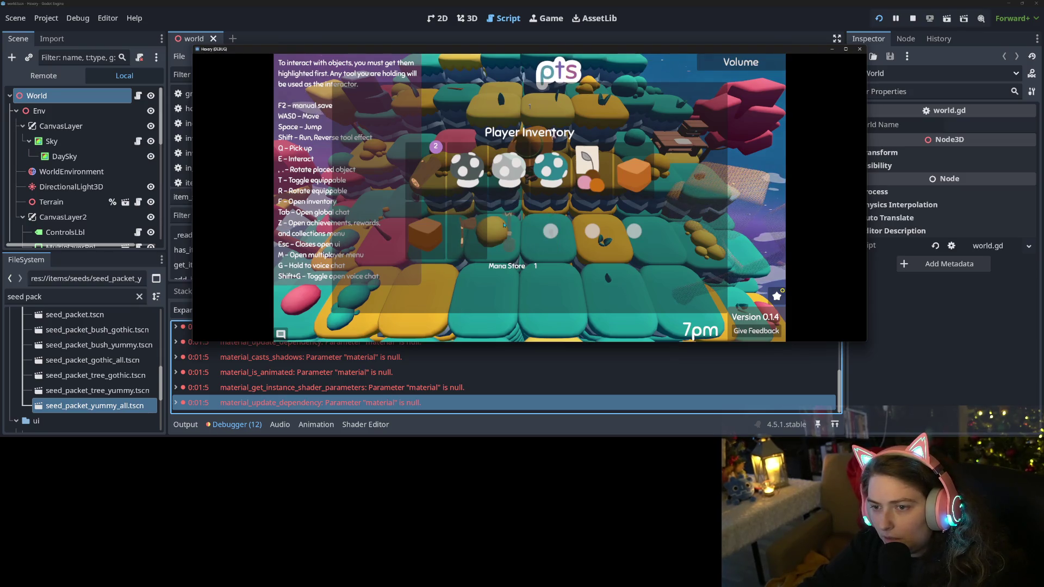
key(Escape)
Walk the character right and forward toward the table, checking the inventory
key(d)
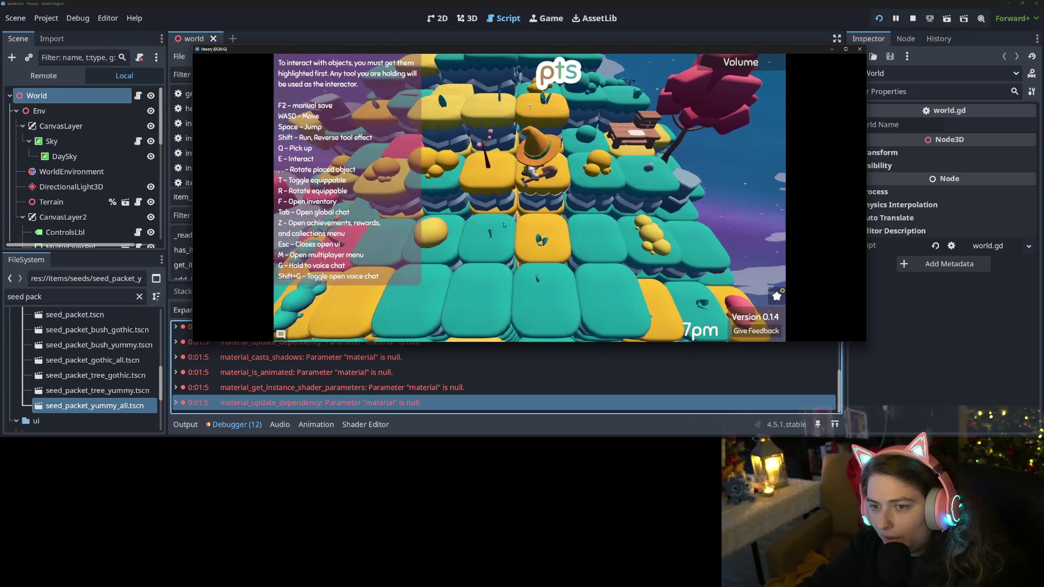
key(w)
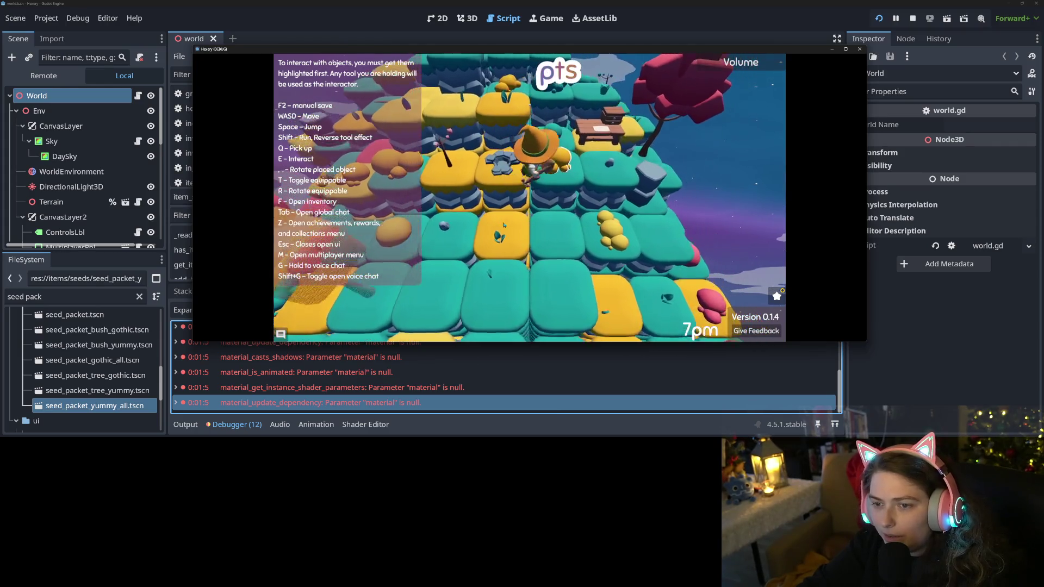
key(f)
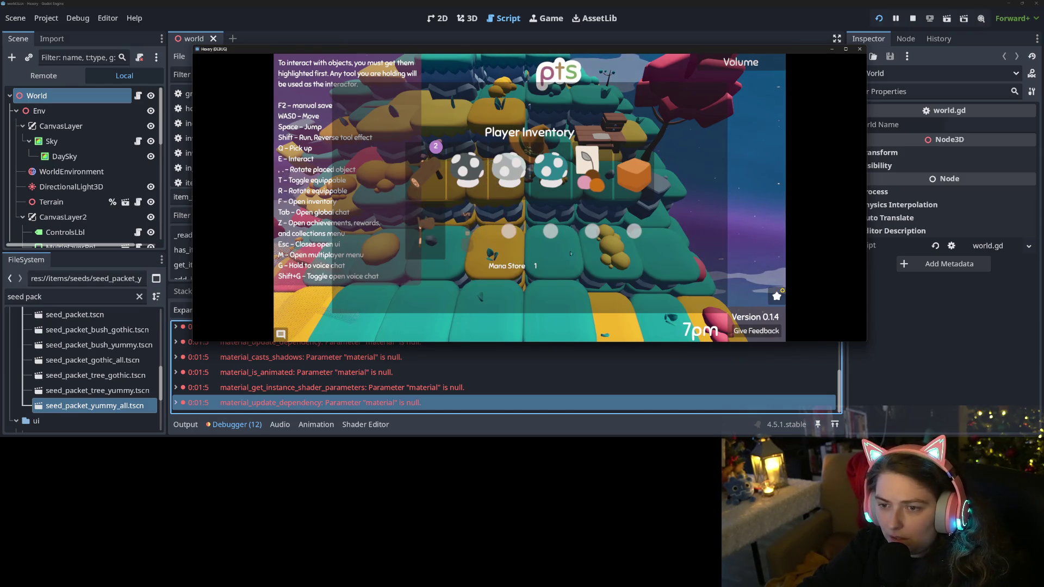
key(f)
key(s)
key(a)
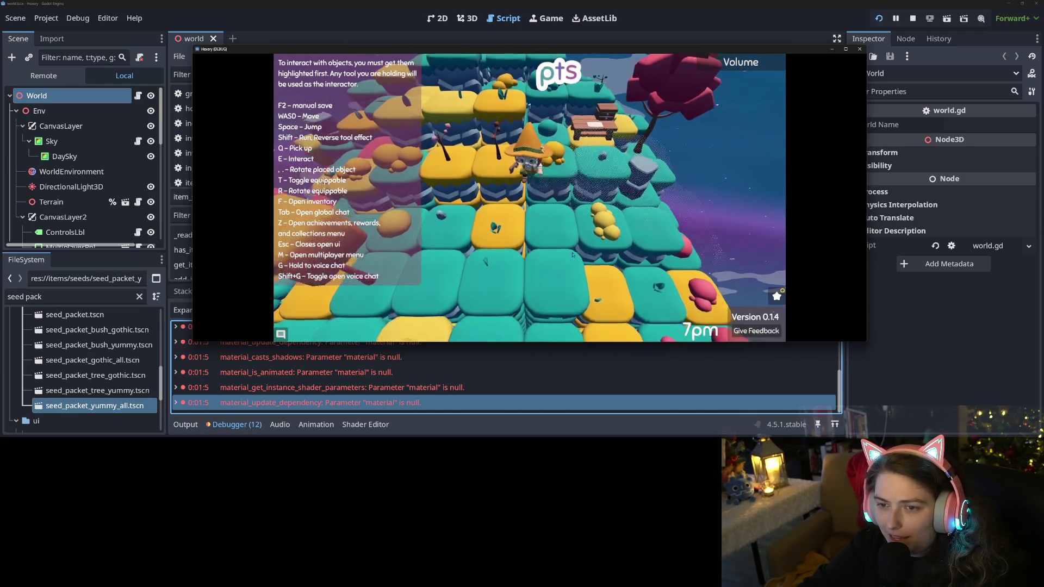
Walk away from the camera and plant another seed
key(d)
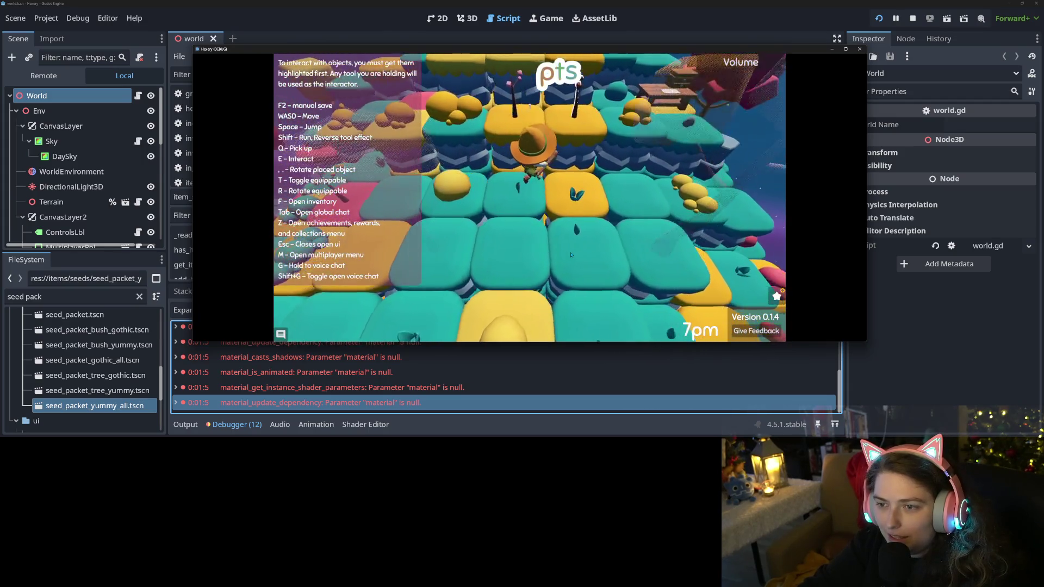
key(w)
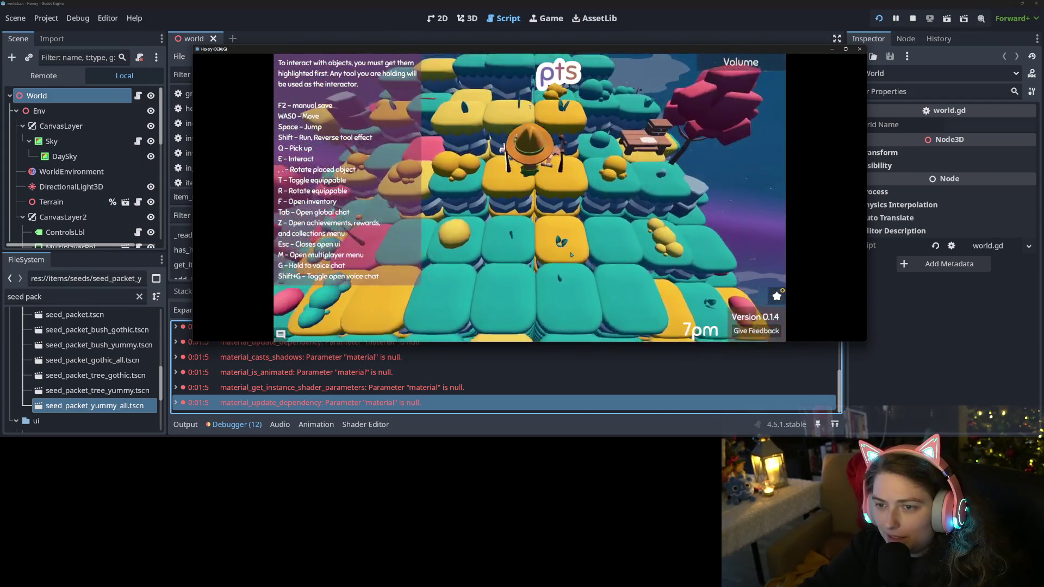
key(w)
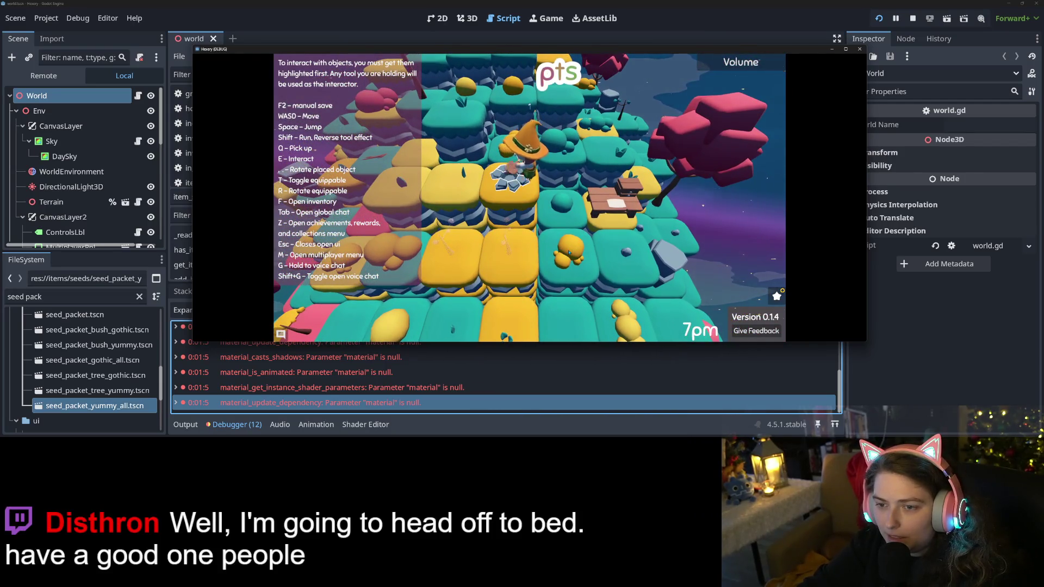
key(f)
click(634, 148)
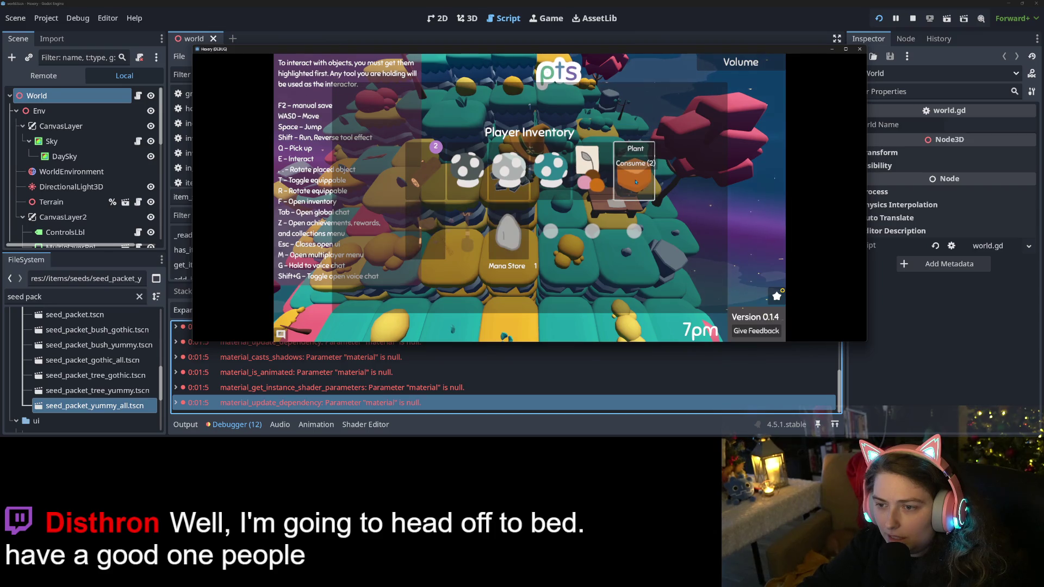
click(635, 148)
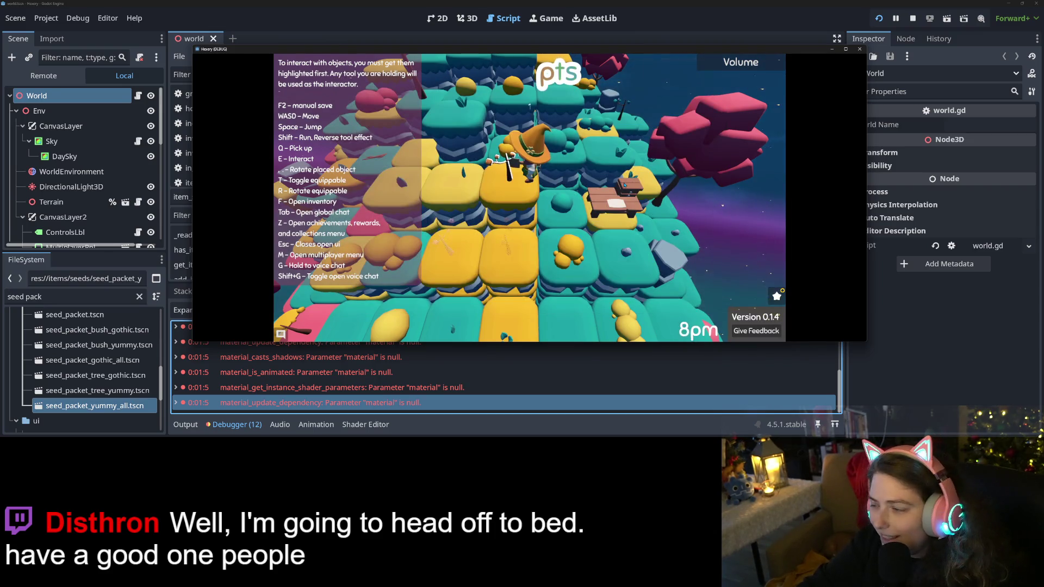
key(s)
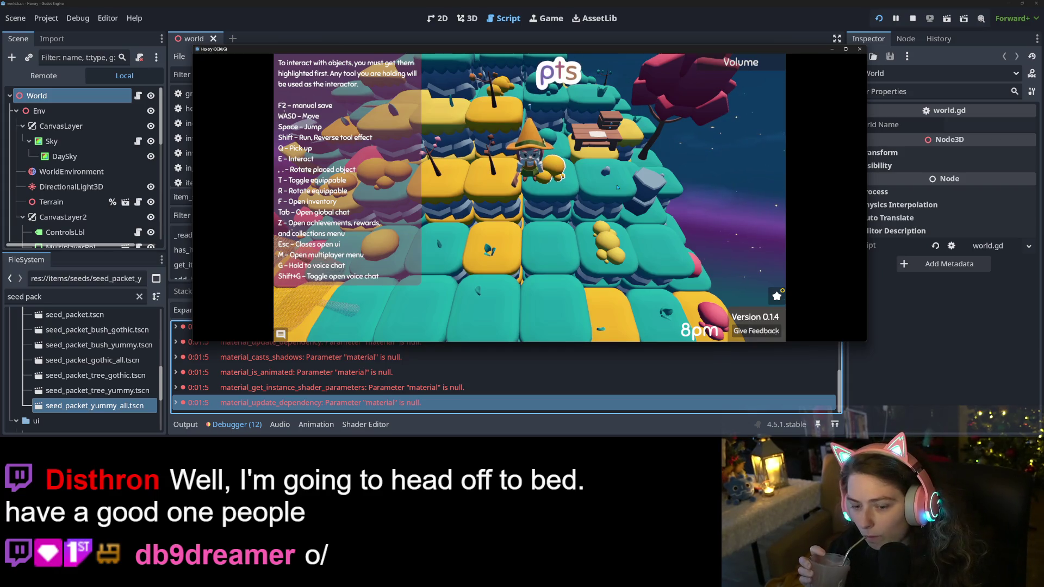
Claim the planting achievement points and look over the rewards list
key(z)
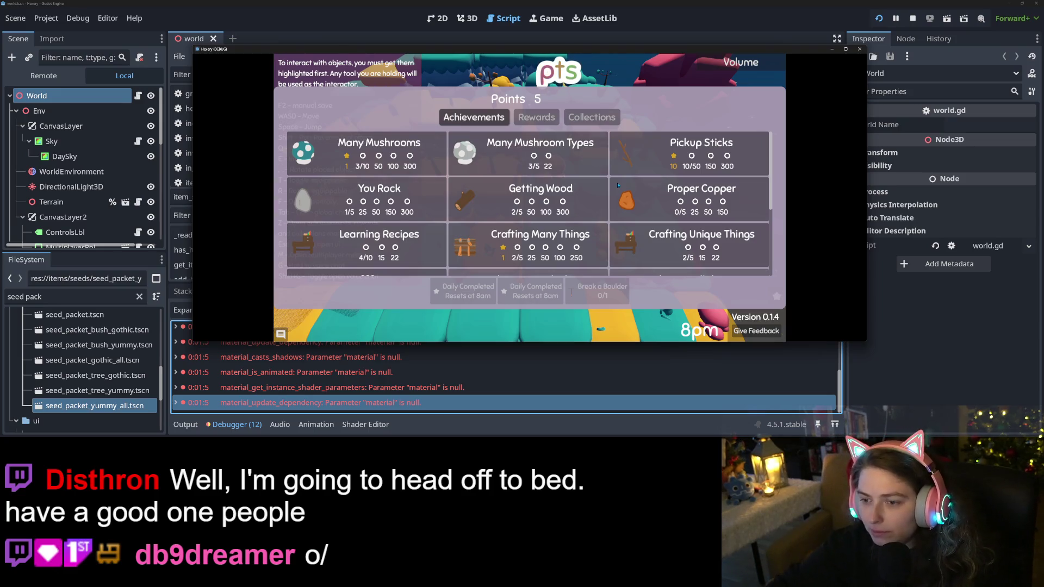
scroll(618, 186, down, 5)
click(690, 163)
click(573, 175)
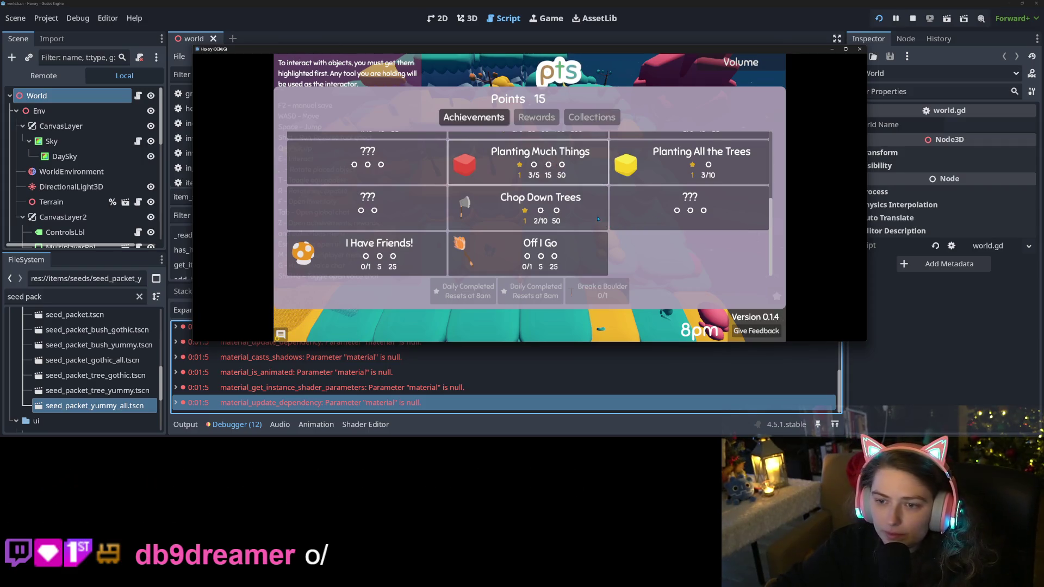
scroll(596, 219, up, 5)
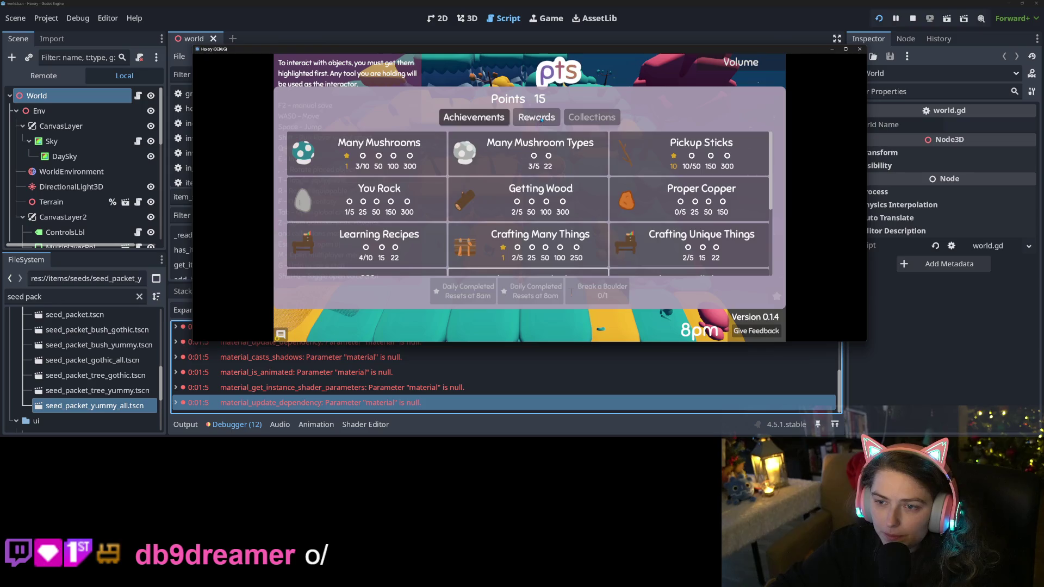
click(541, 120)
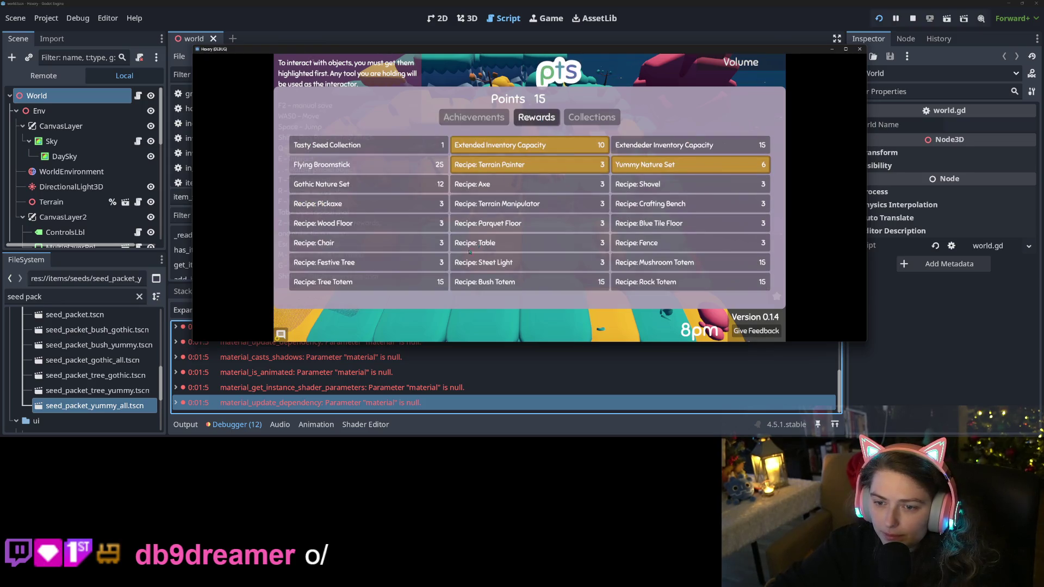
key(Escape)
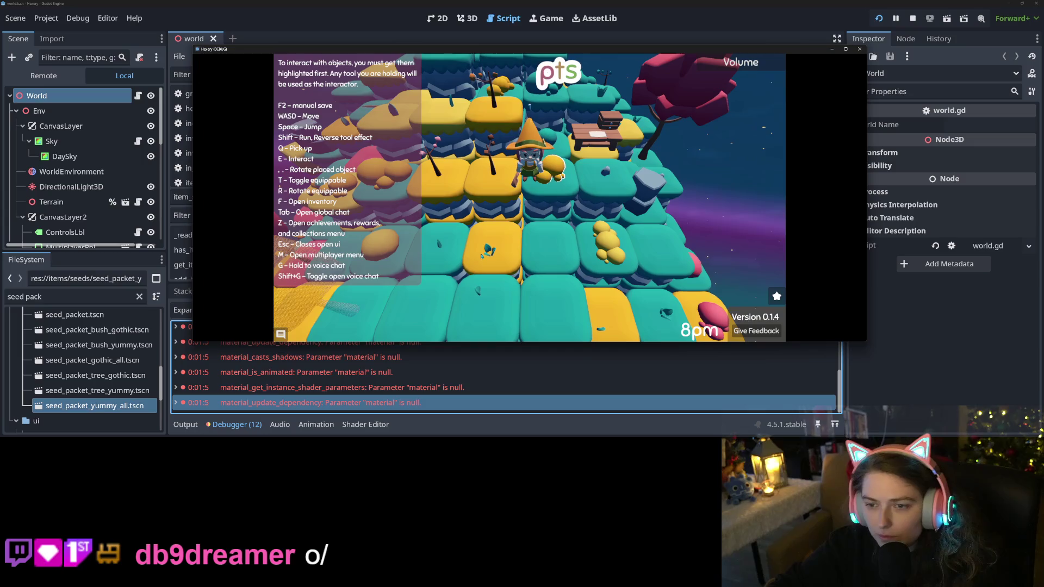
Walk across the upper tiles to the crafting table
key(f)
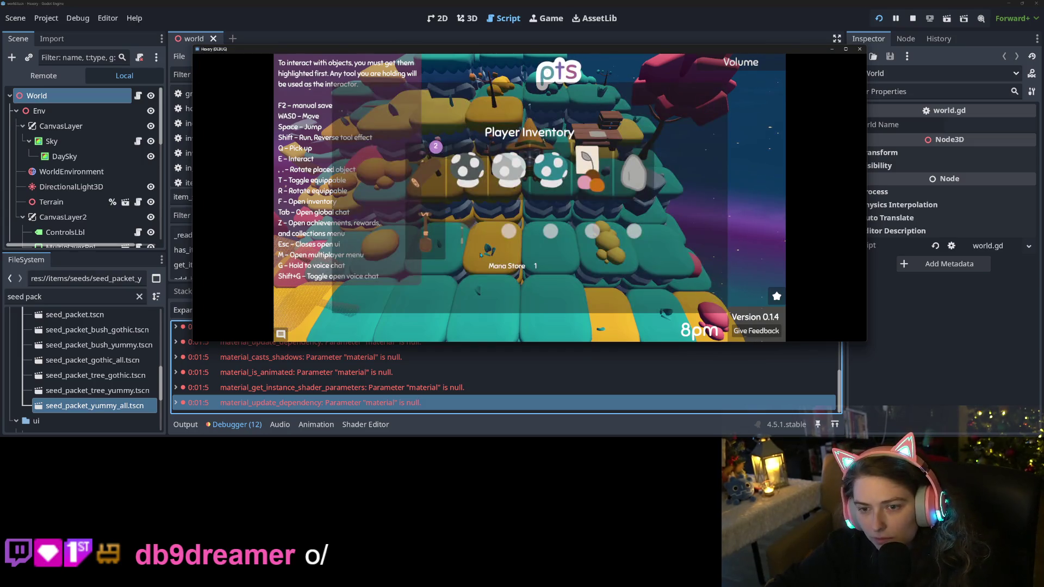
key(Escape)
key(d)
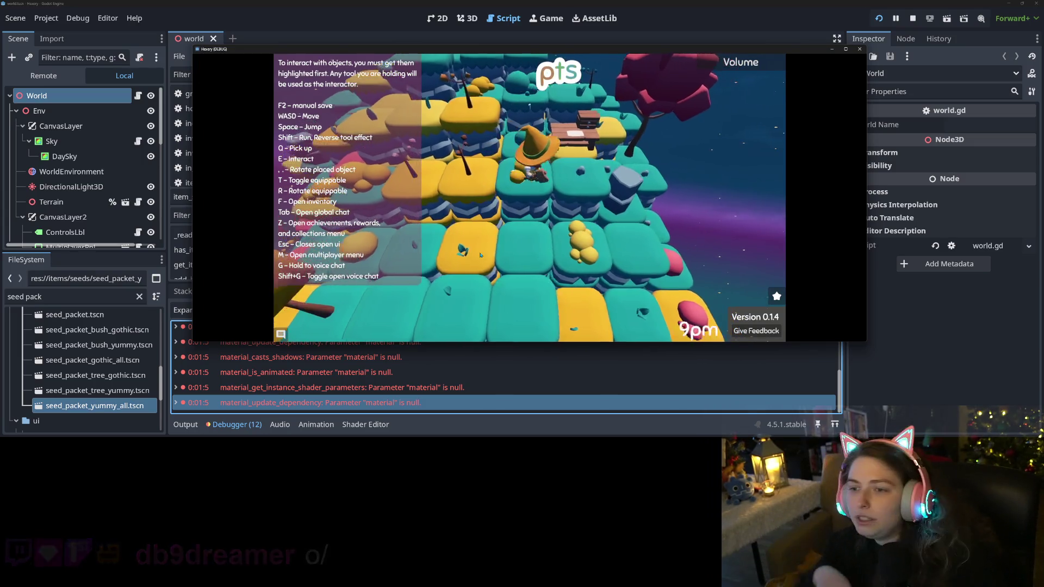
key(d)
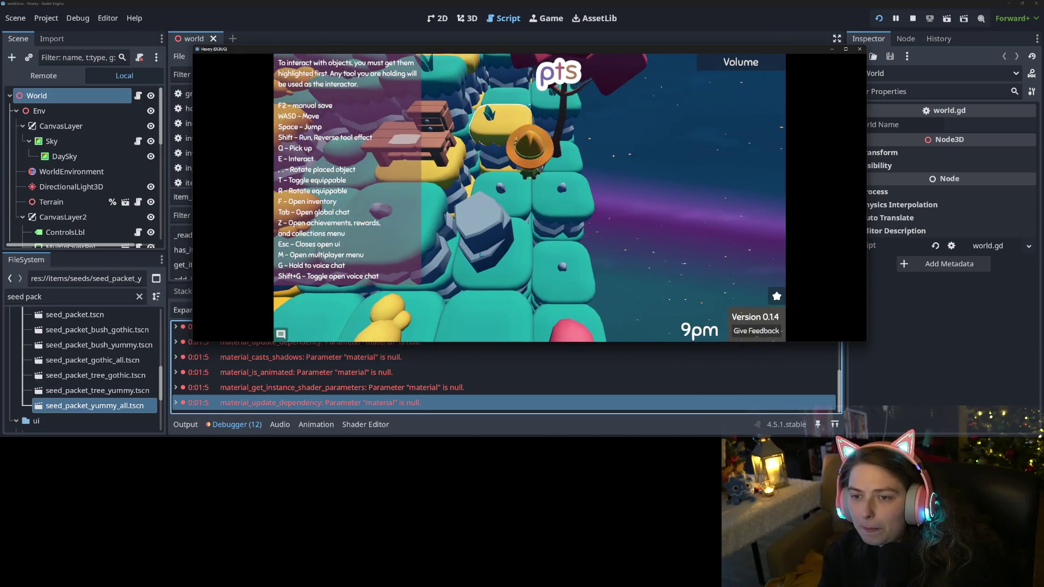
key(a)
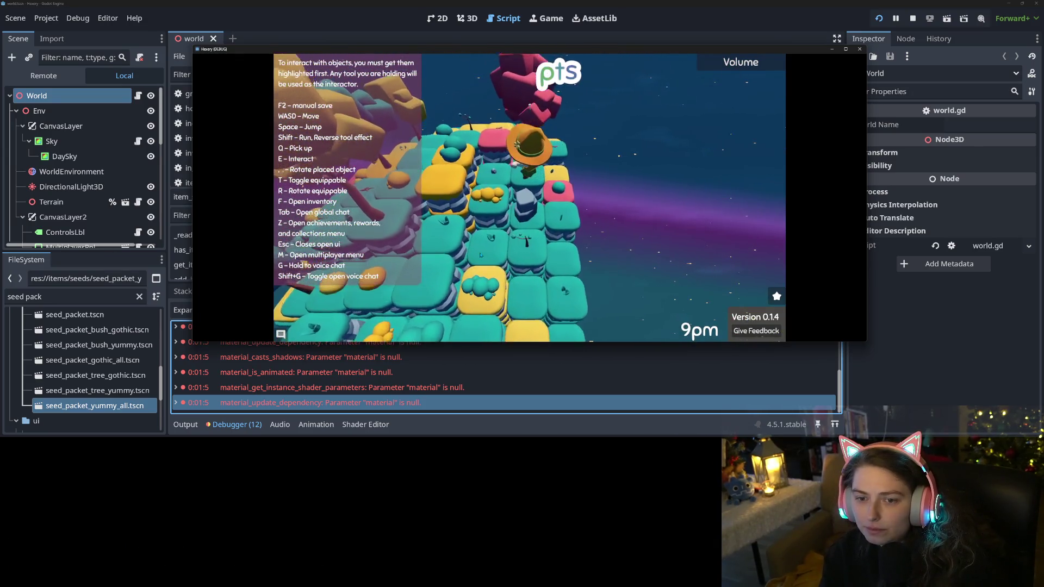
key(w)
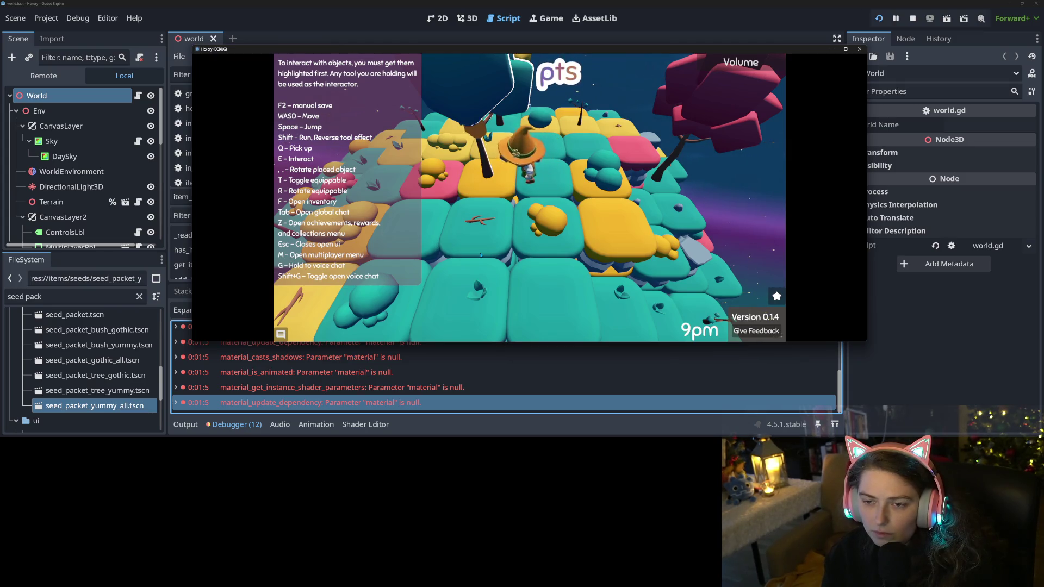
key(w)
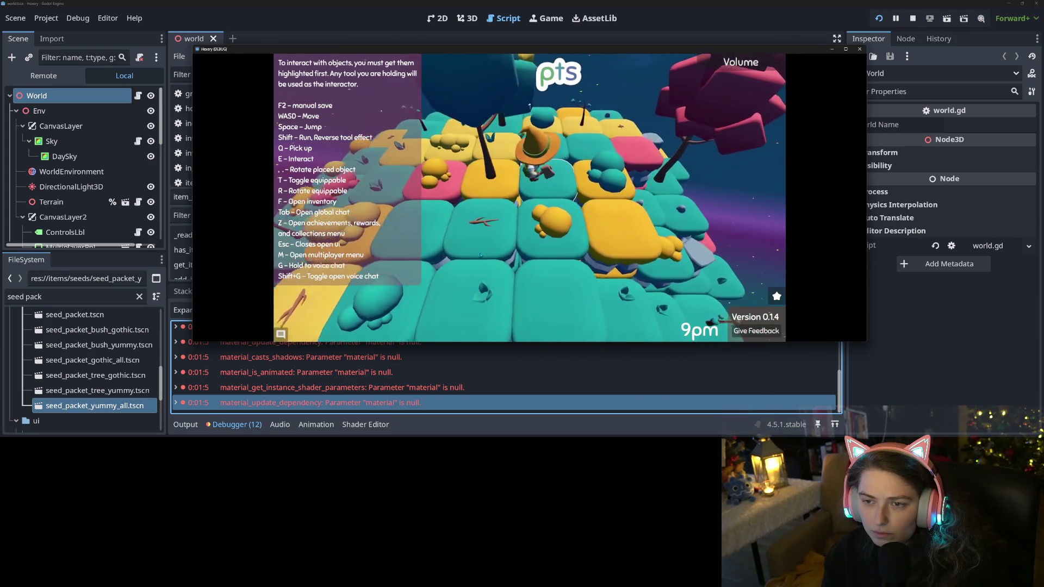
key(w)
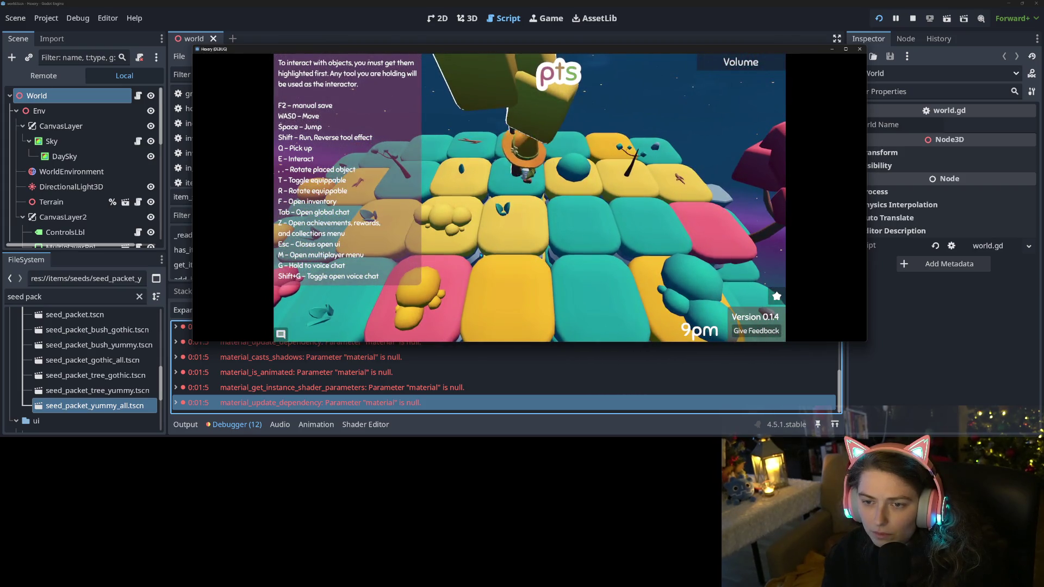
key(s)
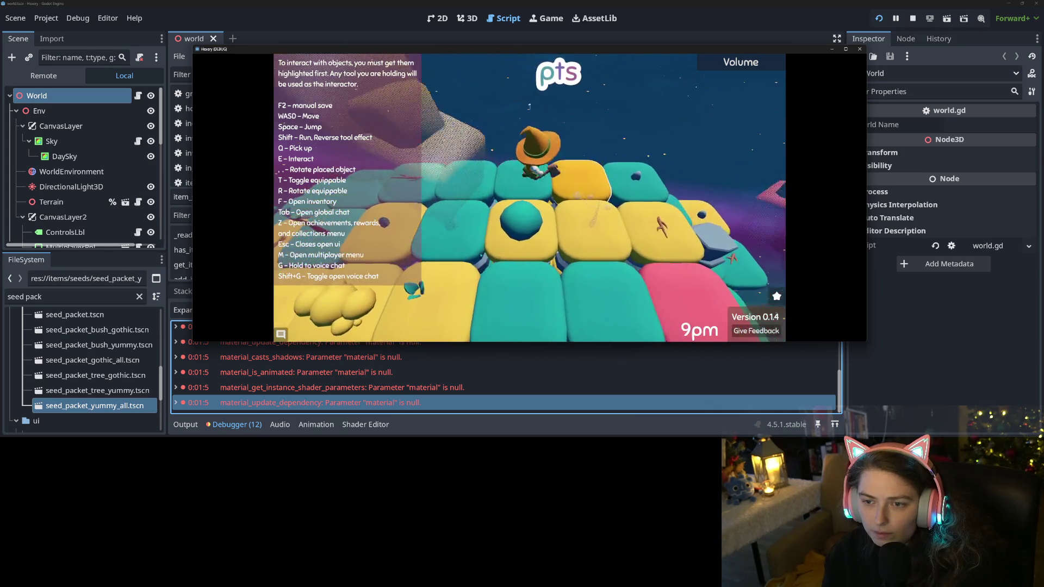
key(s)
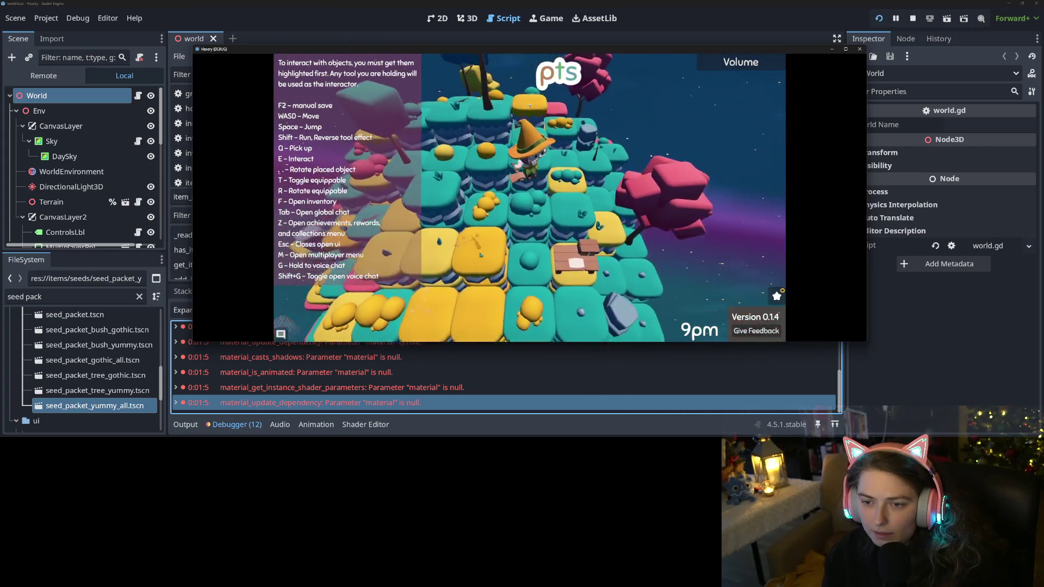
key(w)
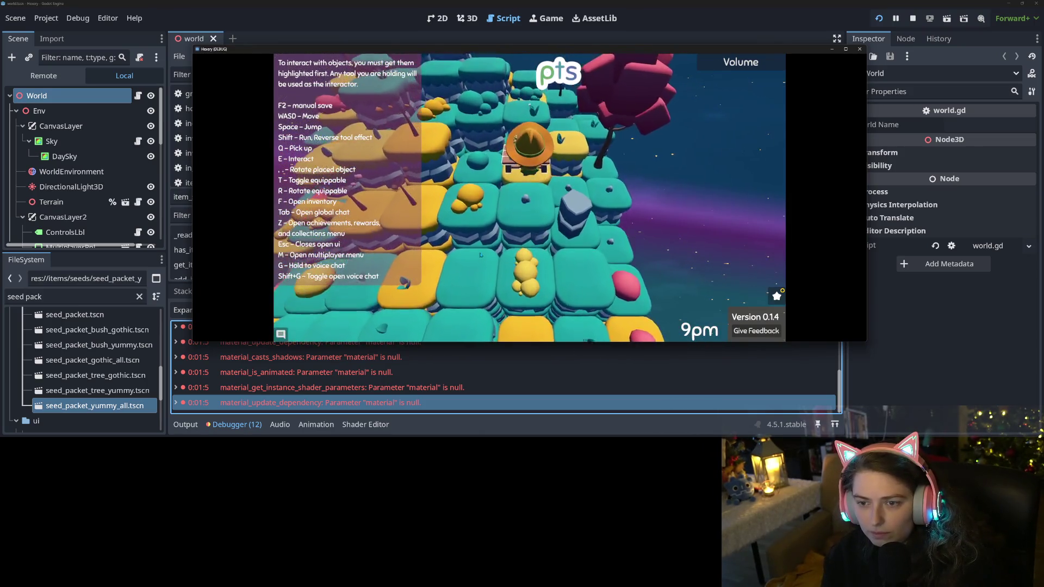
key(e)
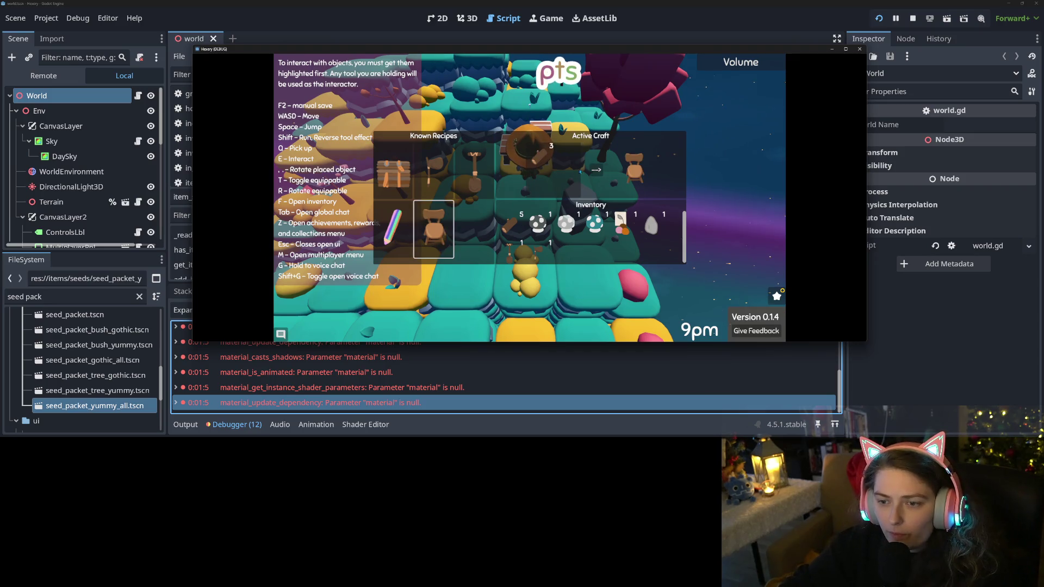
Walk up the island and place the crafted chair on the tile in front of the character
key(w)
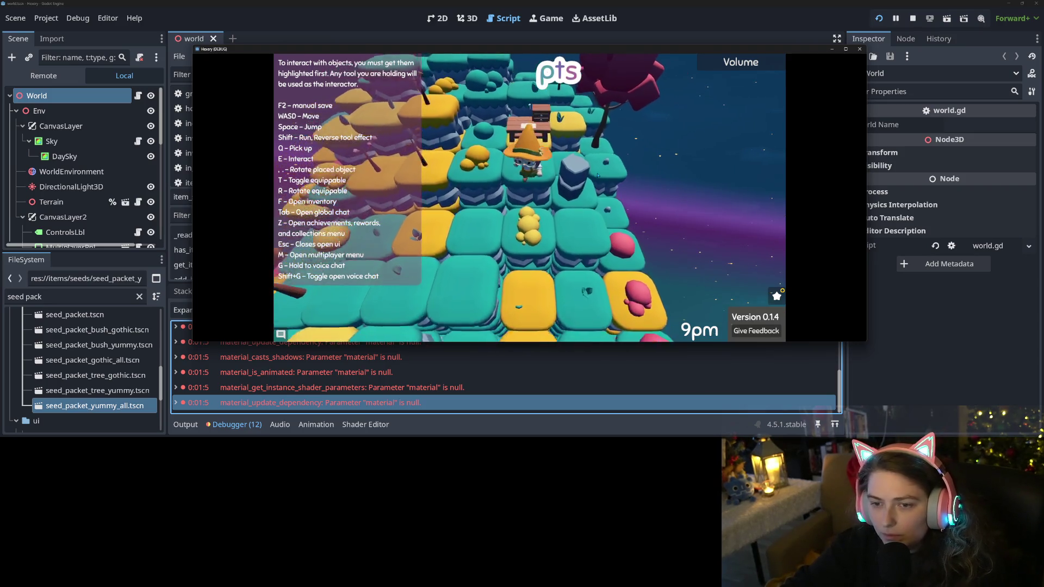
key(w)
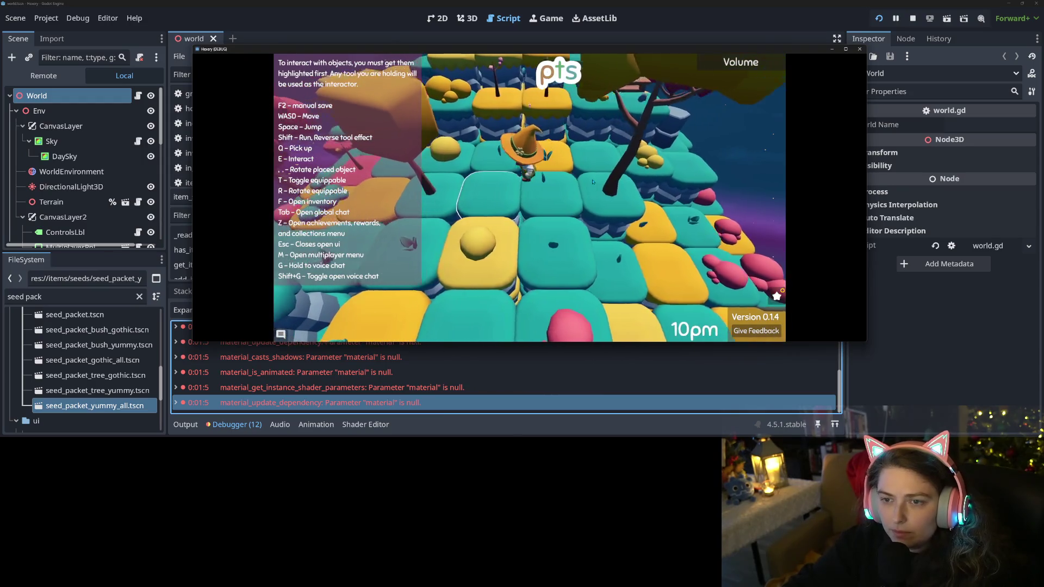
key(w)
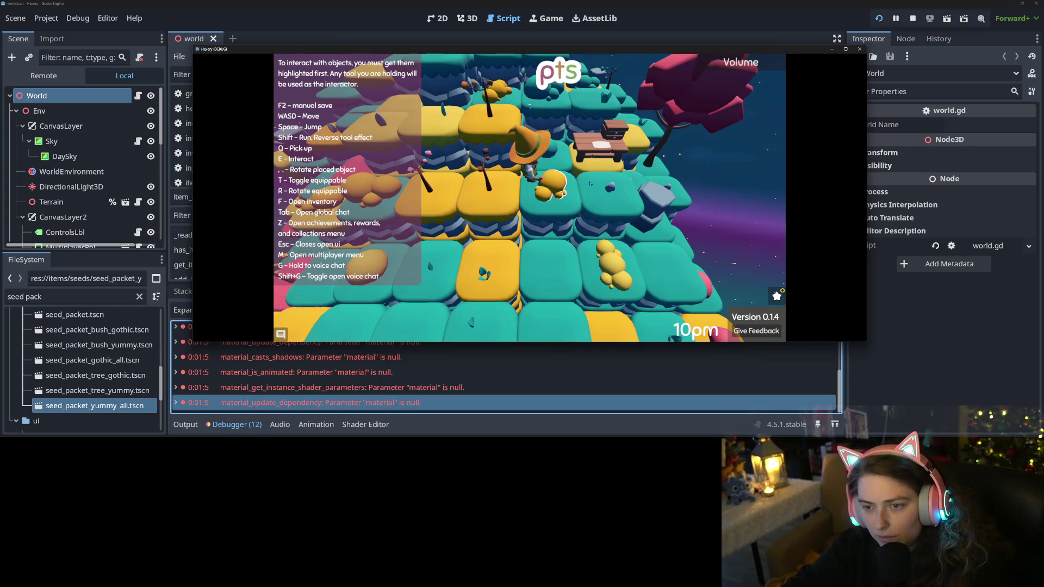
key(q)
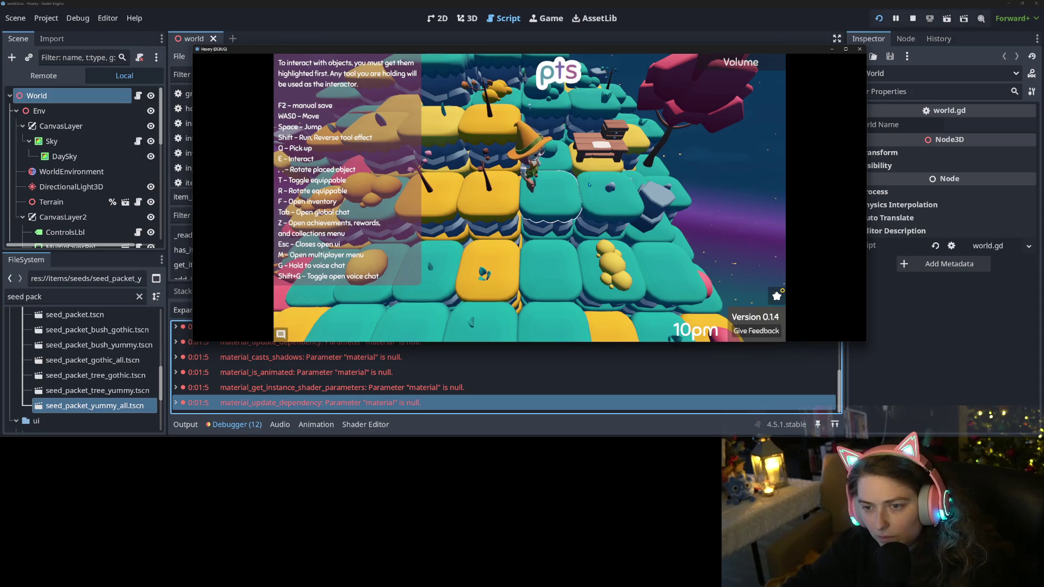
key(f)
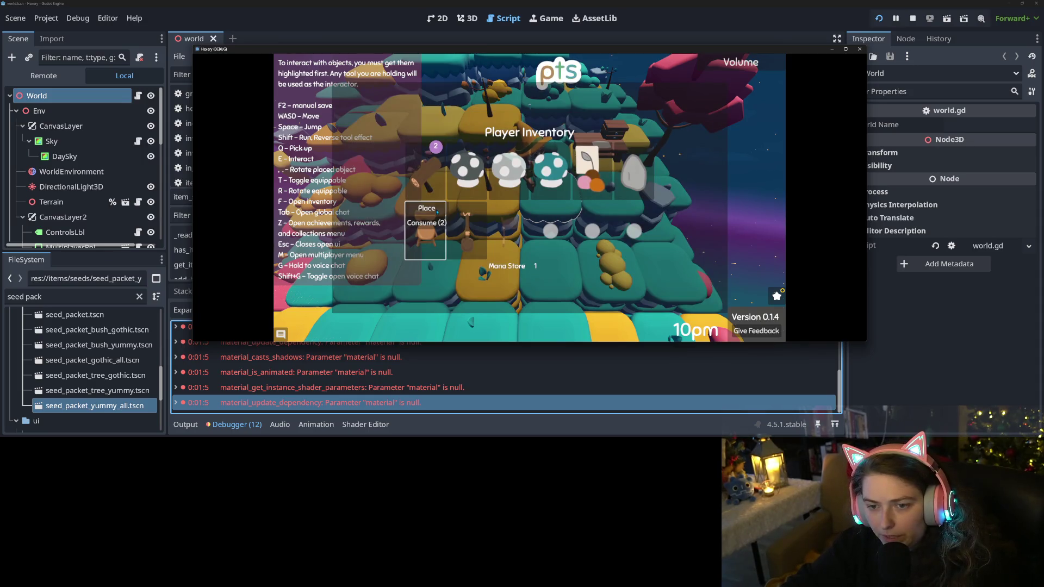
key(Escape)
Sit on the chair, raise the rest hours to 7 and submit, resting until 5am
key(w)
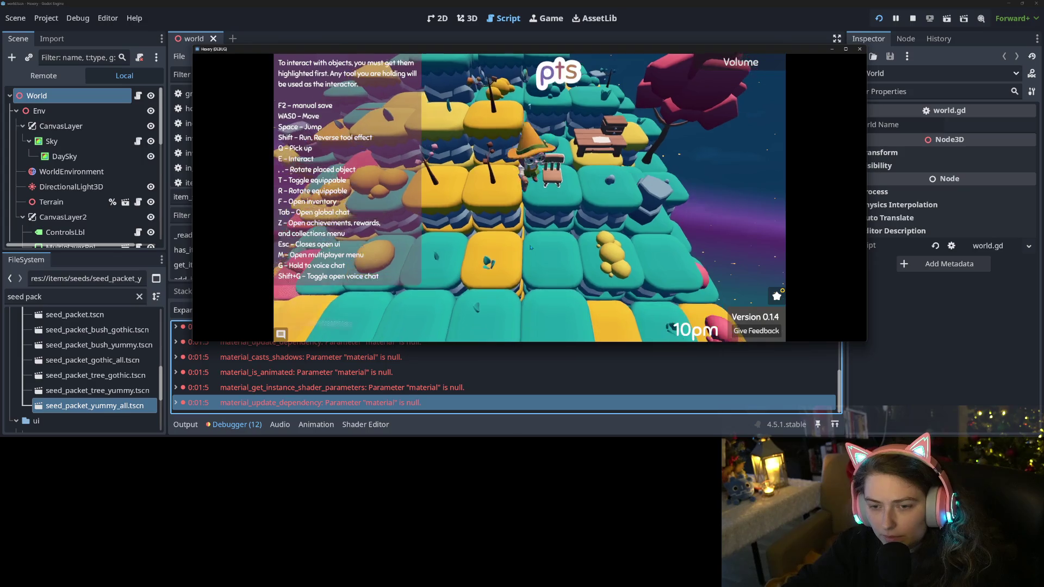
key(w)
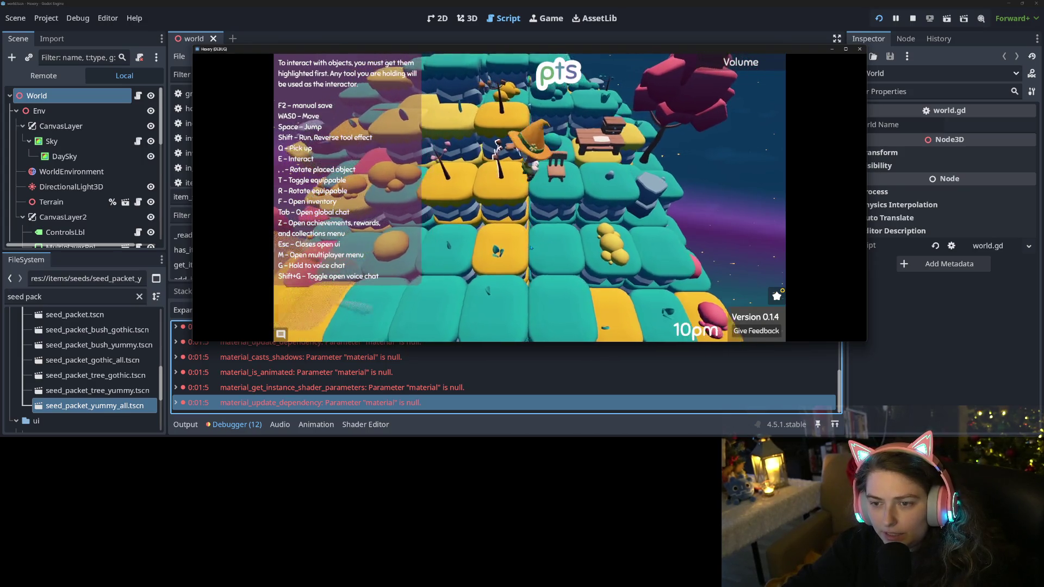
key(e)
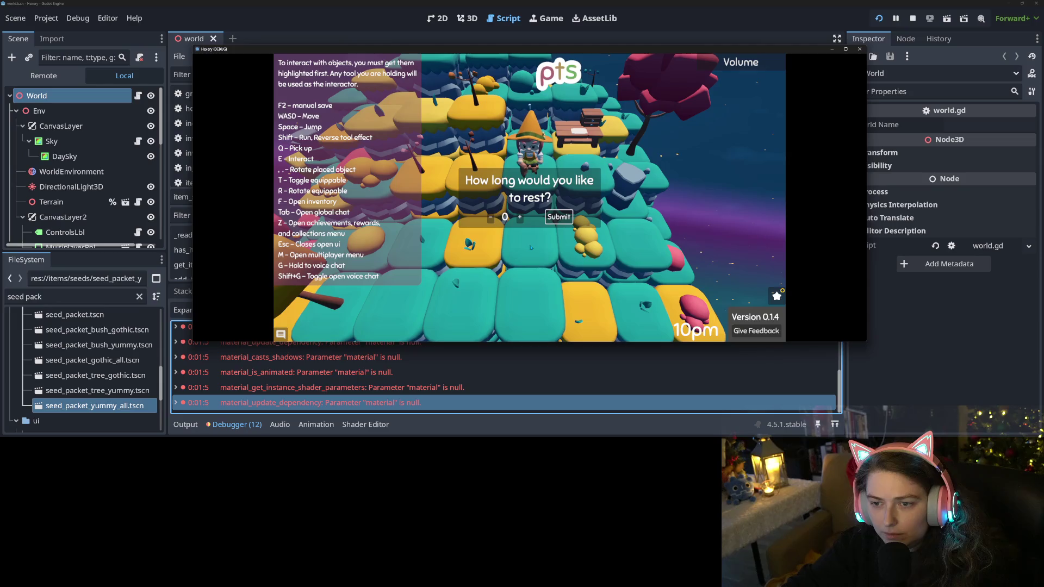
click(521, 217)
click(520, 217)
click(521, 218)
click(521, 217)
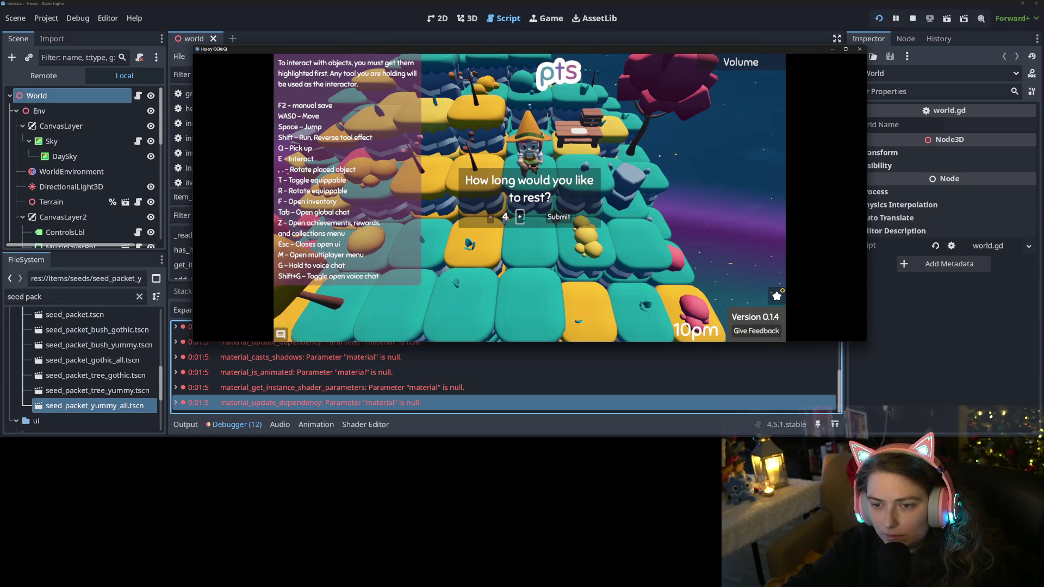
click(521, 217)
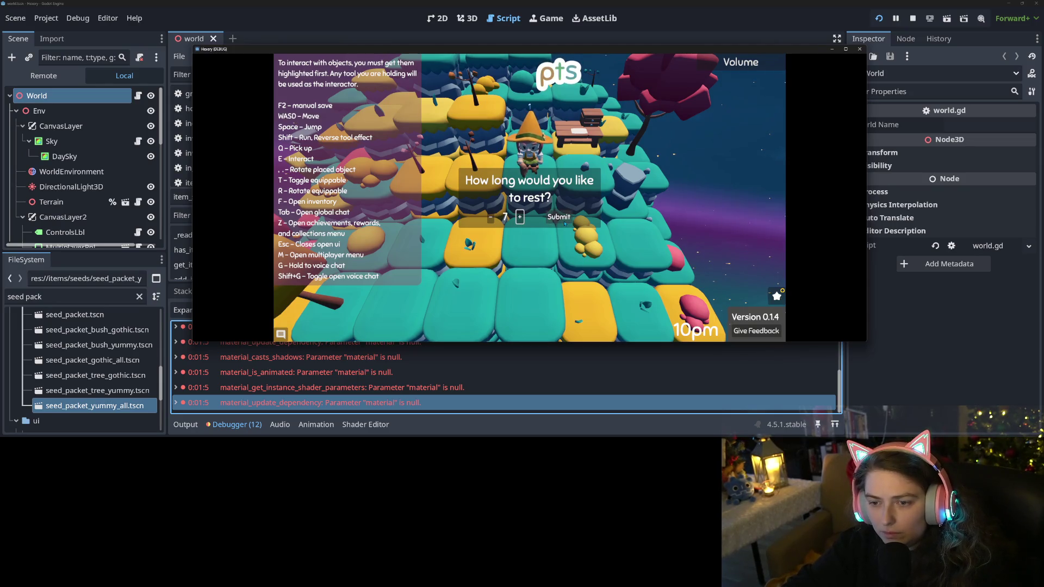
click(563, 218)
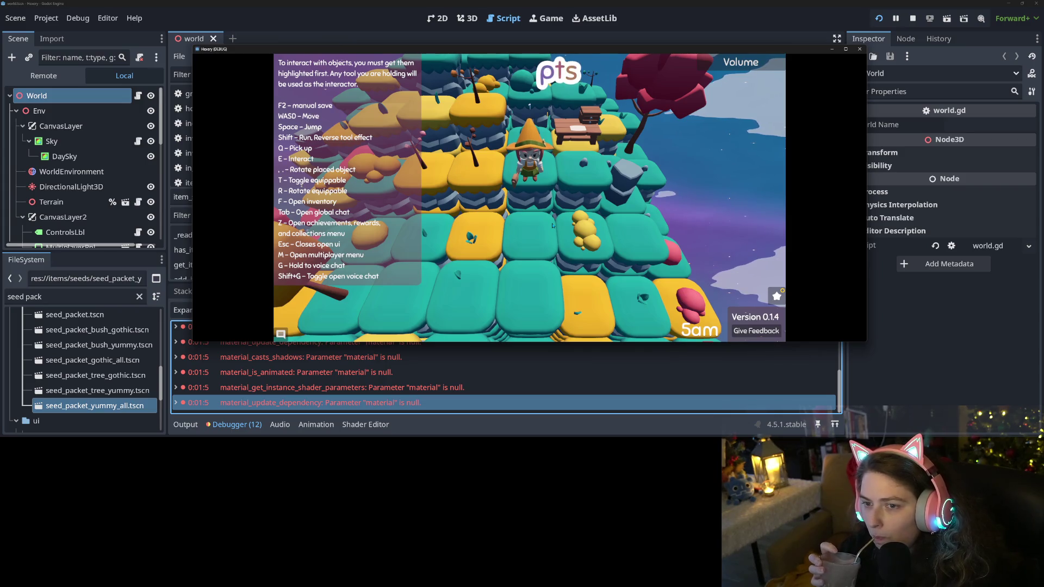
key(w)
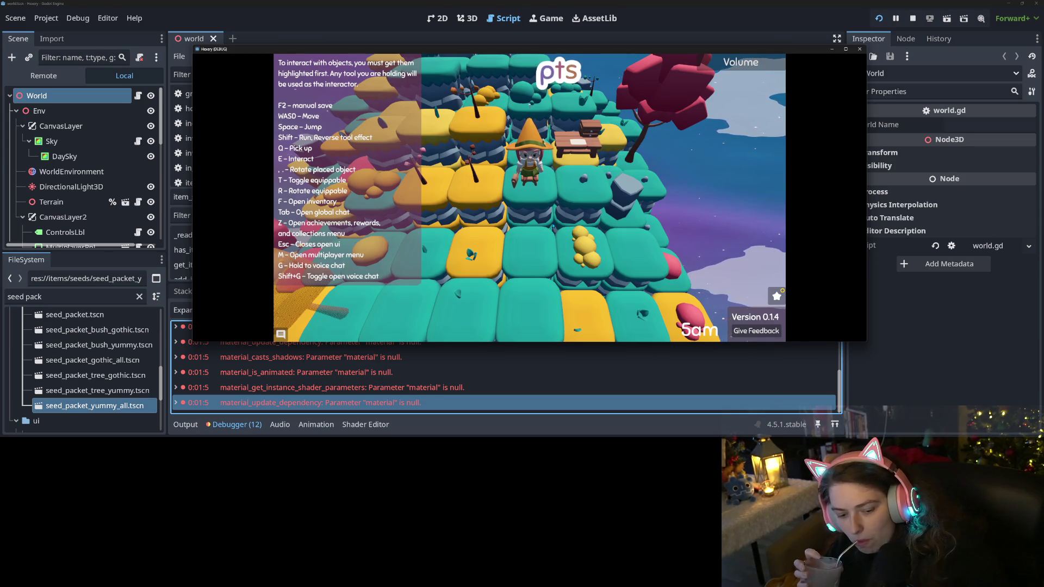
key(z)
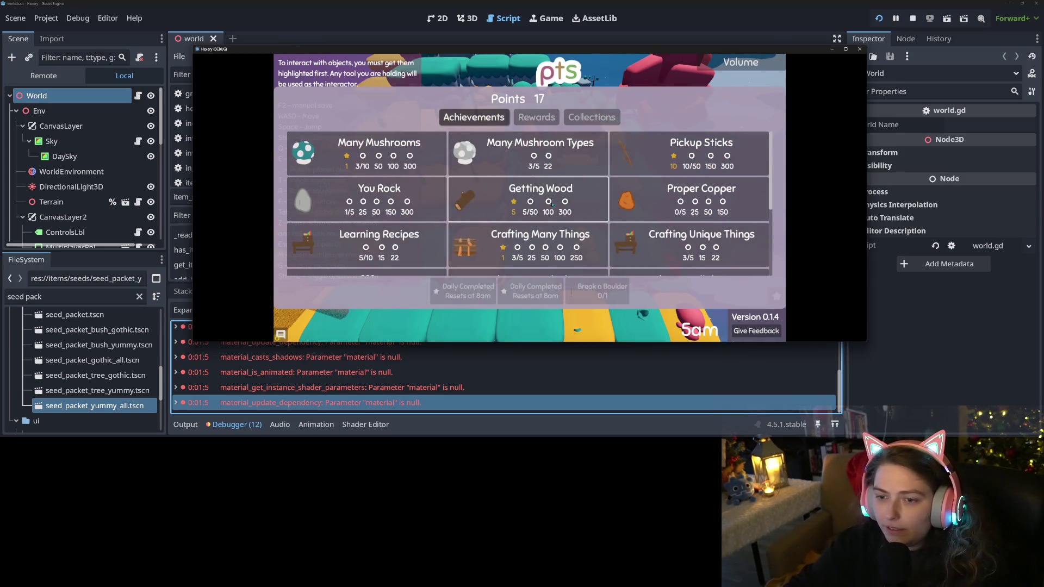
Review the achievements and rewards list, then glance at the inventory
scroll(551, 201, down, 5)
key(e)
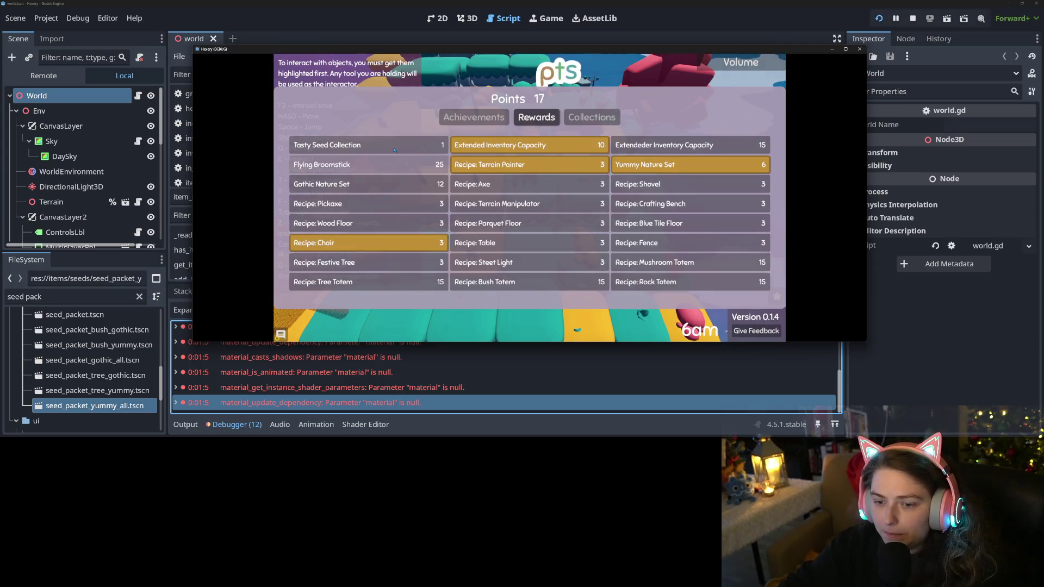
key(Escape)
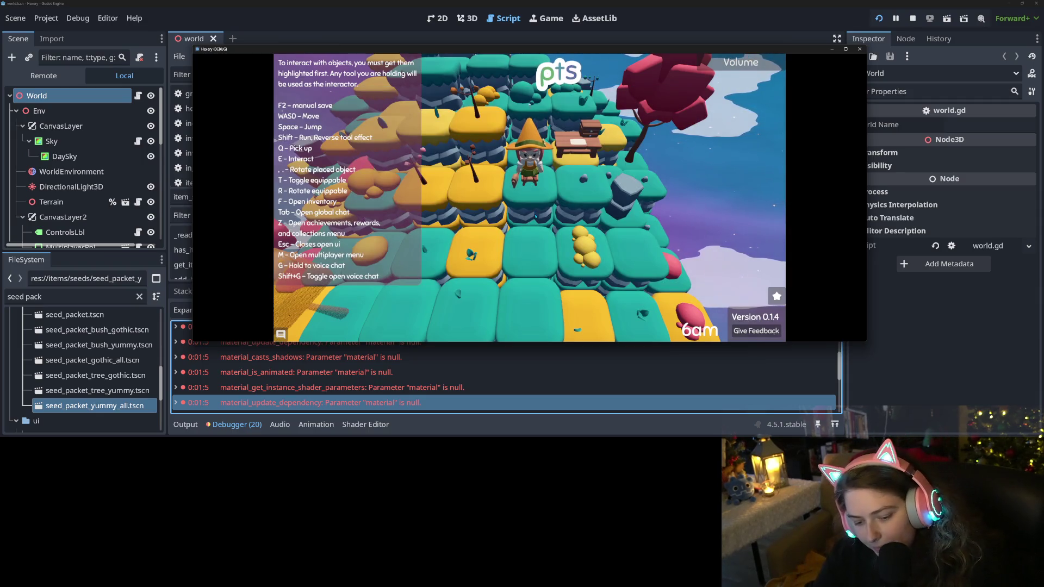
key(f)
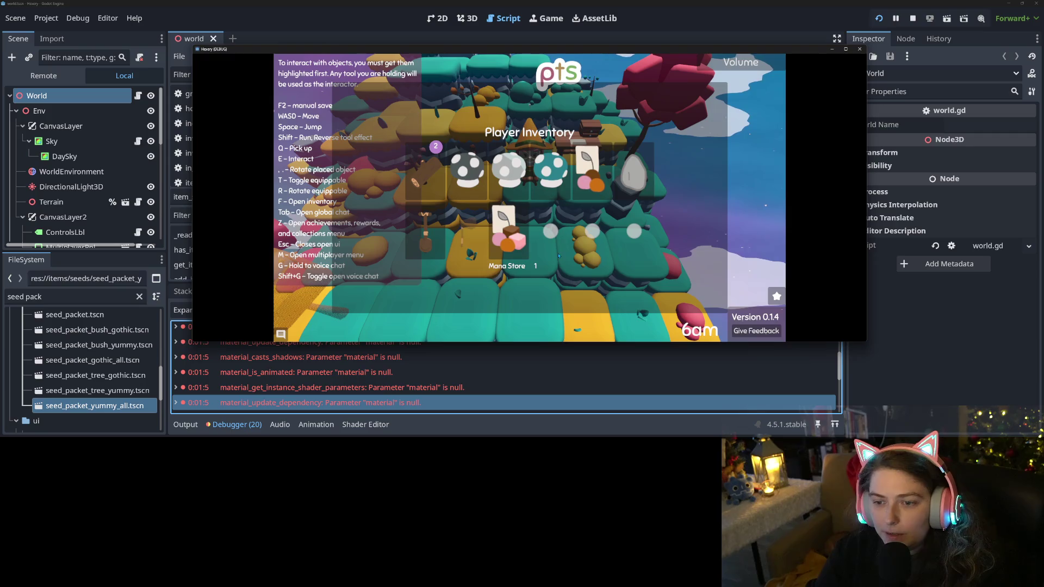
key(Escape)
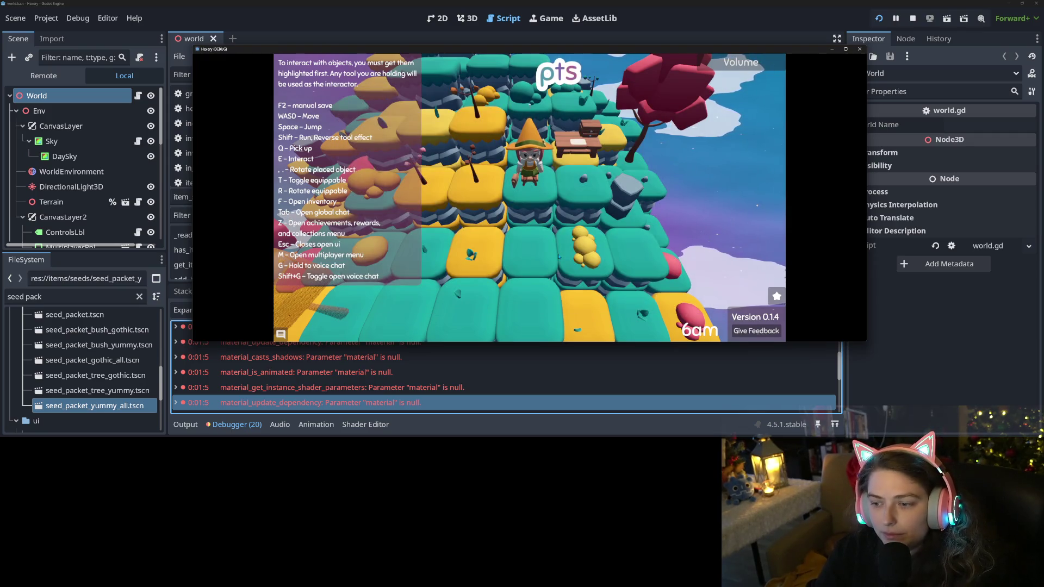
Return to the chair and submit another short rest
key(s)
key(w)
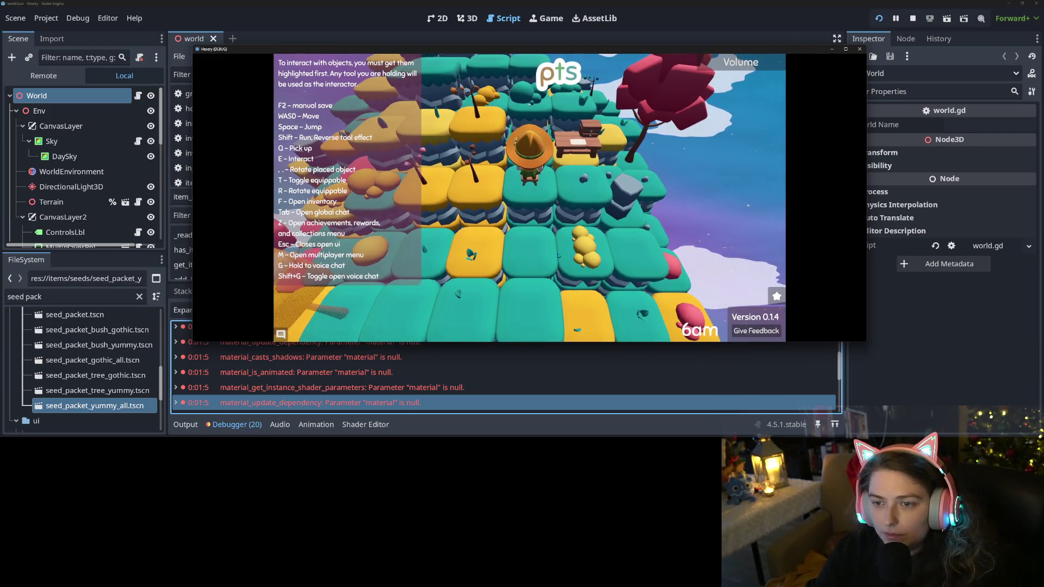
key(w)
key(e)
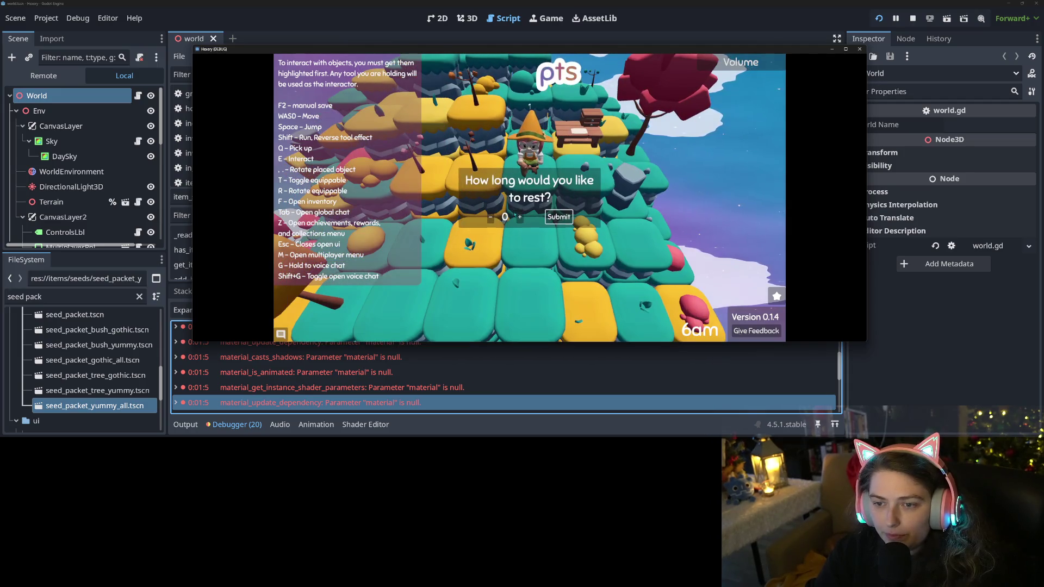
click(550, 219)
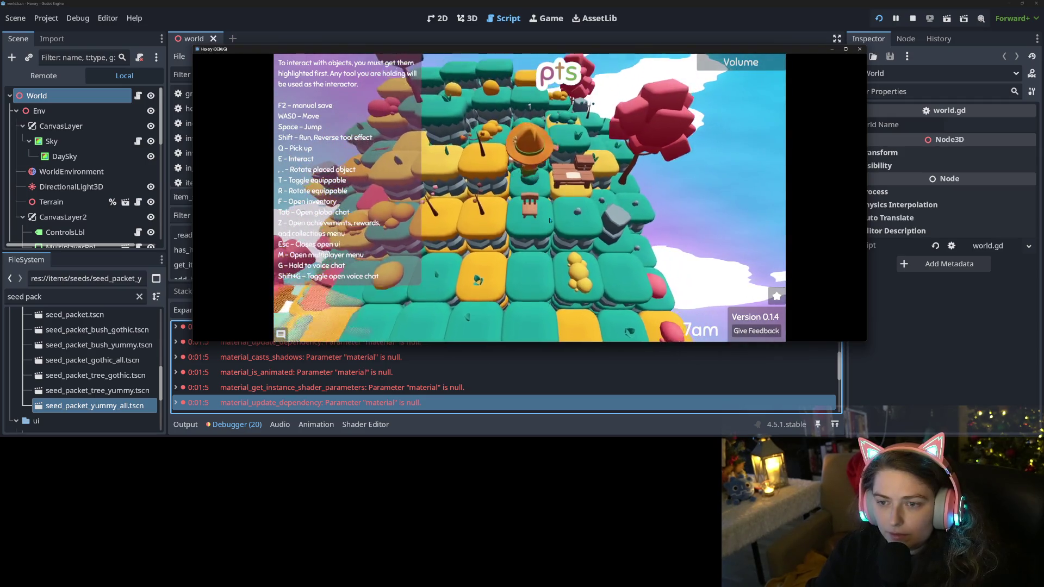
Walk the character around the island, zooming the camera in and out
key(s)
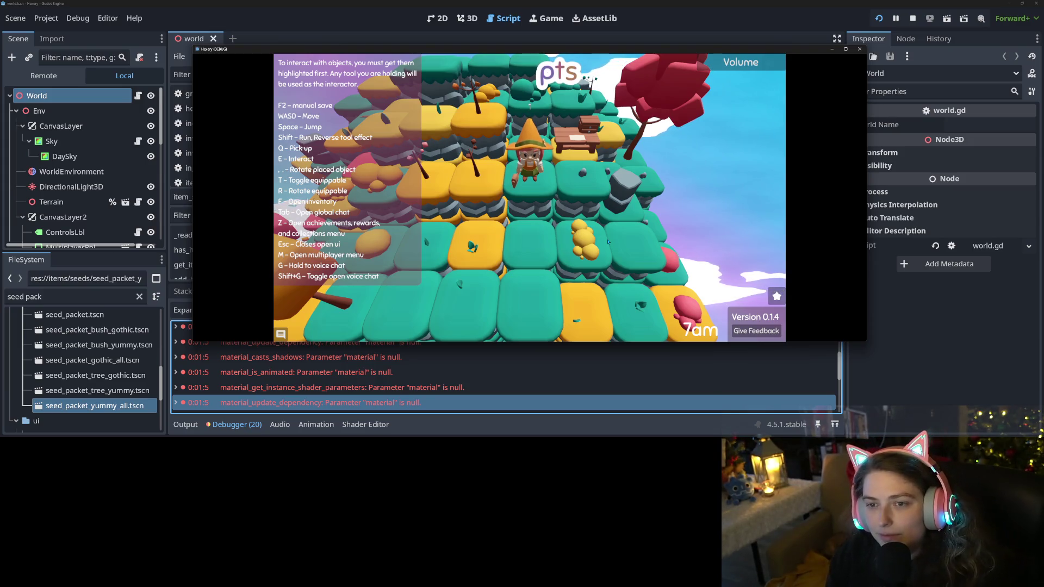
scroll(608, 241, down, 5)
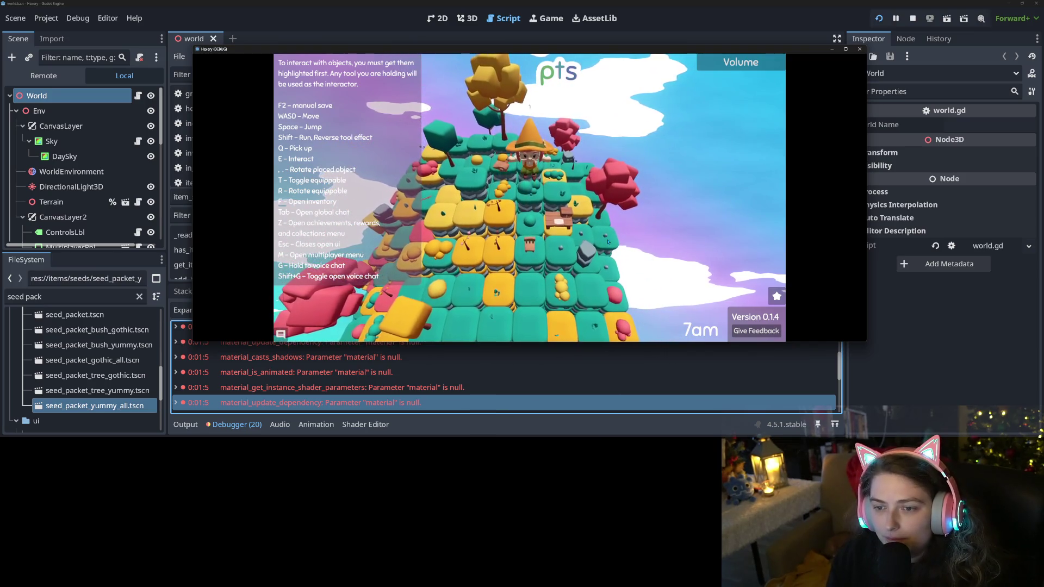
scroll(608, 241, up, 5)
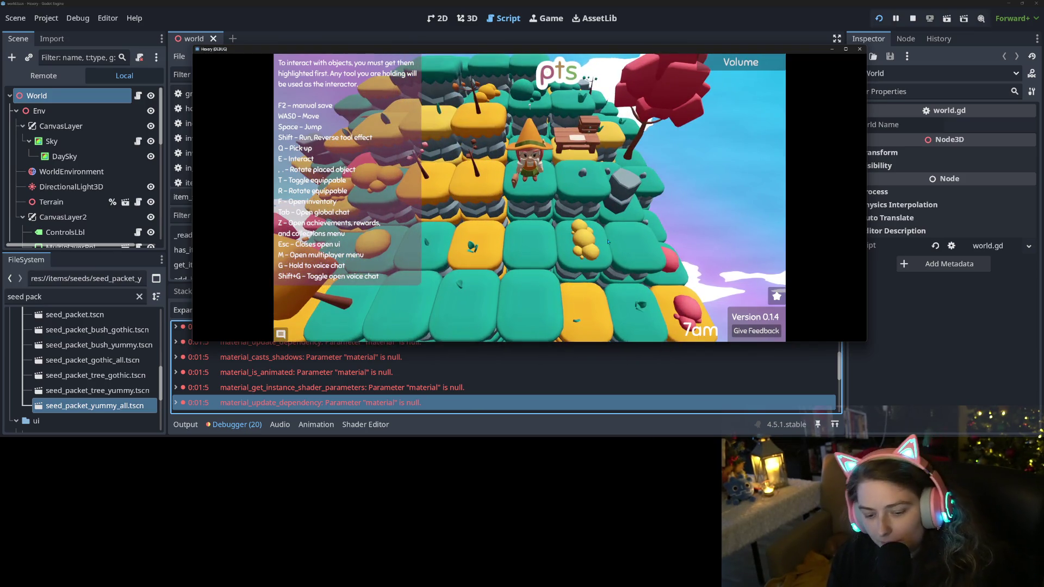
key(w)
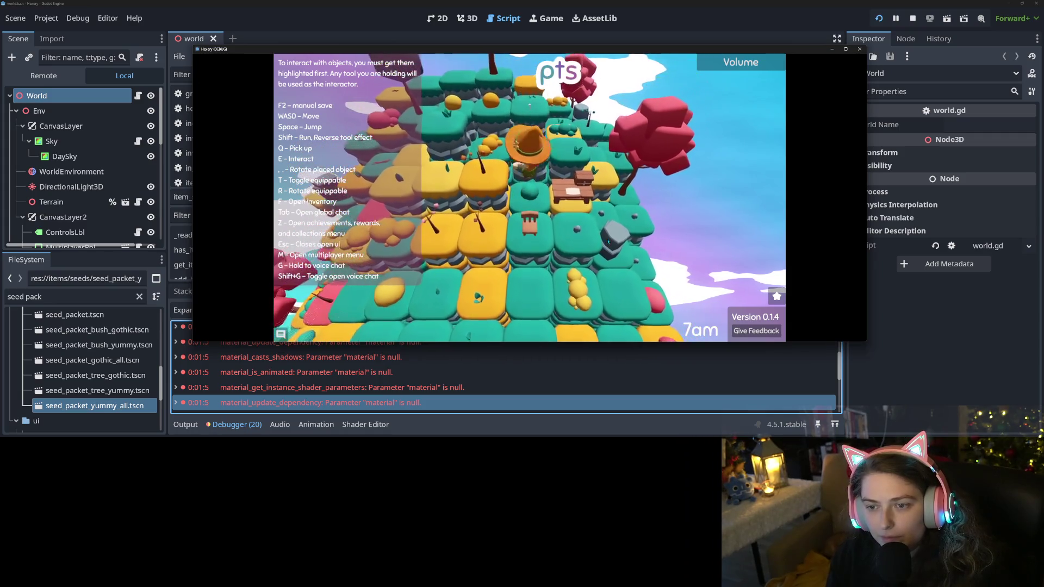
key(s)
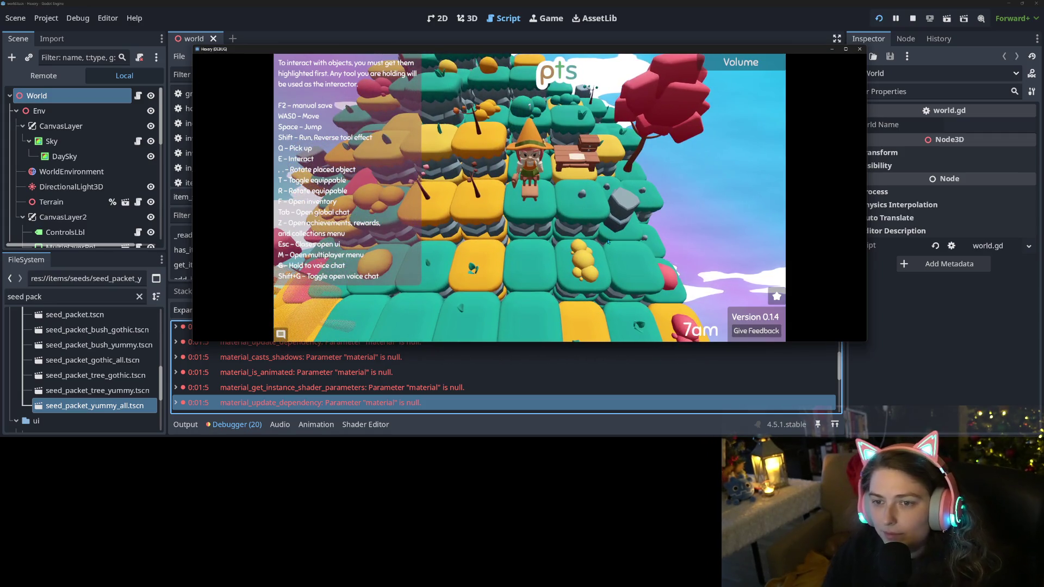
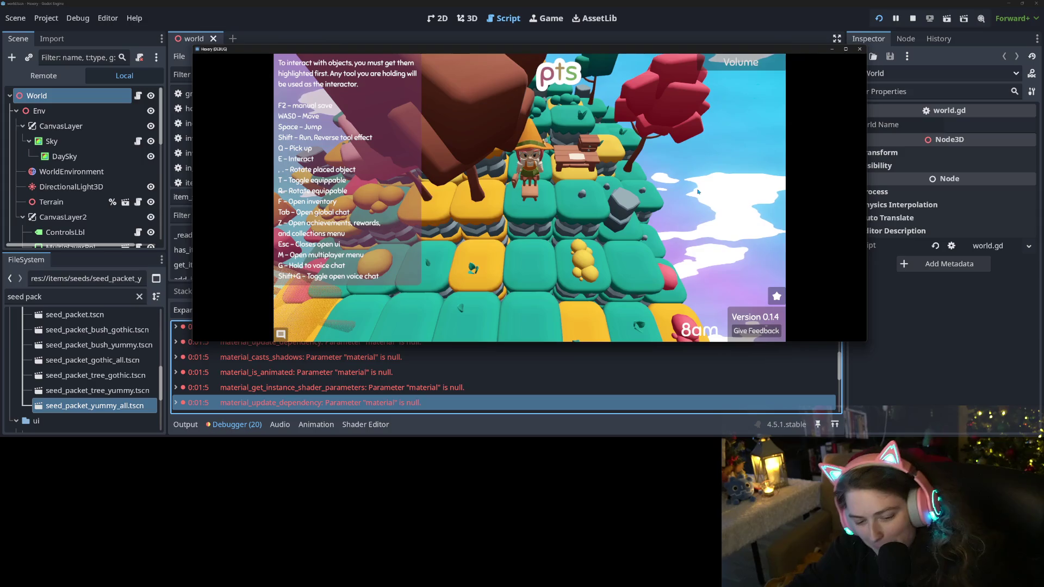
Save the running game manually with F2, then stop the test run
key(F2)
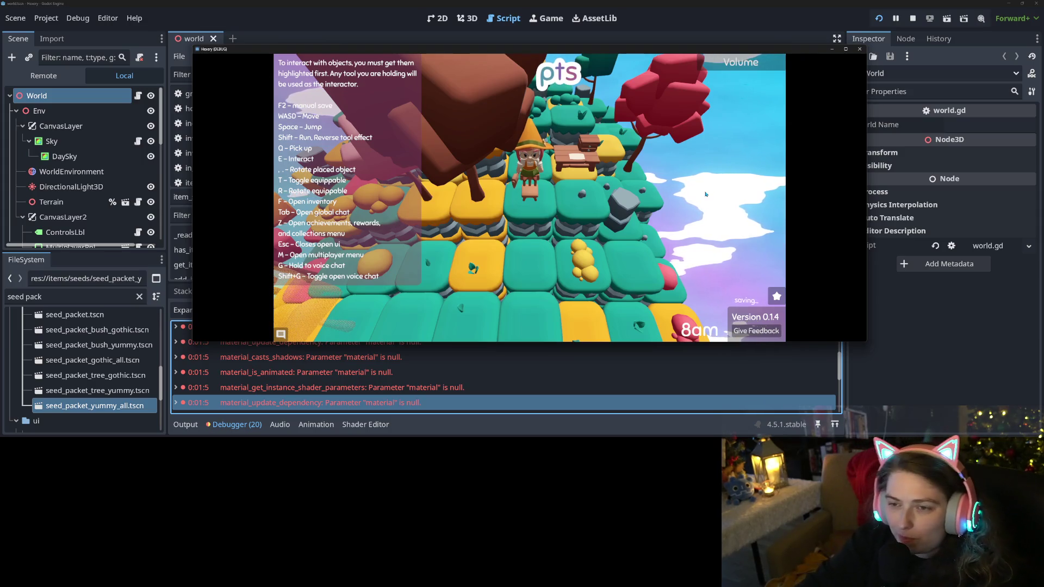
scroll(707, 194, down, 5)
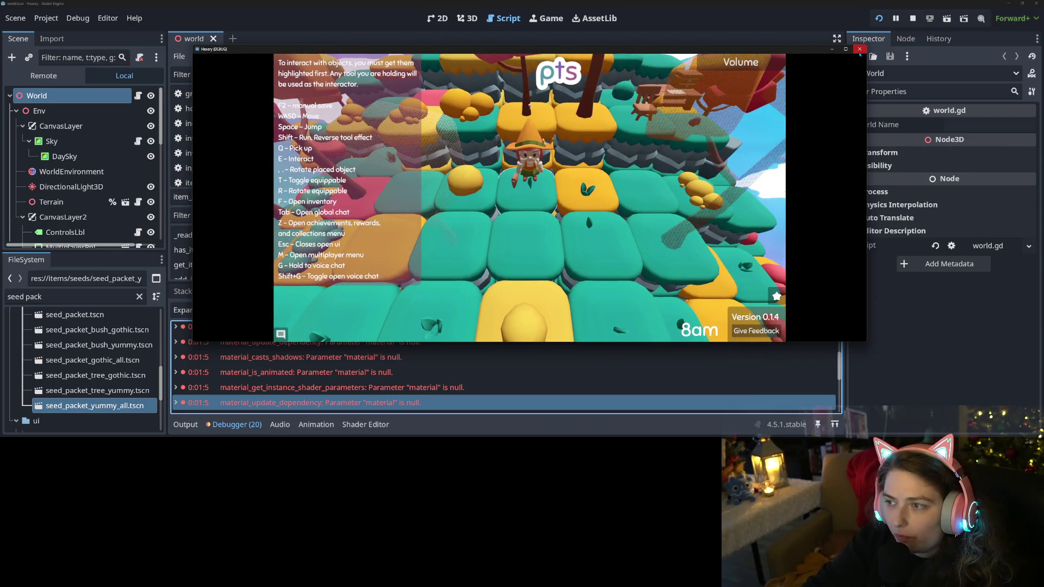
click(859, 52)
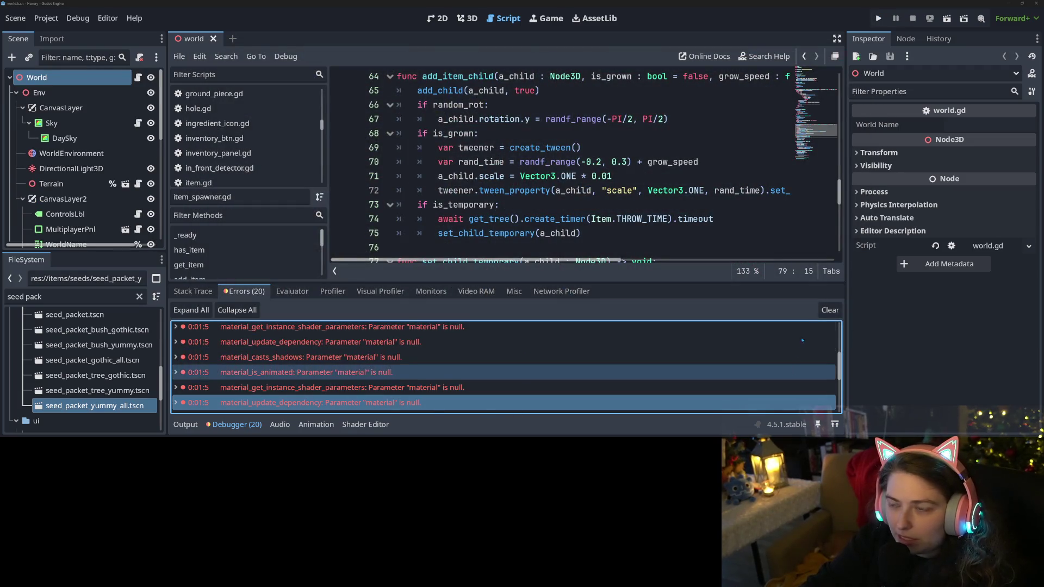
scroll(560, 163, up, 3)
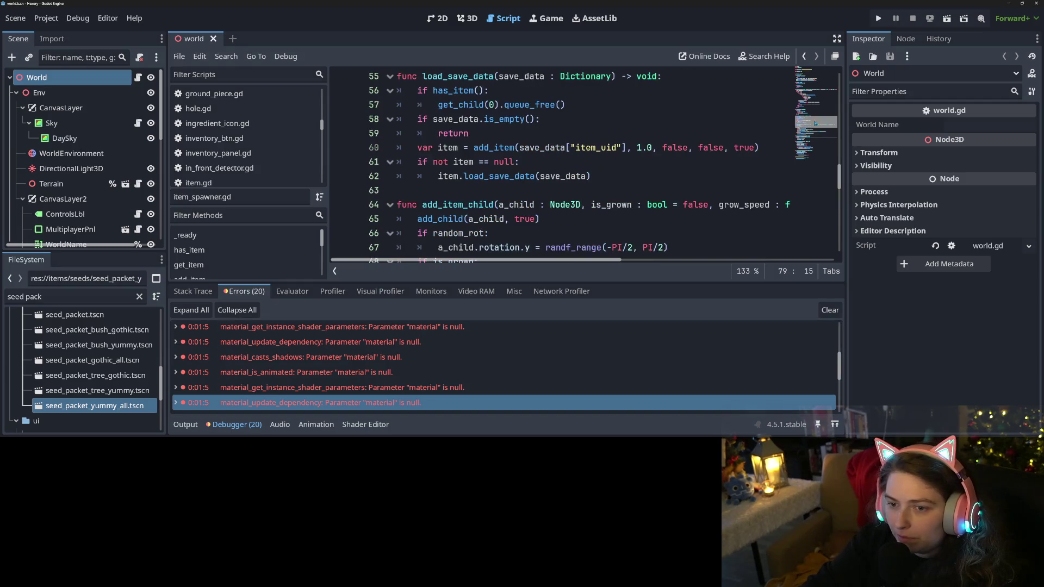
scroll(549, 395, up, 3)
scroll(549, 395, down, 5)
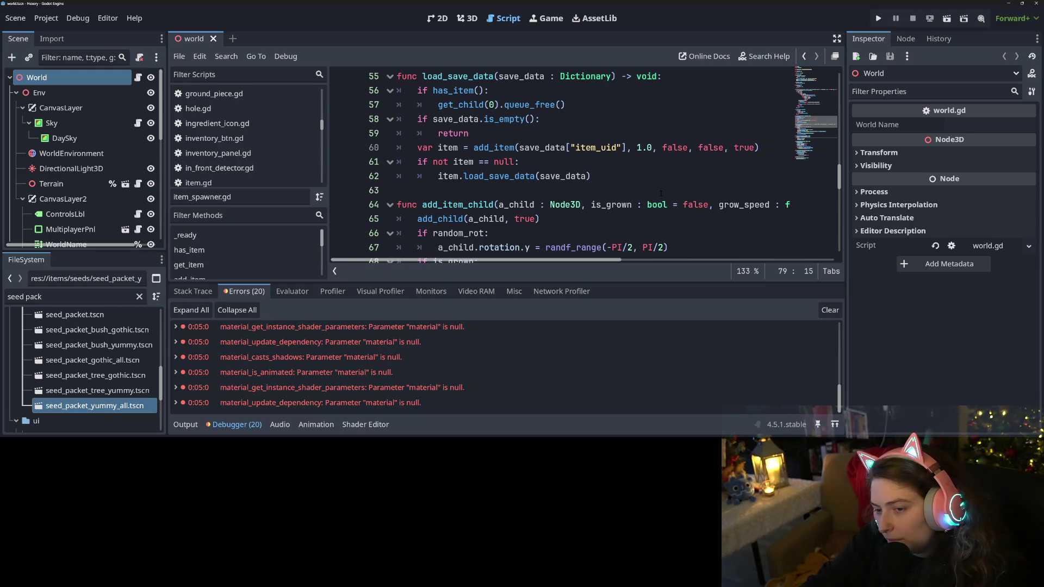
scroll(233, 144, down, 8)
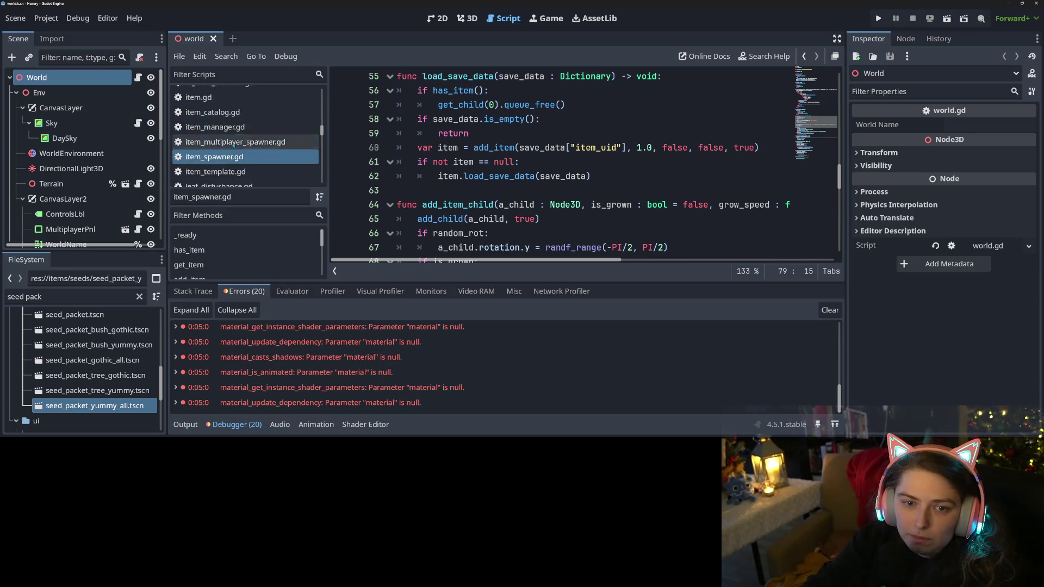
scroll(234, 144, down, 5)
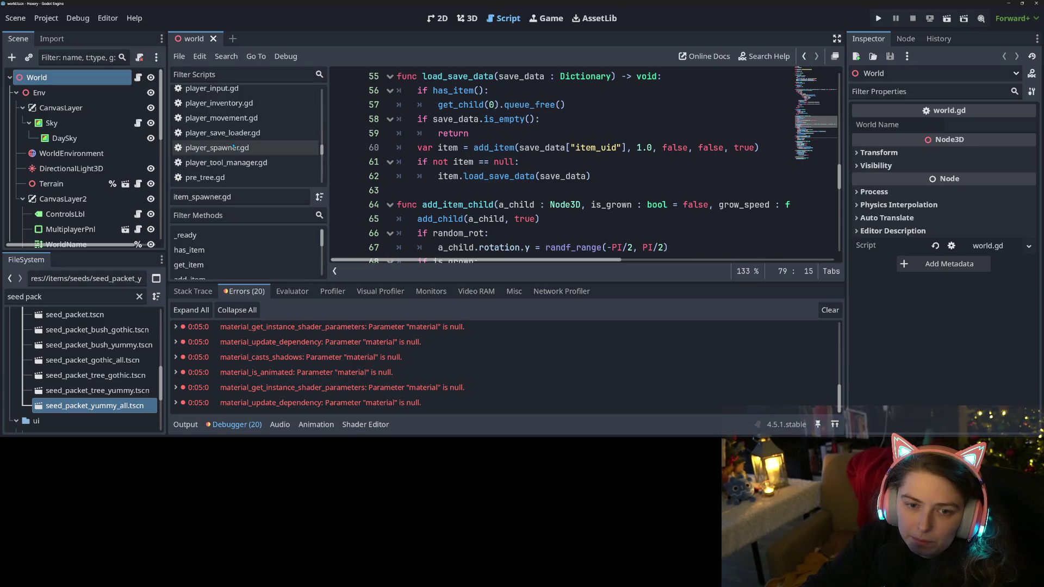
click(209, 120)
scroll(505, 163, down, 3)
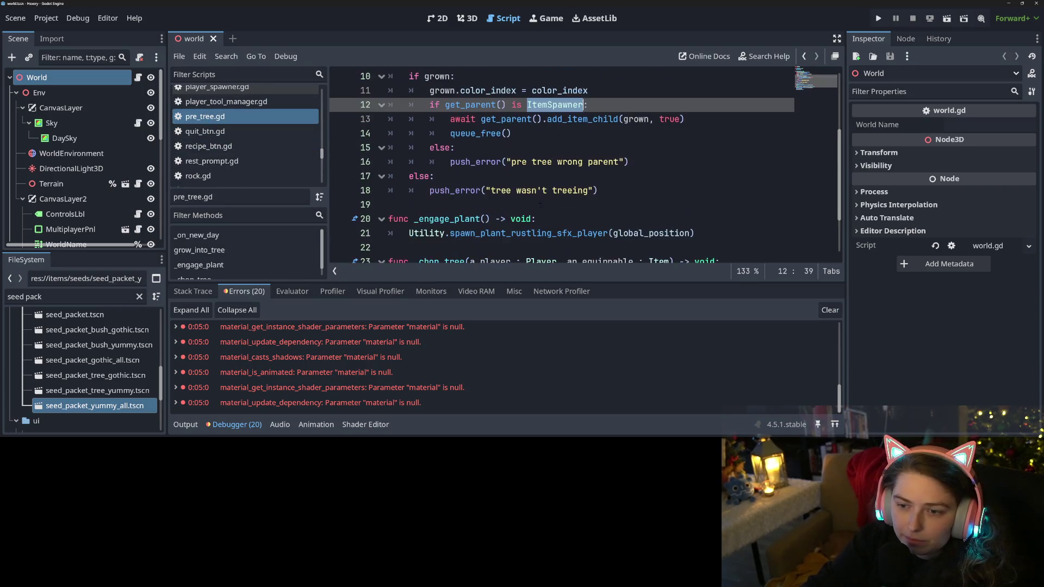
click(510, 119)
click(479, 134)
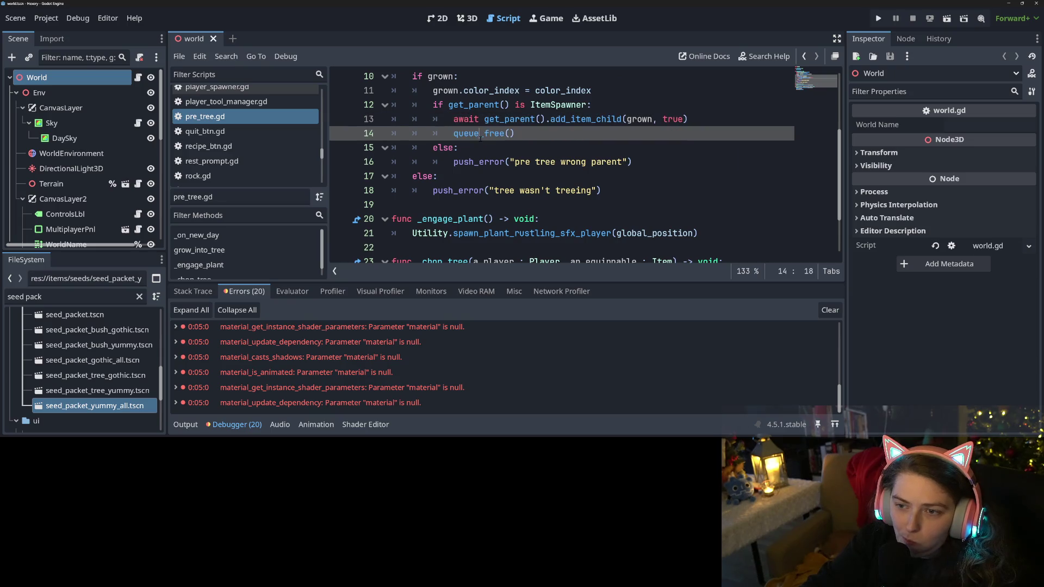
click(536, 119)
scroll(507, 179, up, 3)
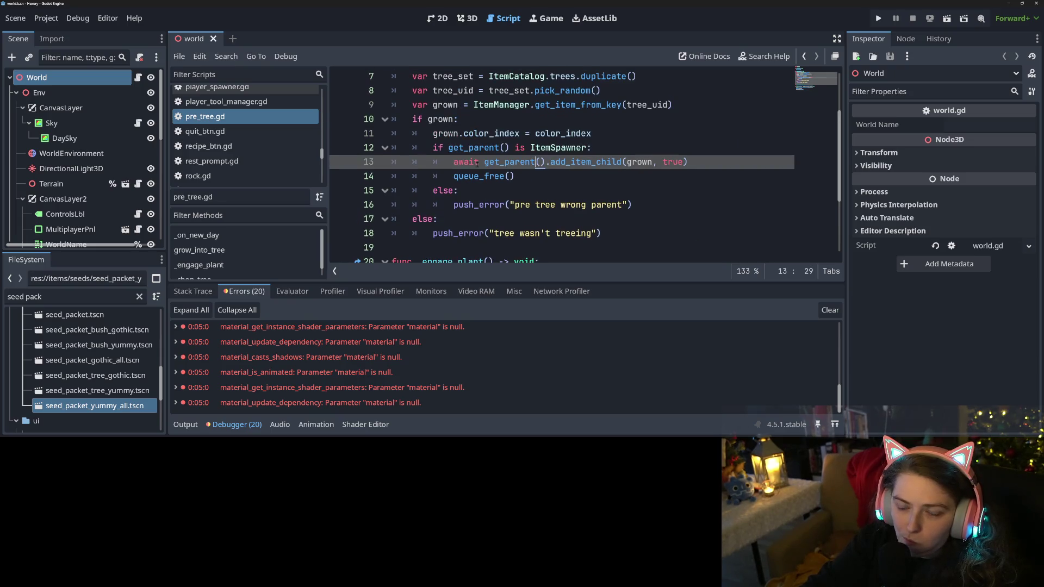
double_click(600, 161)
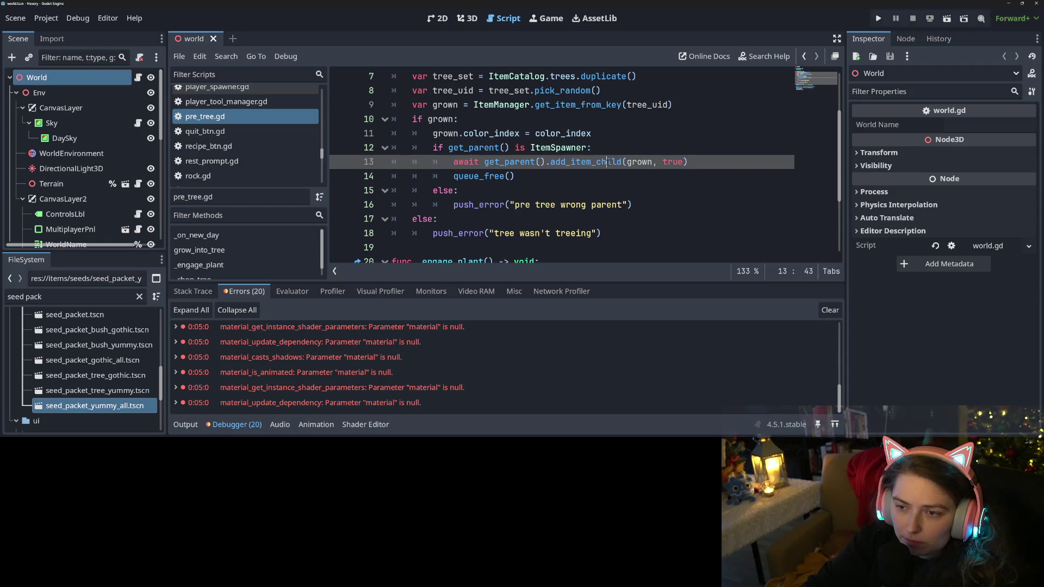
ctrl+click(578, 162)
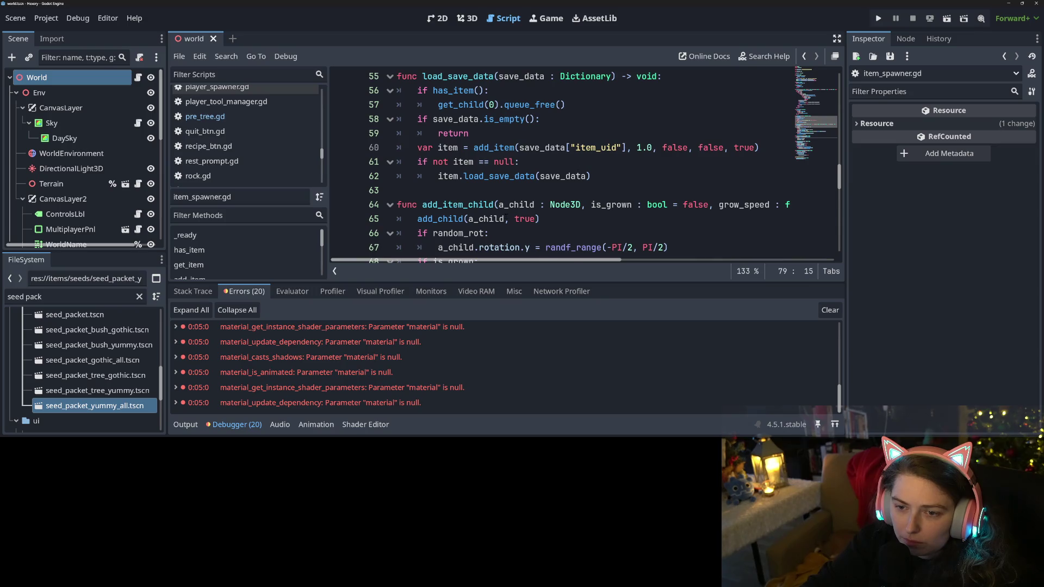
scroll(506, 218, down, 3)
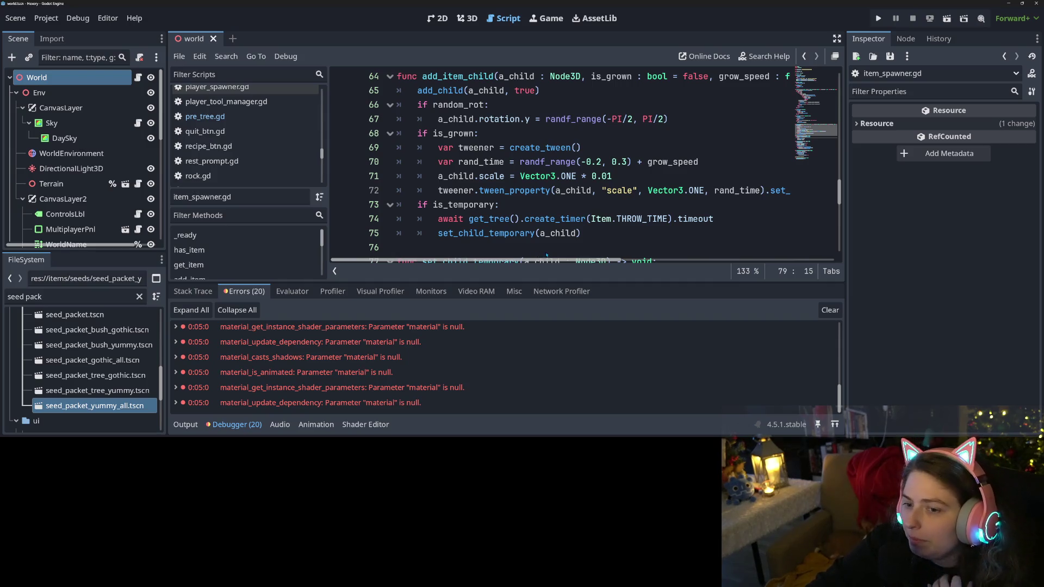
Open a new empty line 73 after the tween line in add_item_child
scroll(568, 253, right, 5)
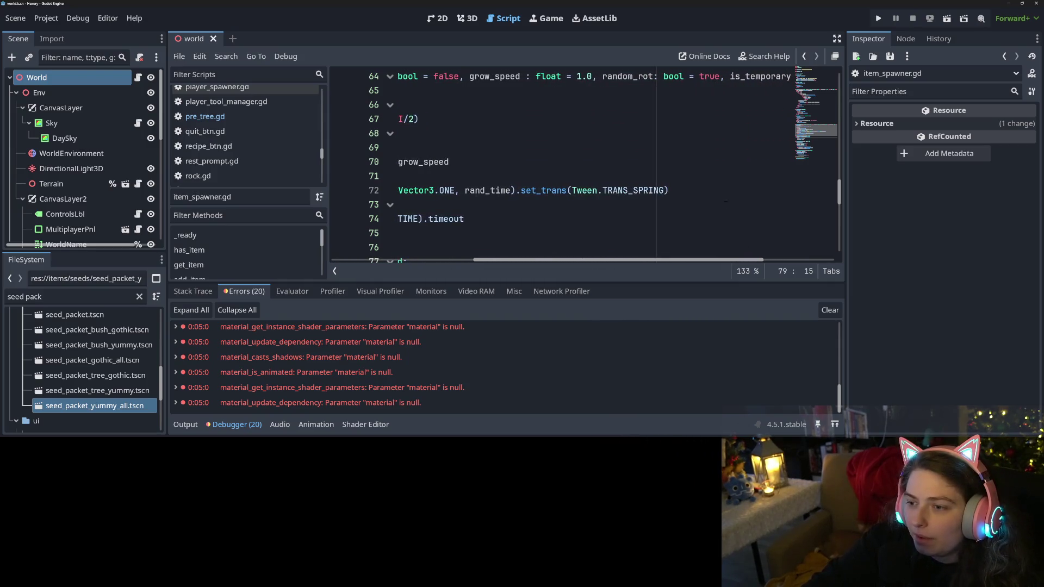
click(716, 195)
key(Return)
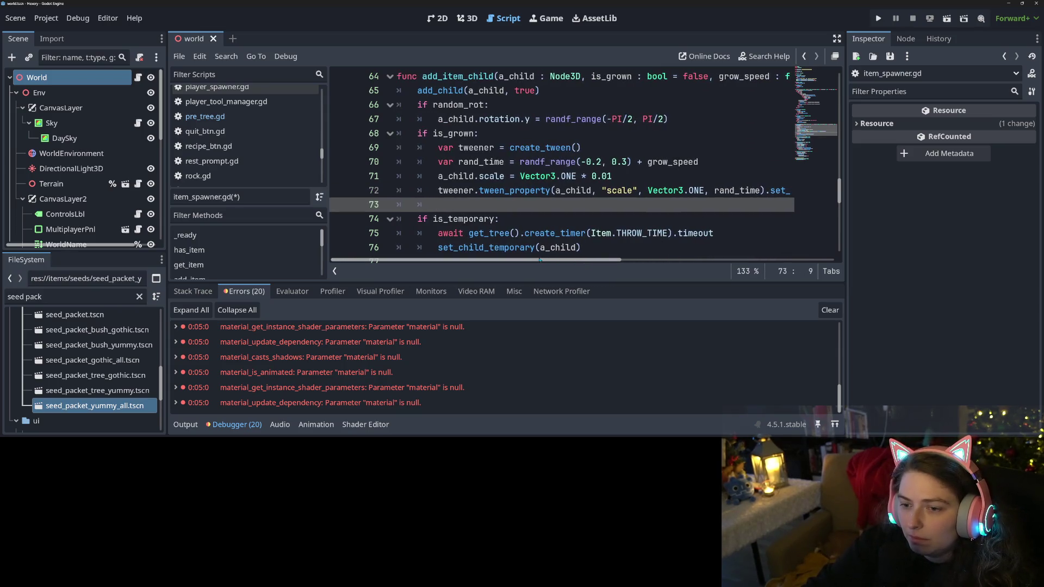
scroll(620, 250, down, 1)
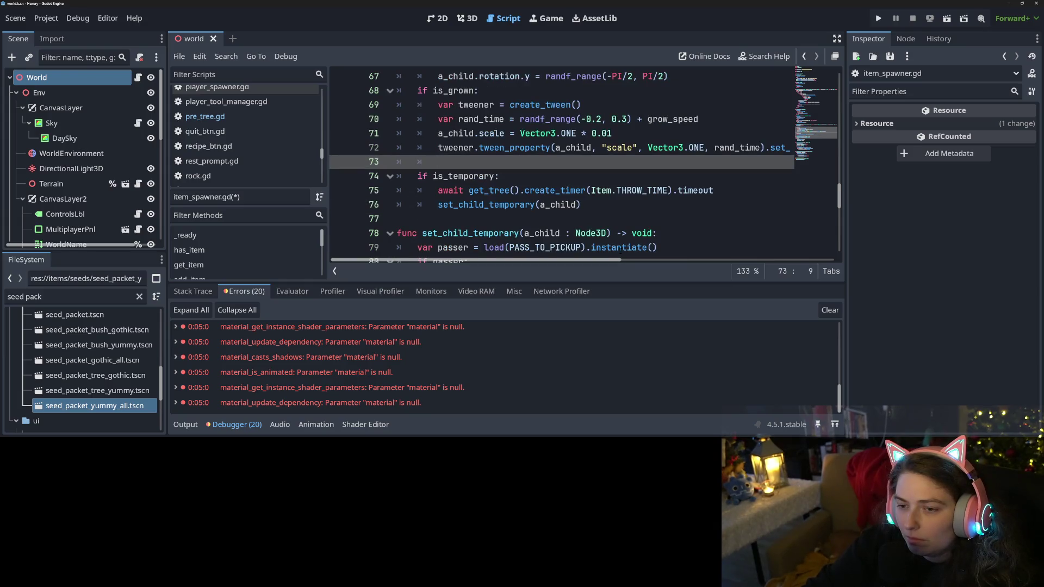
scroll(575, 233, up, 1)
scroll(623, 197, down, 1)
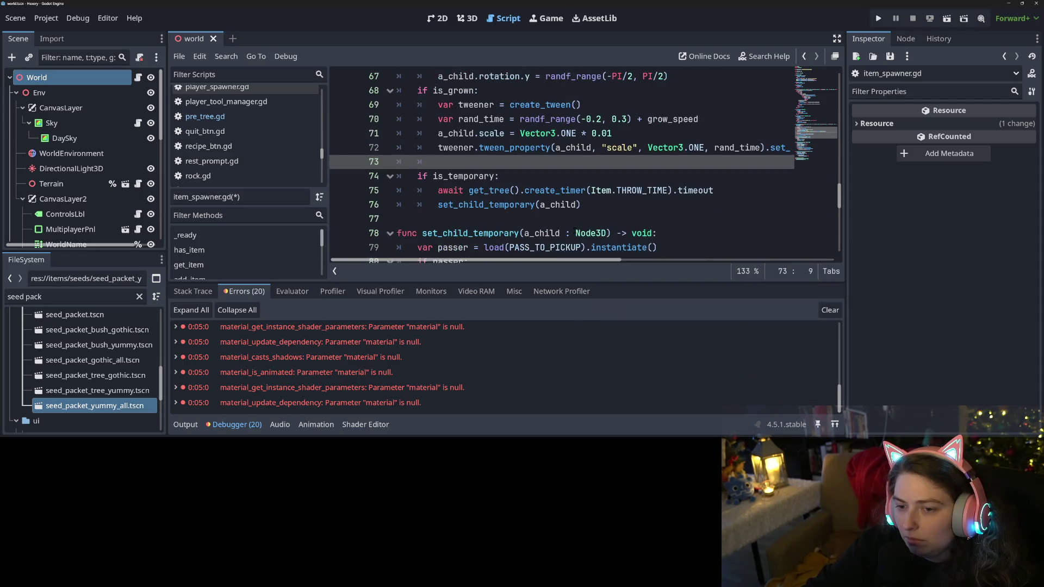
click(603, 200)
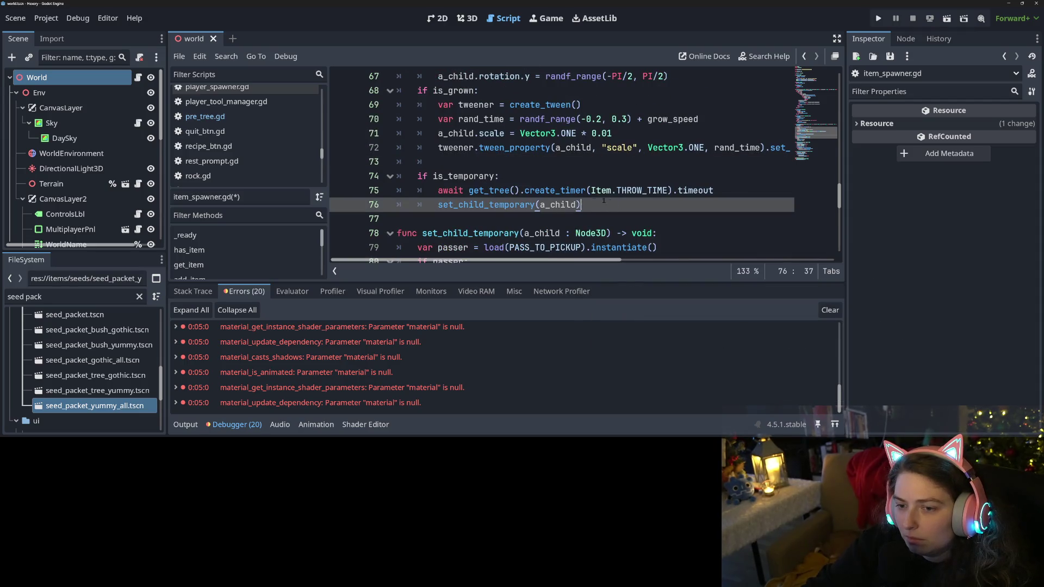
click(510, 162)
scroll(538, 172, up, 1)
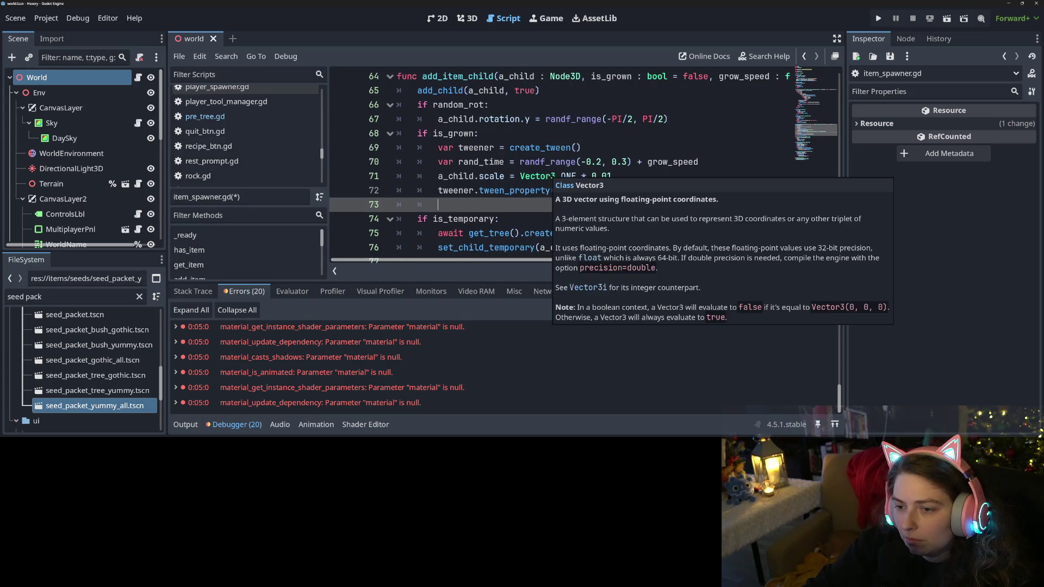
Write 'await tweener.finished' on line 73 and save item_spawner.gd
text(a)
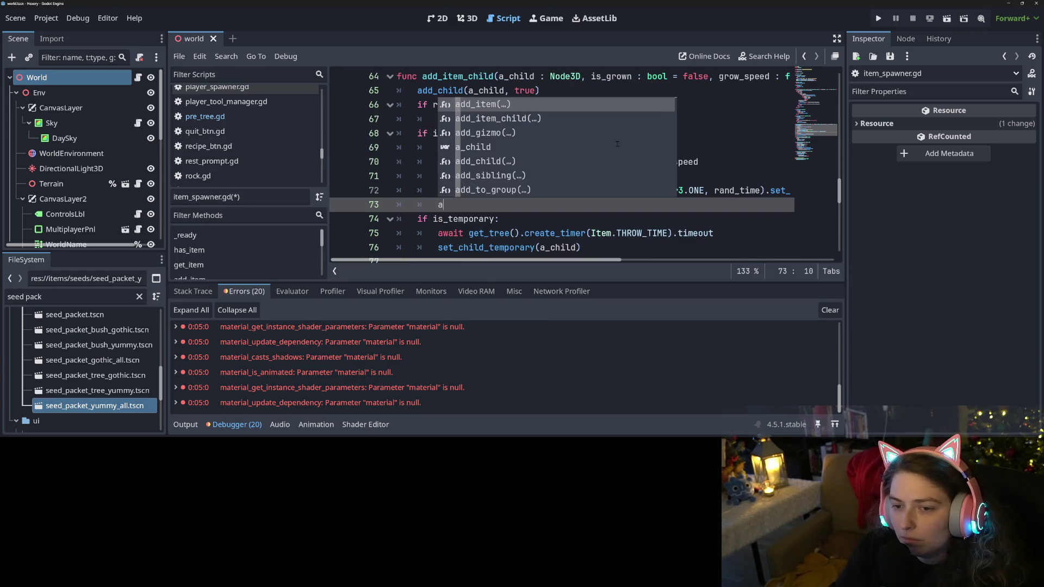
text(wait twe)
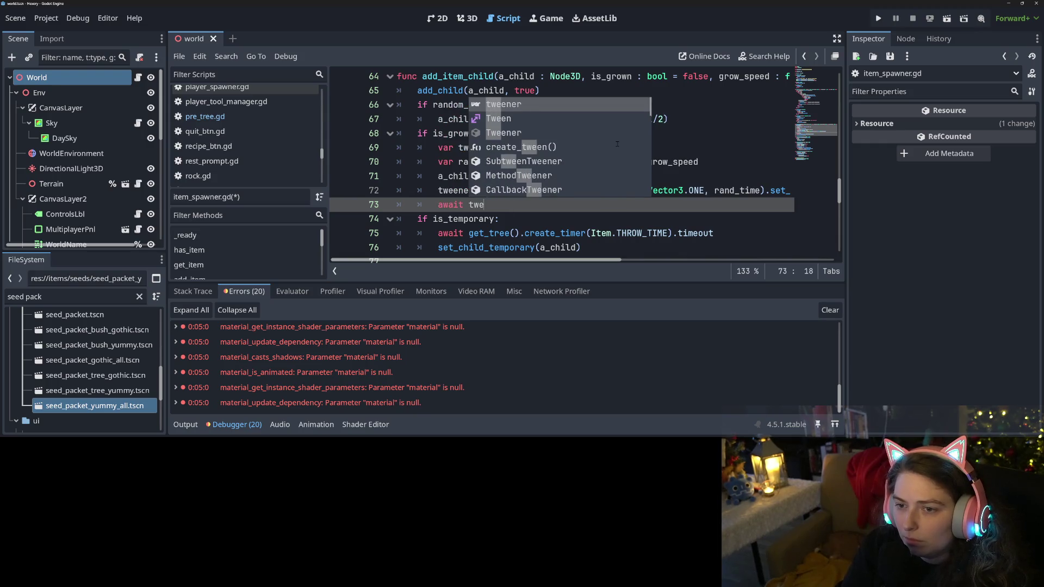
key(Return)
text(.fi)
key(Return)
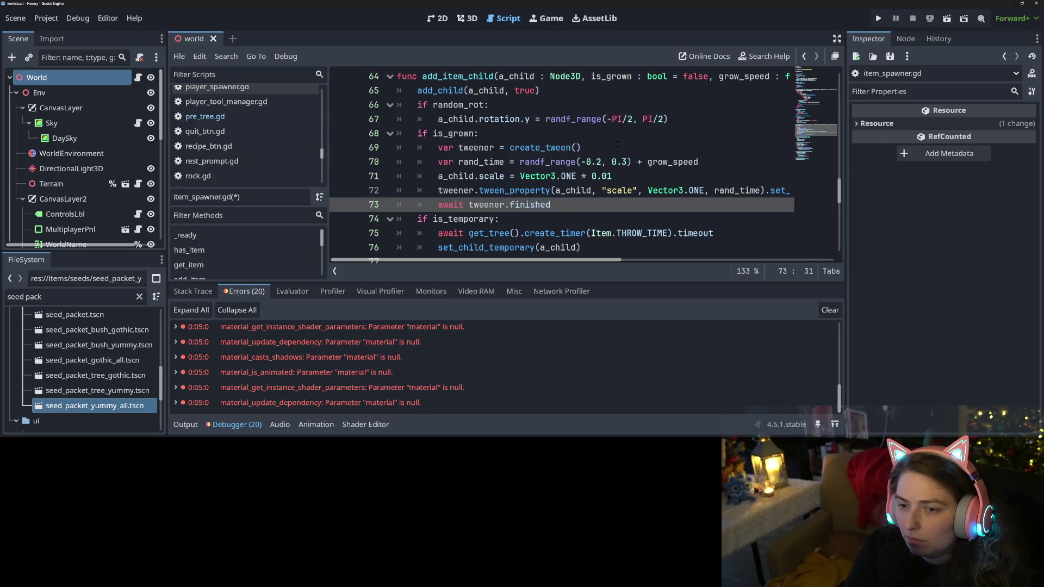
key(ctrl+s)
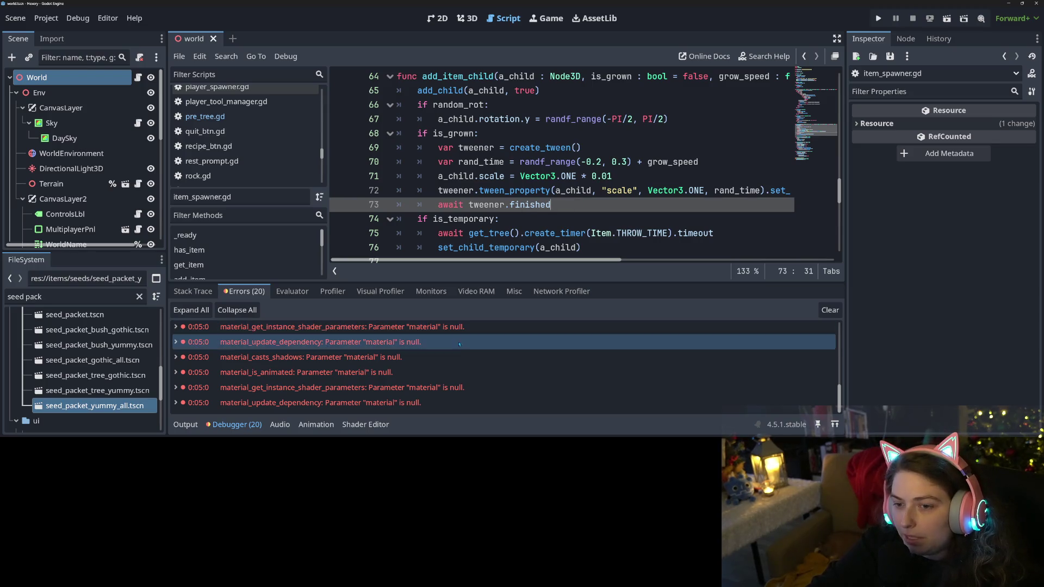
Open the six seed packet variants: bush_gothic, bush_yummy, gothic_all, tree_gothic, tree_yummy, yummy_all
double_click(109, 330)
double_click(112, 345)
double_click(114, 361)
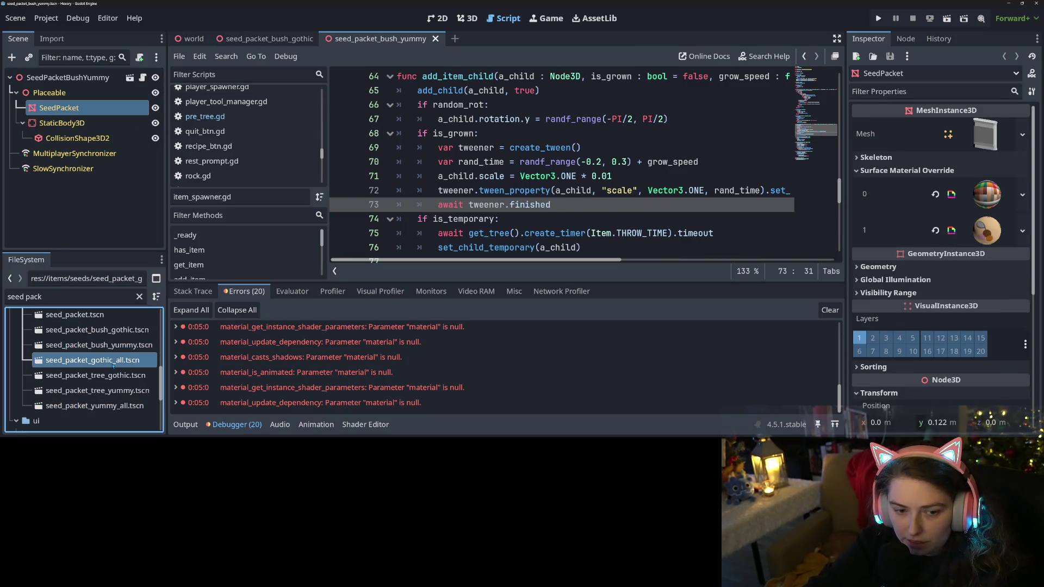
double_click(119, 376)
double_click(117, 391)
double_click(114, 406)
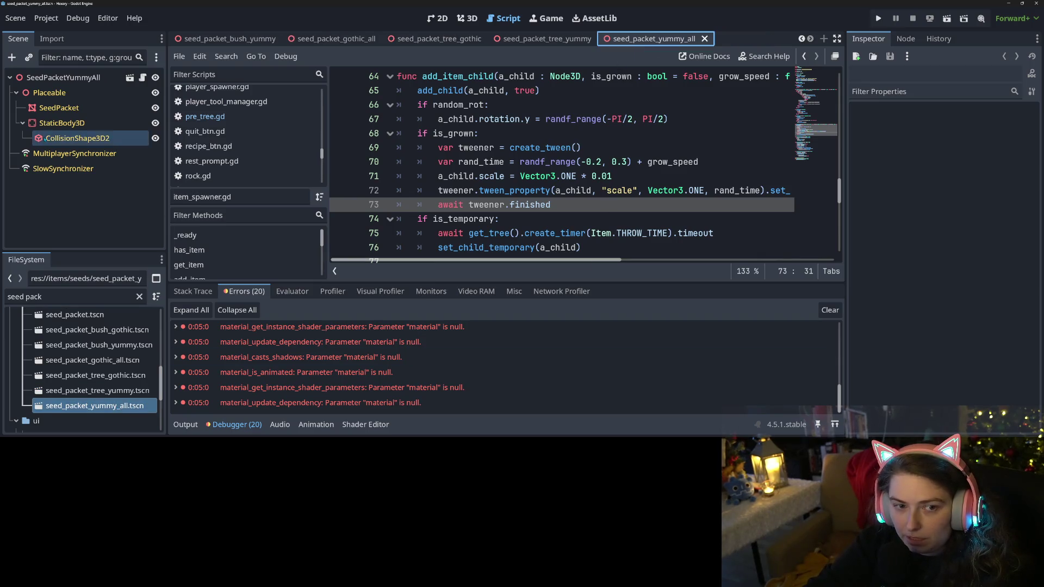
Select seed_packet_yummy_all's SeedPacket node and inspect its mesh resource and preview
click(64, 93)
click(59, 107)
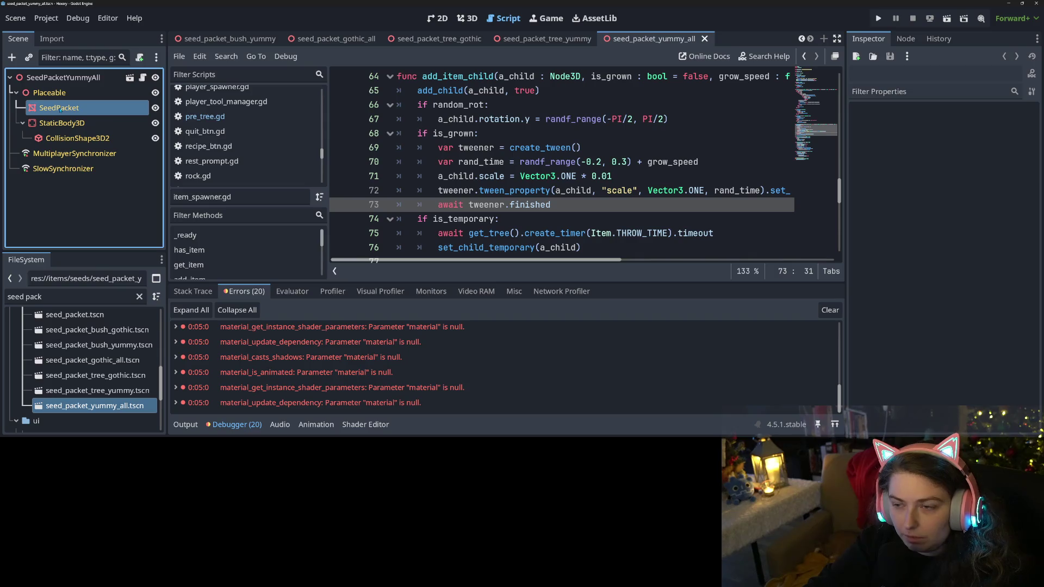
click(971, 237)
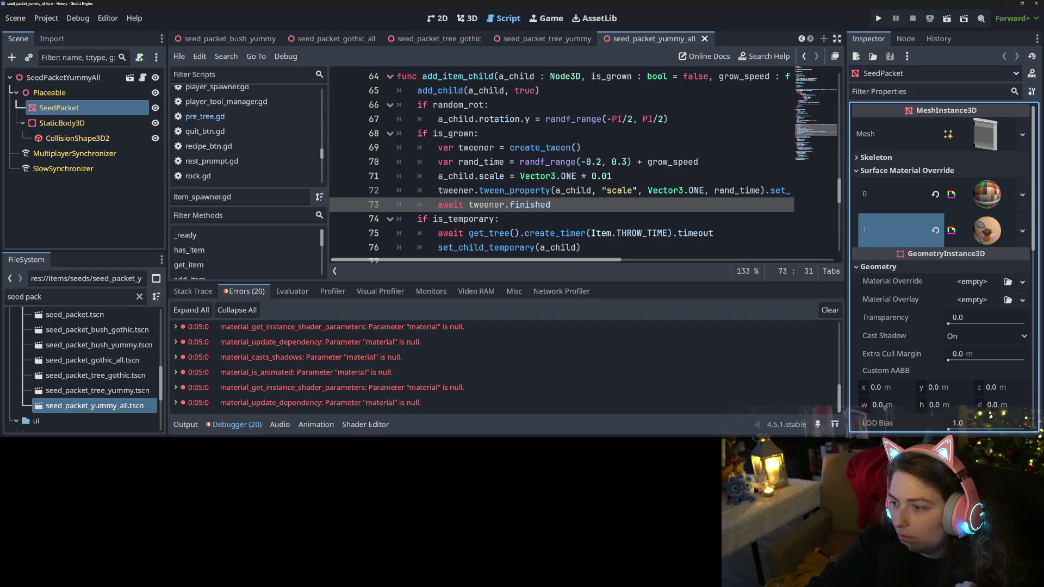
click(982, 239)
click(991, 143)
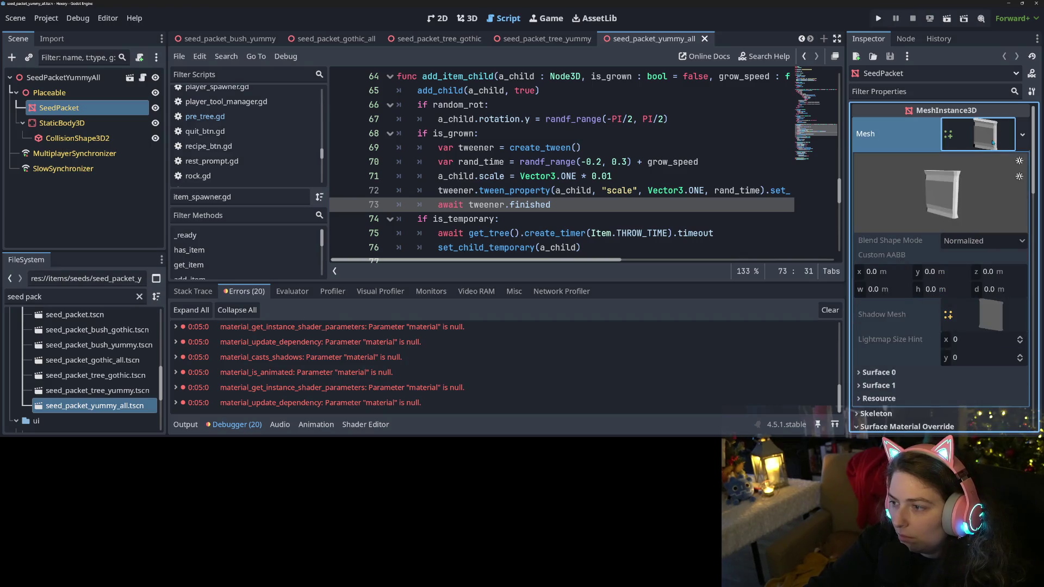
mouse_move(961, 218)
mouse_down()
mouse_move(946, 207)
mouse_move(959, 193)
mouse_move(965, 205)
mouse_up()
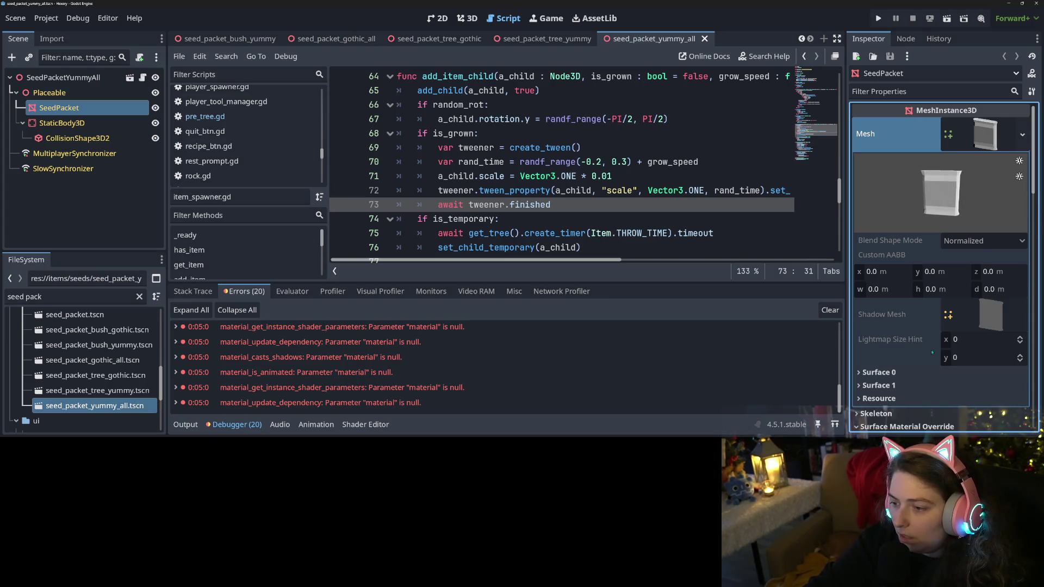
Compare the mesh's Surface 0 and Surface 1 materials with the override slot 1 material
click(902, 385)
scroll(904, 326, down, 3)
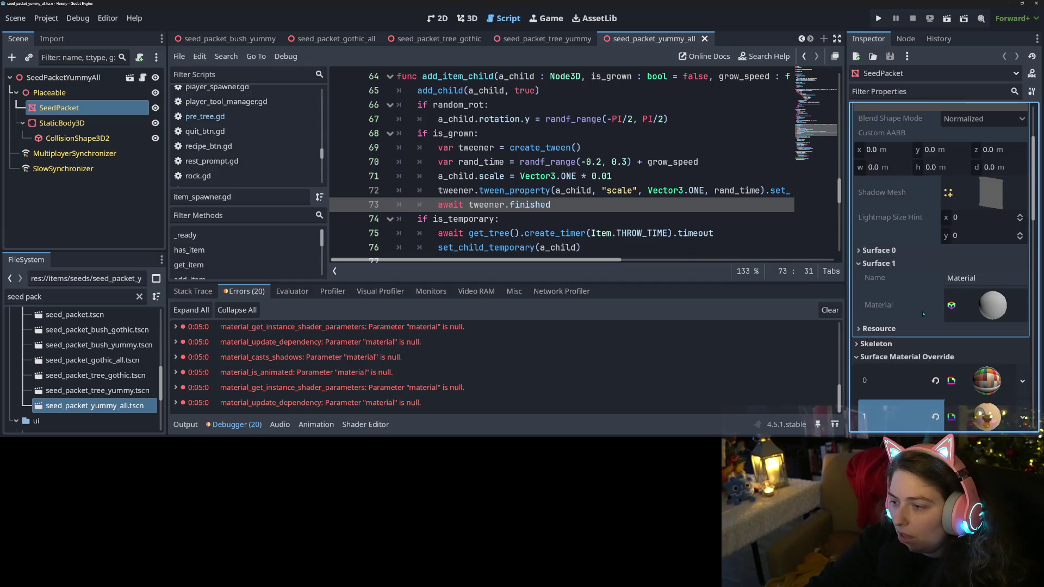
click(904, 251)
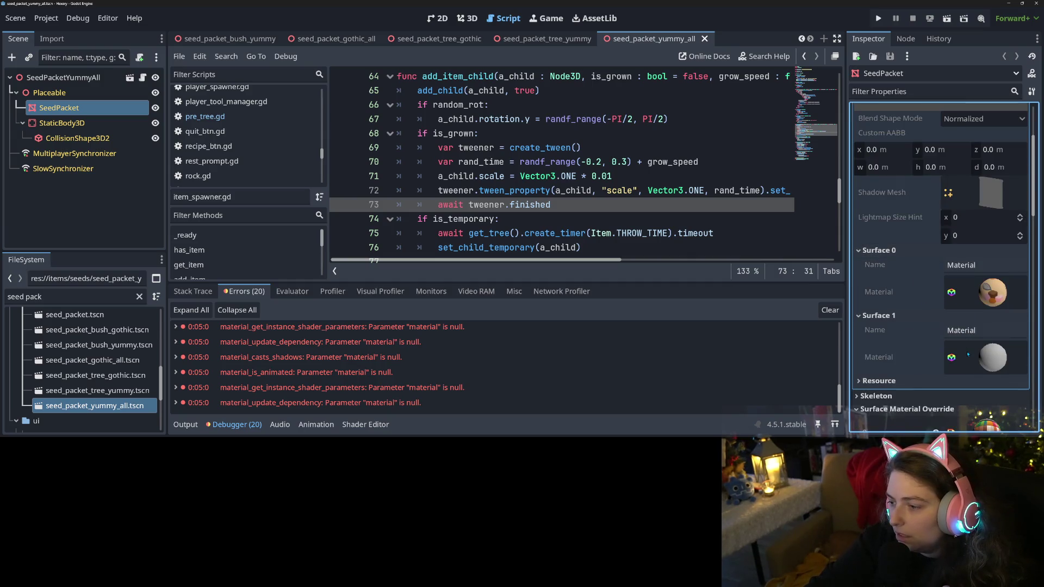
click(961, 265)
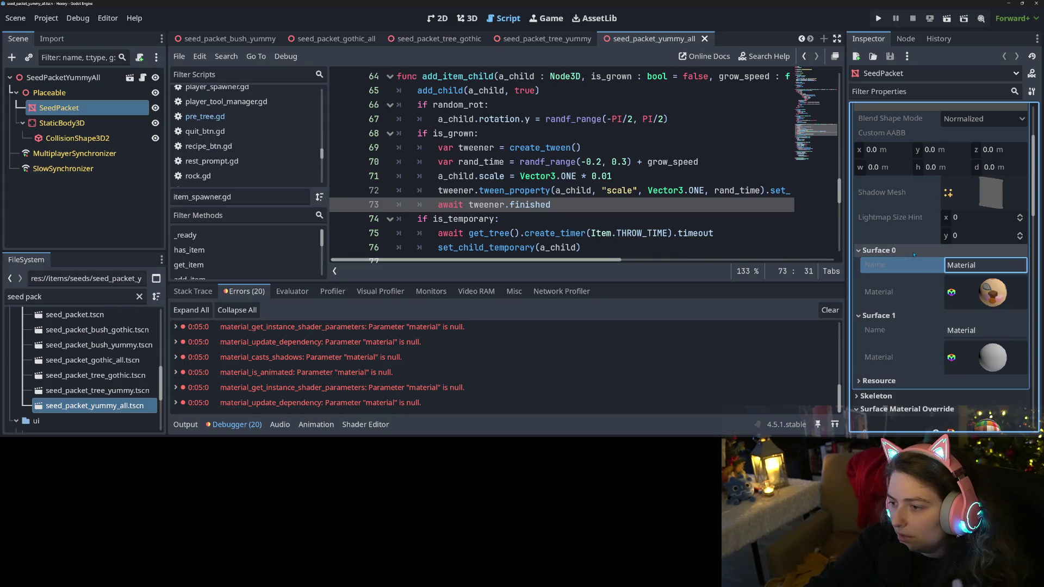
click(911, 251)
click(913, 264)
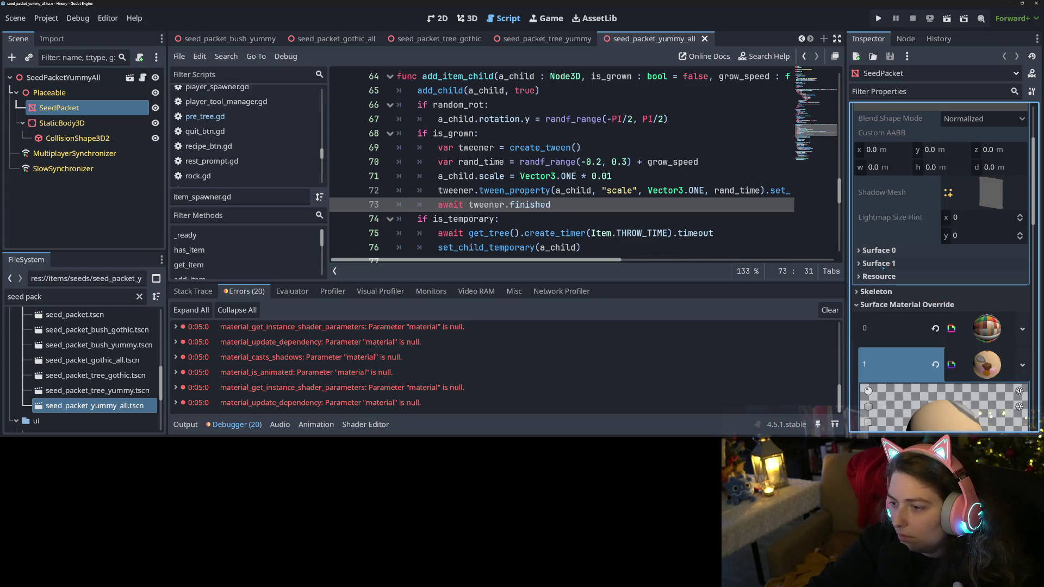
scroll(915, 293, up, 3)
scroll(915, 294, down, 4)
click(915, 294)
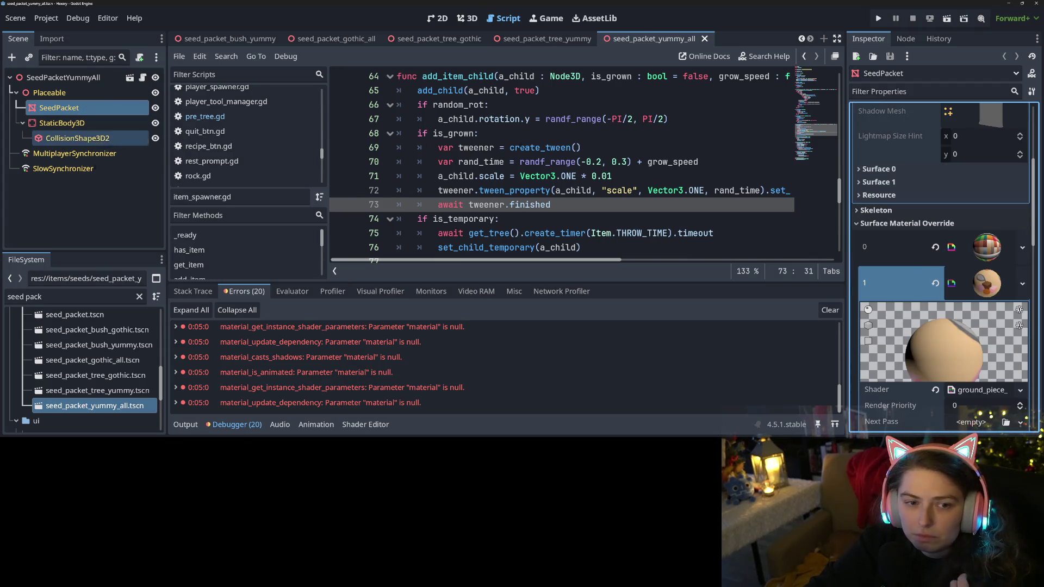
scroll(920, 296, up, 4)
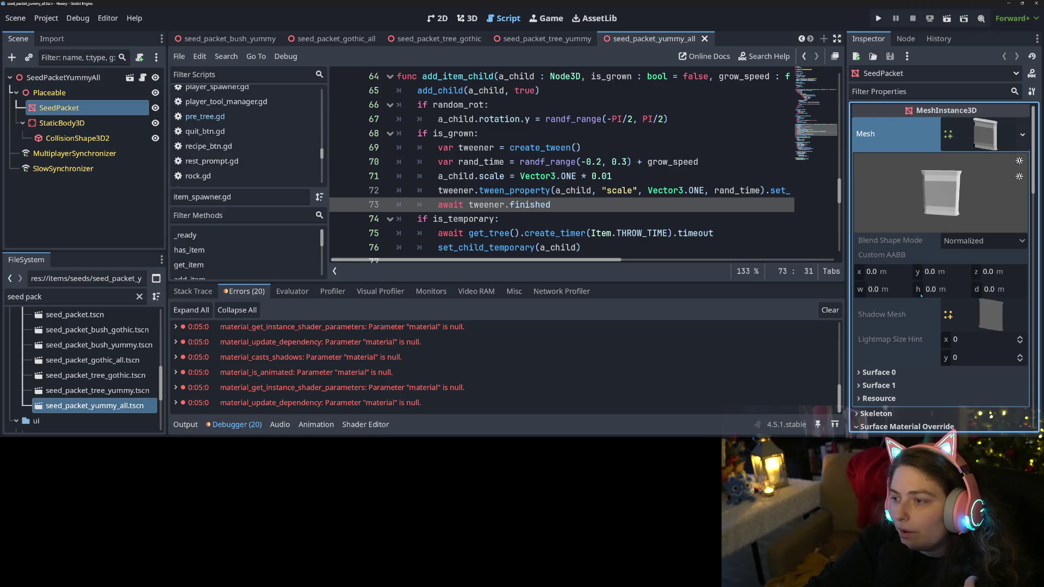
click(1005, 145)
click(979, 230)
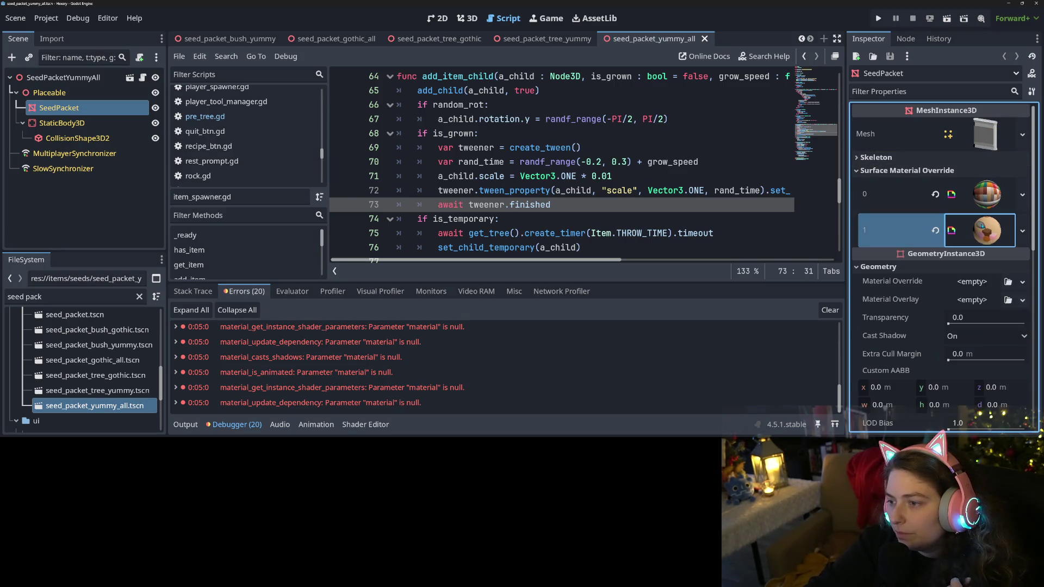
Check the SeedPacket surface material overrides in seed_packet_tree_yummy
click(544, 39)
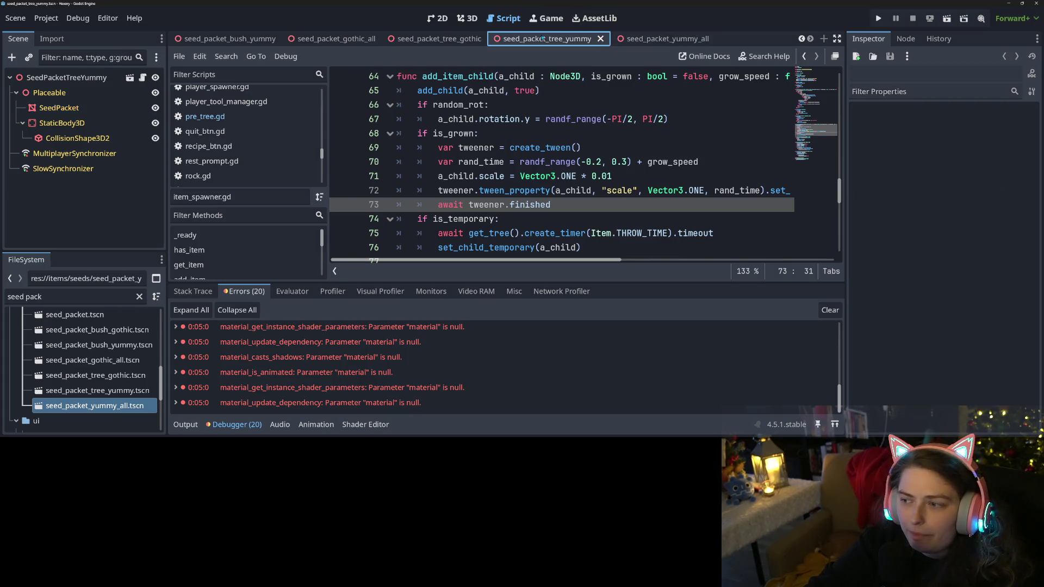
click(58, 108)
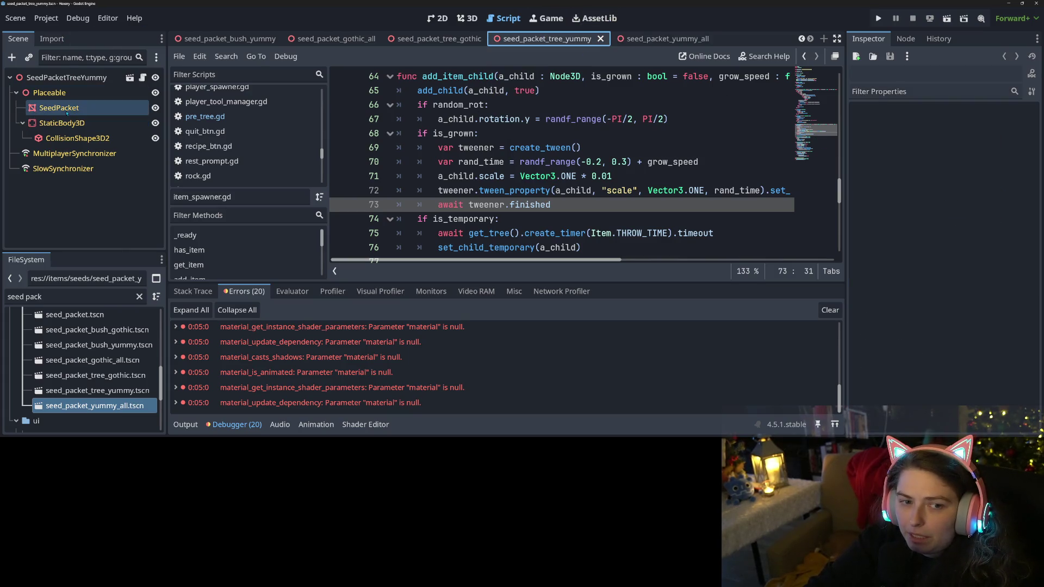
scroll(937, 274, down, 5)
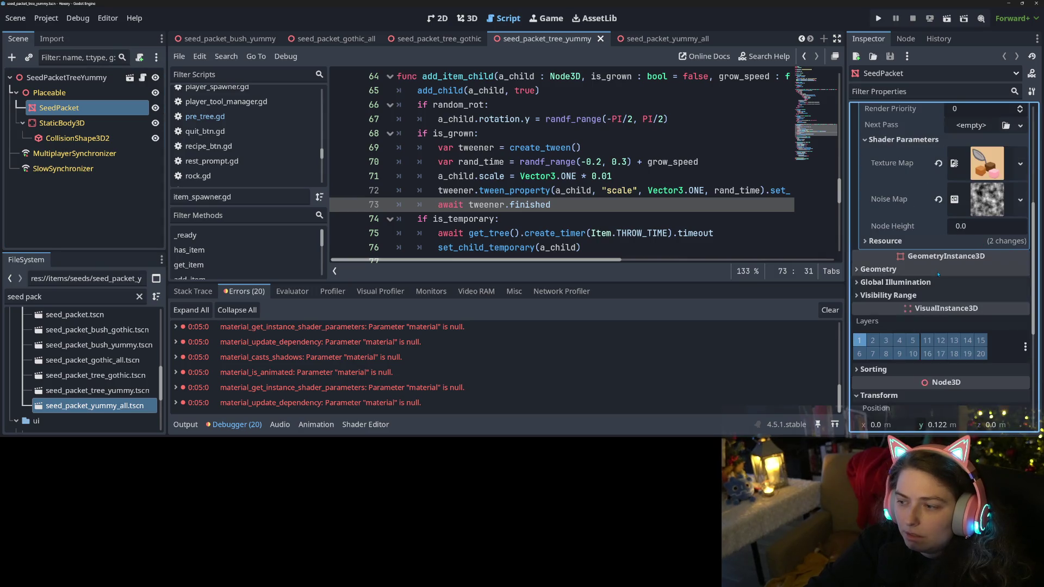
scroll(938, 274, up, 3)
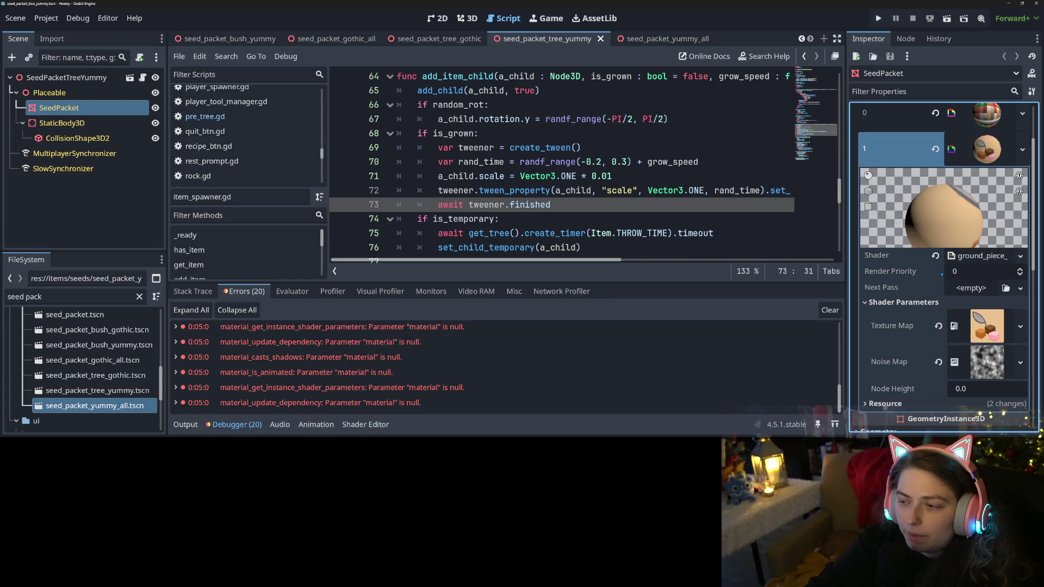
scroll(942, 275, up, 2)
click(990, 232)
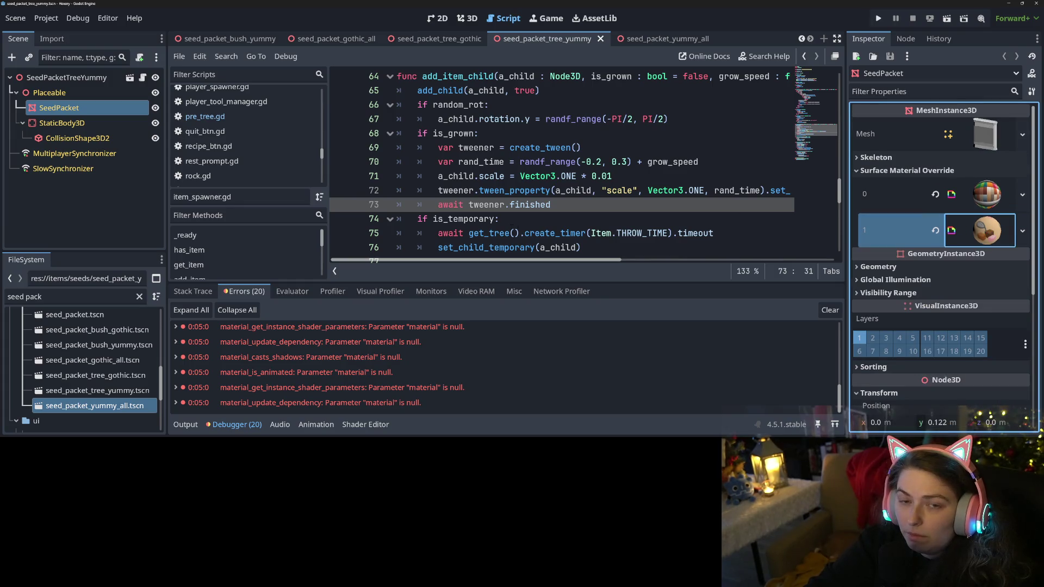
Check seed_packet_tree_gothic's SeedPacket material slots and Geometry Material Override
click(440, 38)
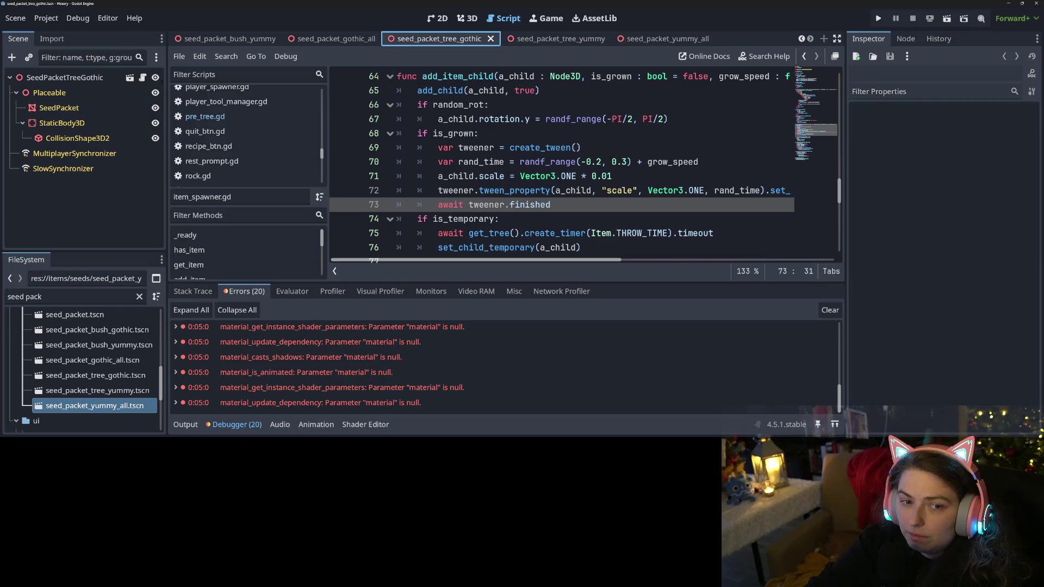
click(59, 107)
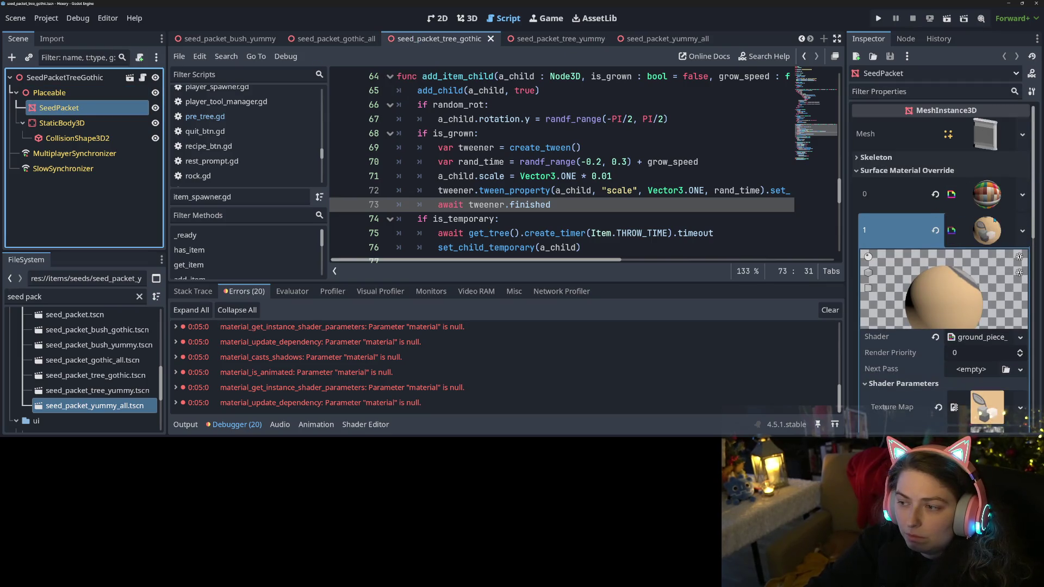
scroll(994, 220, down, 3)
scroll(990, 212, up, 2)
click(985, 190)
scroll(983, 201, down, 1)
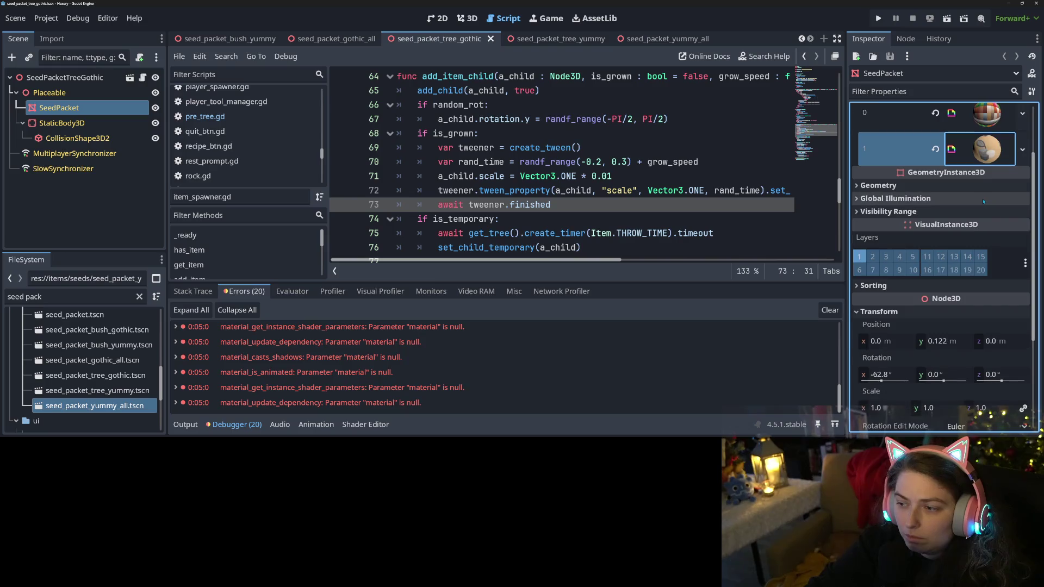
click(967, 185)
click(968, 185)
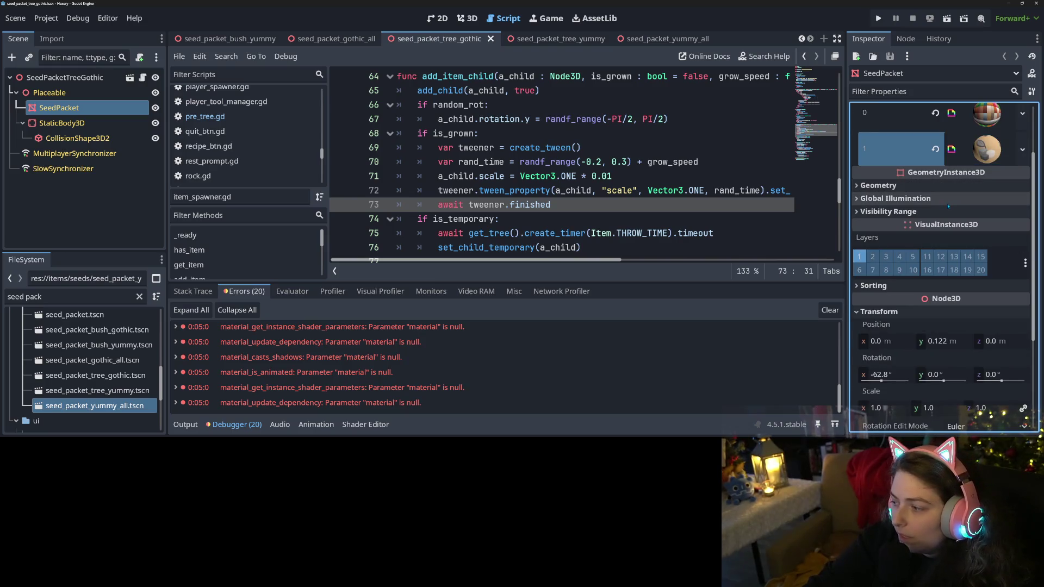
Check slot 1 material in gothic_all and the Geometry Material Override in bush_yummy
click(334, 39)
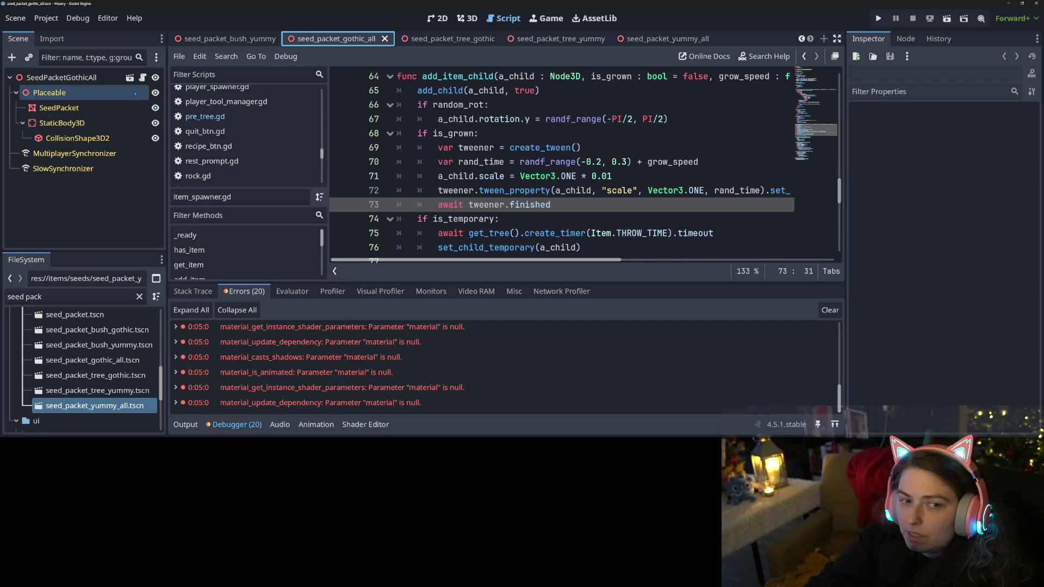
click(109, 108)
click(981, 237)
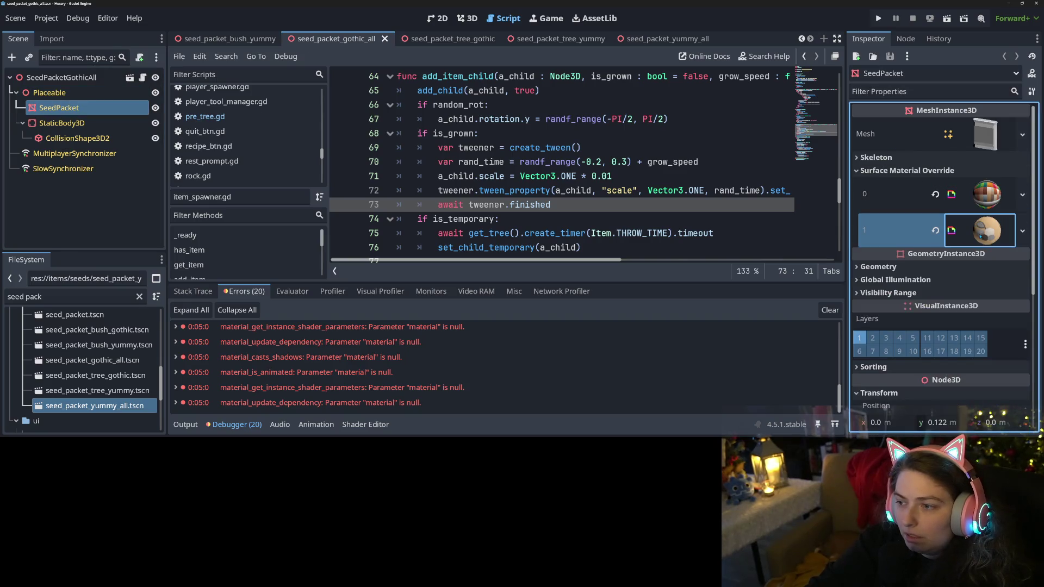
click(985, 230)
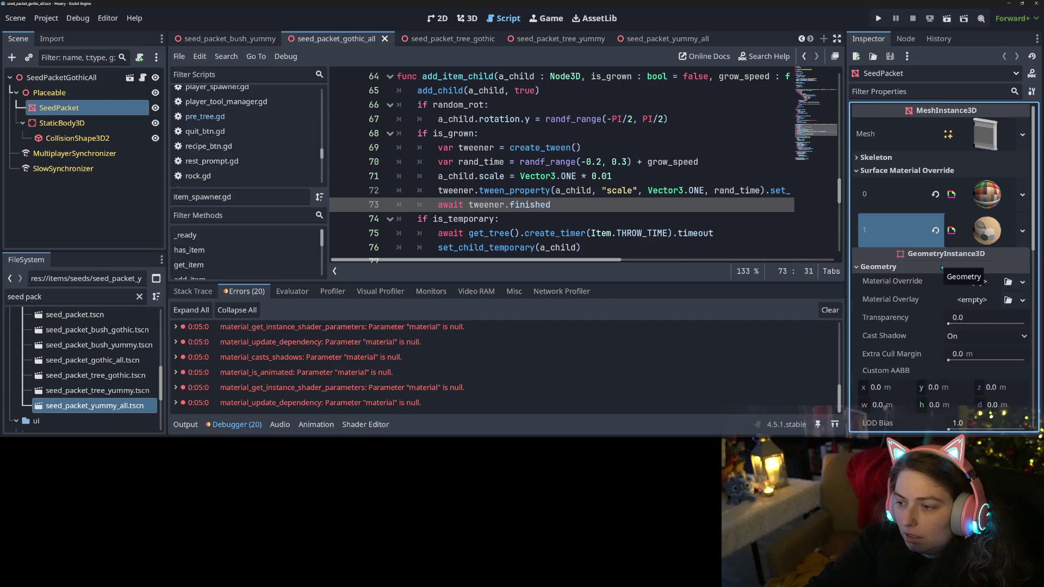
click(985, 231)
click(218, 39)
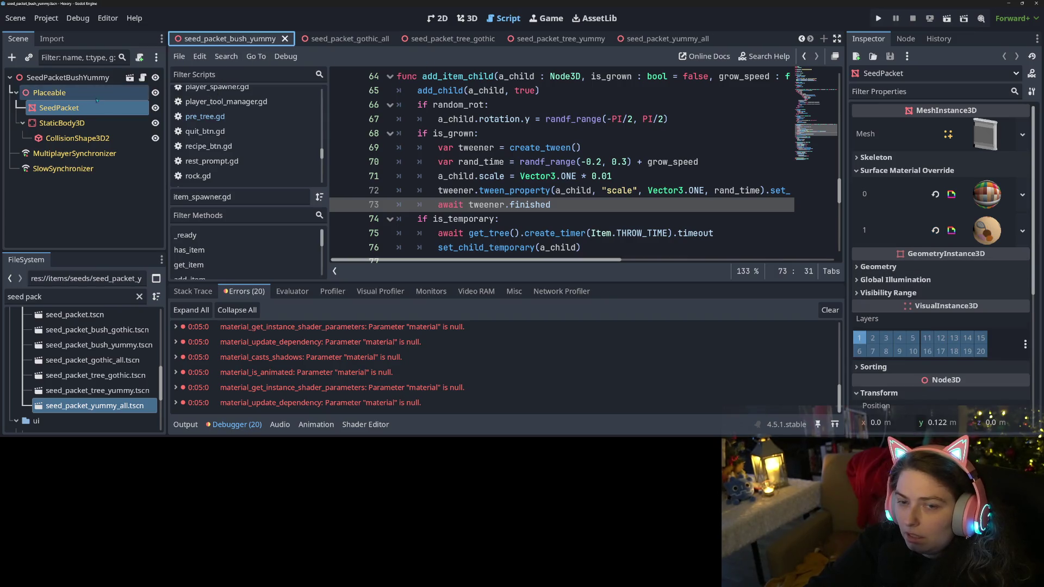
click(878, 266)
click(877, 266)
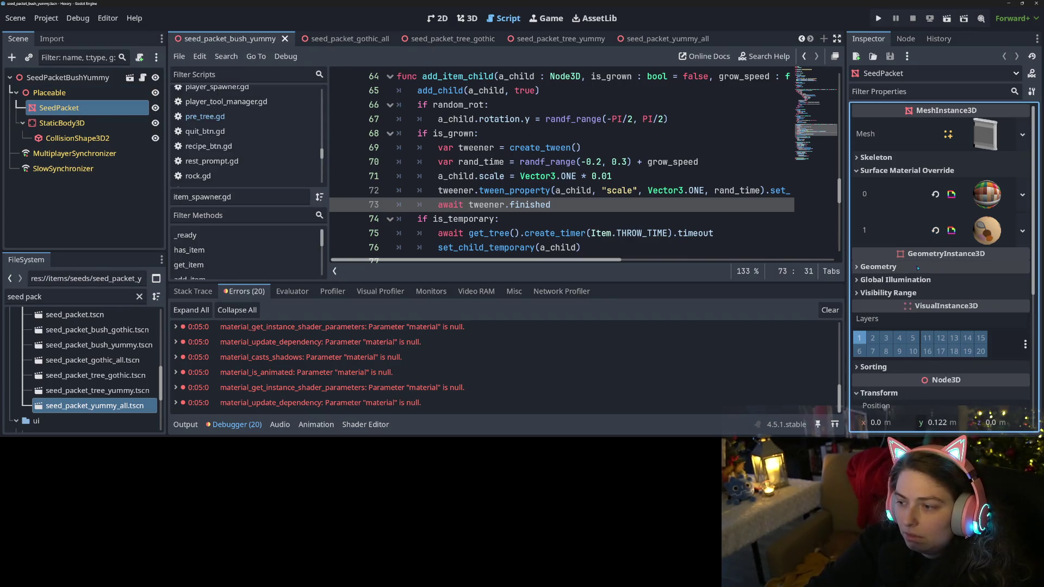
Check seed_packet_bush_gothic's material slots and Geometry overrides, then open the base seed_packet scene
click(230, 39)
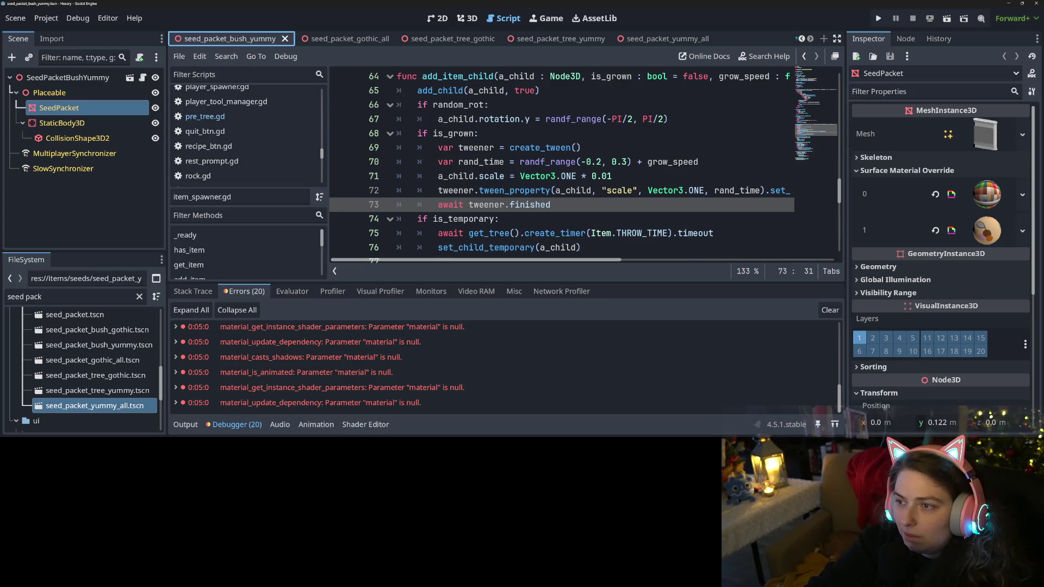
click(256, 39)
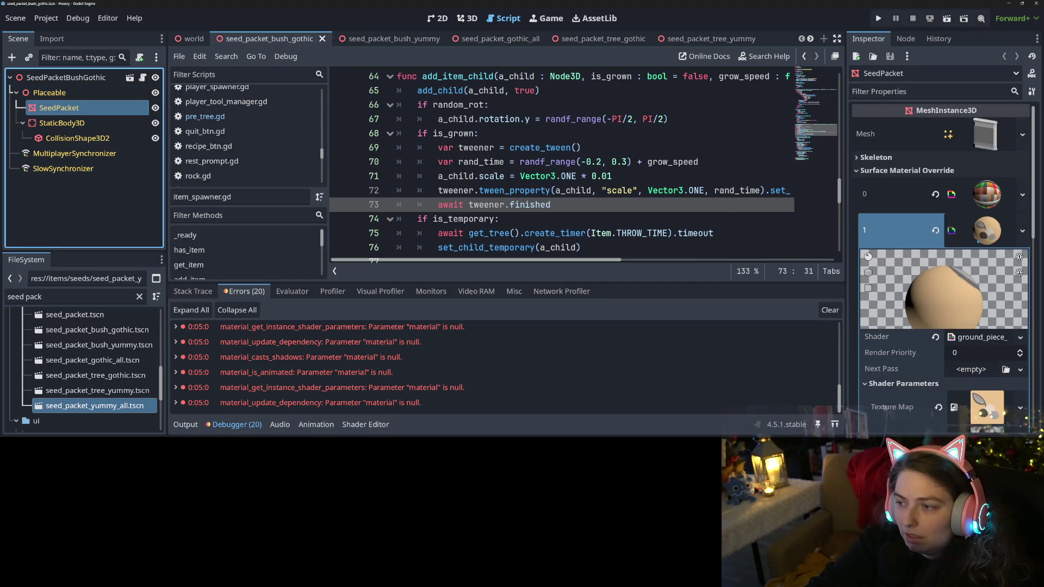
click(977, 241)
scroll(951, 234, down, 1)
click(929, 225)
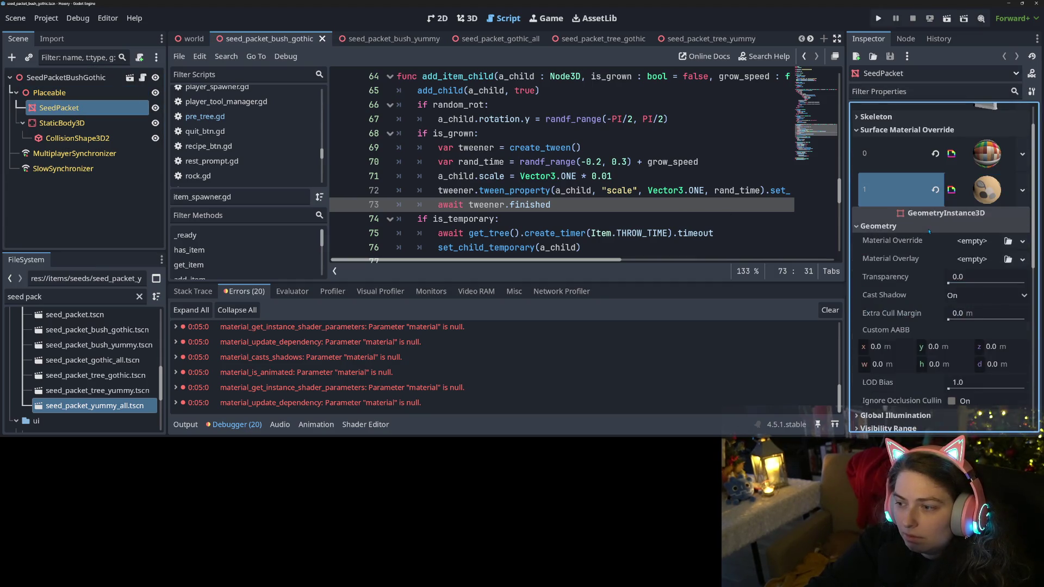
click(928, 231)
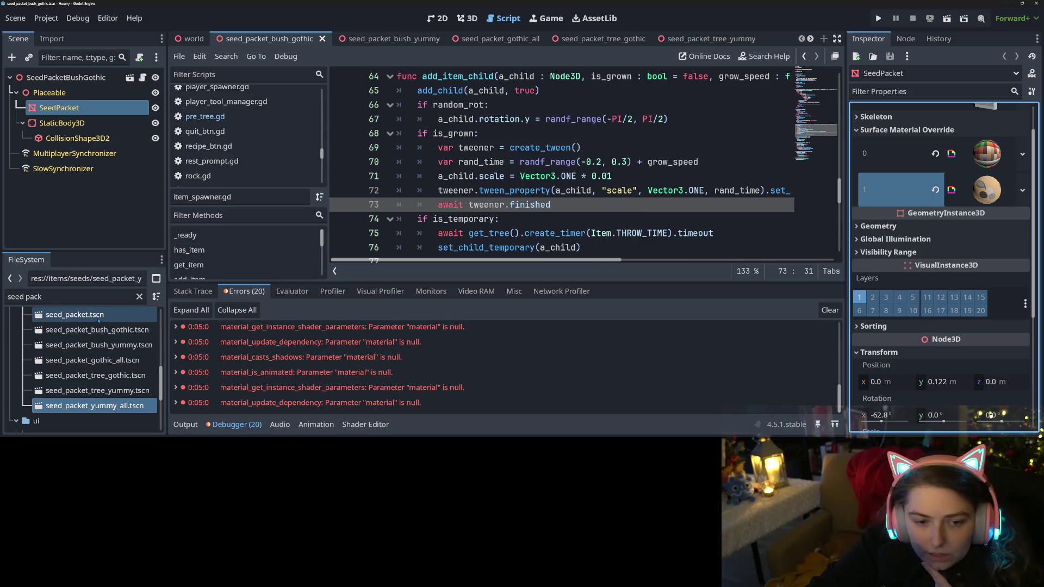
double_click(74, 314)
Check the base SeedPacket mesh's Geometry overrides and review the root SeedPacket's item properties and script
click(58, 108)
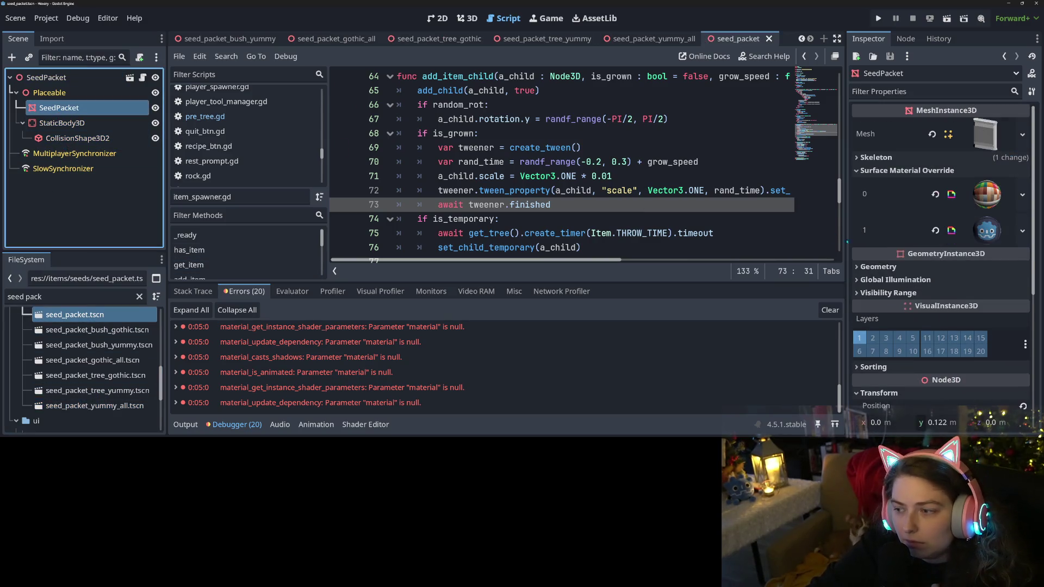
click(905, 267)
click(906, 267)
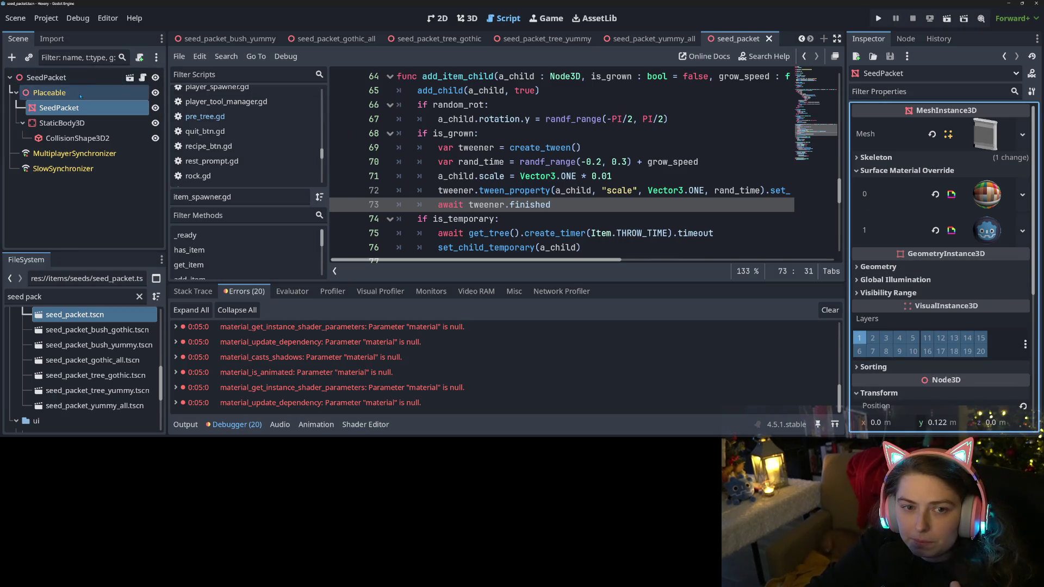
click(71, 78)
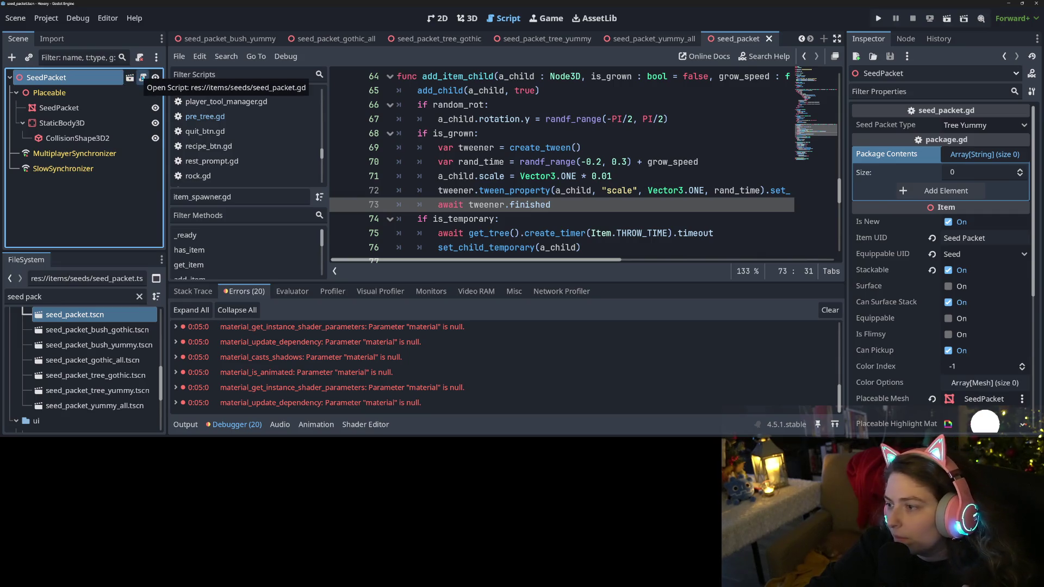
scroll(907, 384, down, 3)
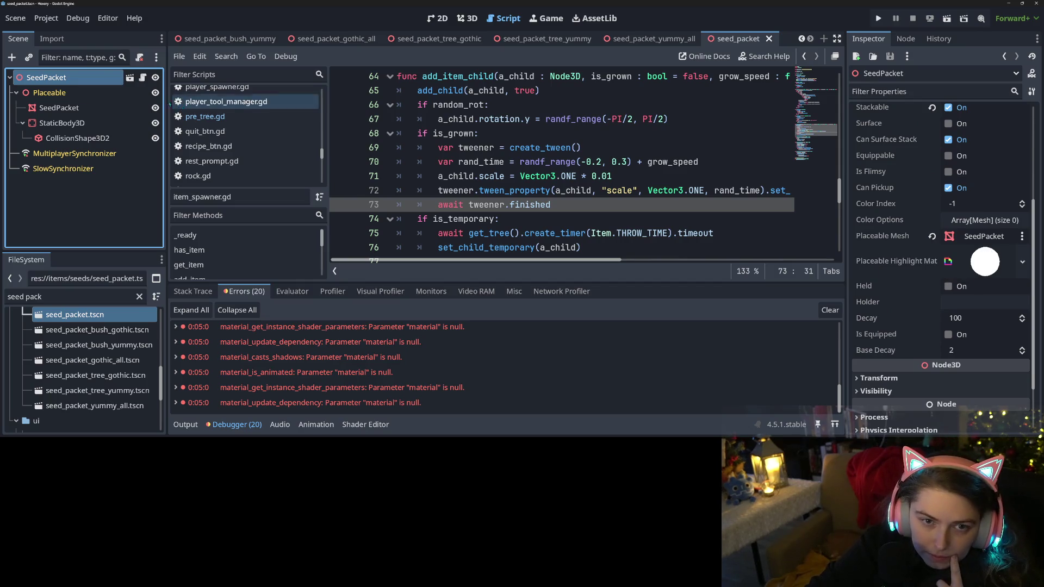
click(142, 77)
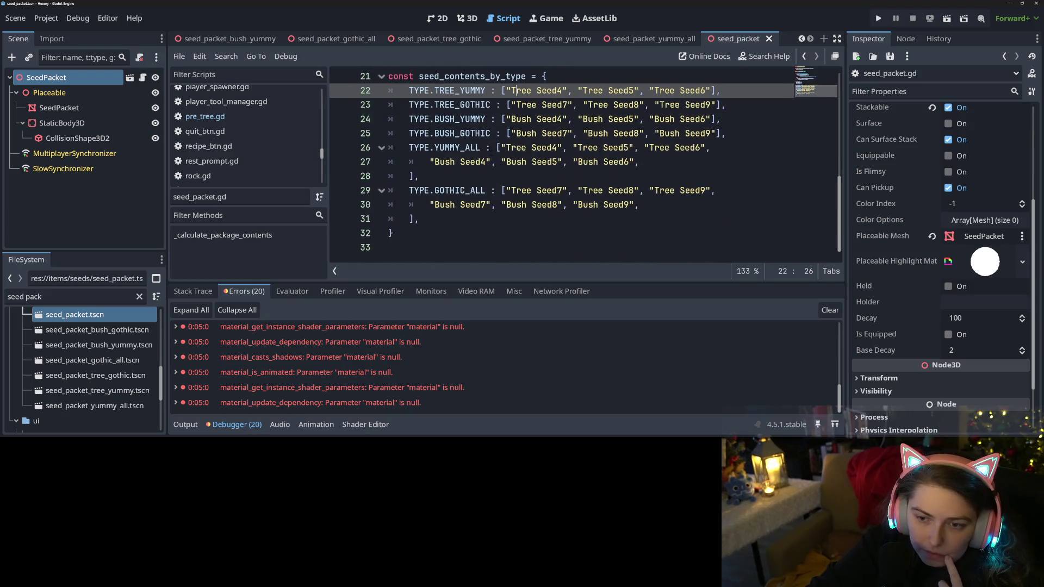
Open package.gd from the scripts list
scroll(499, 156, up, 7)
scroll(499, 156, down, 2)
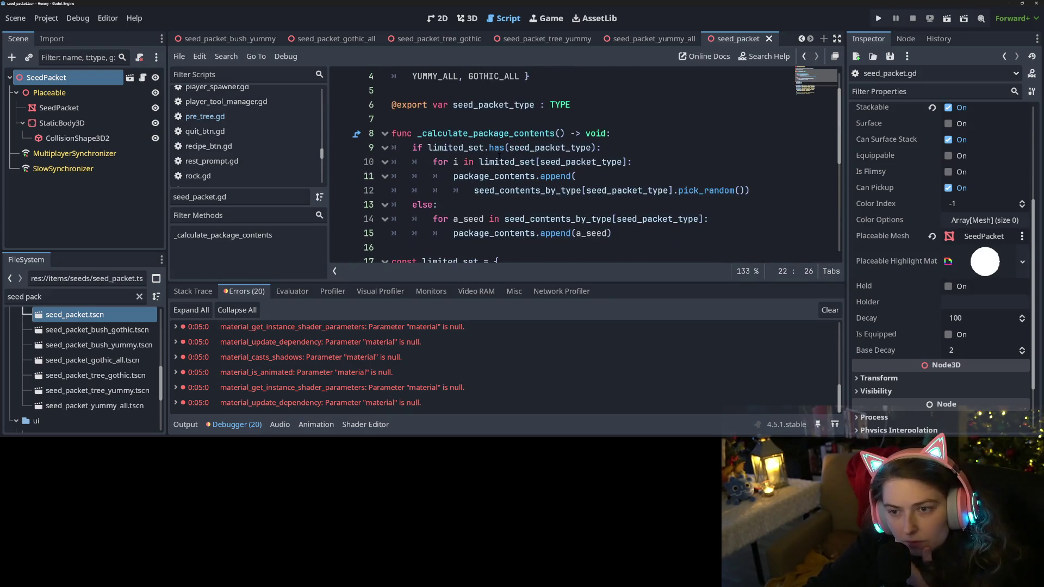
scroll(499, 156, up, 2)
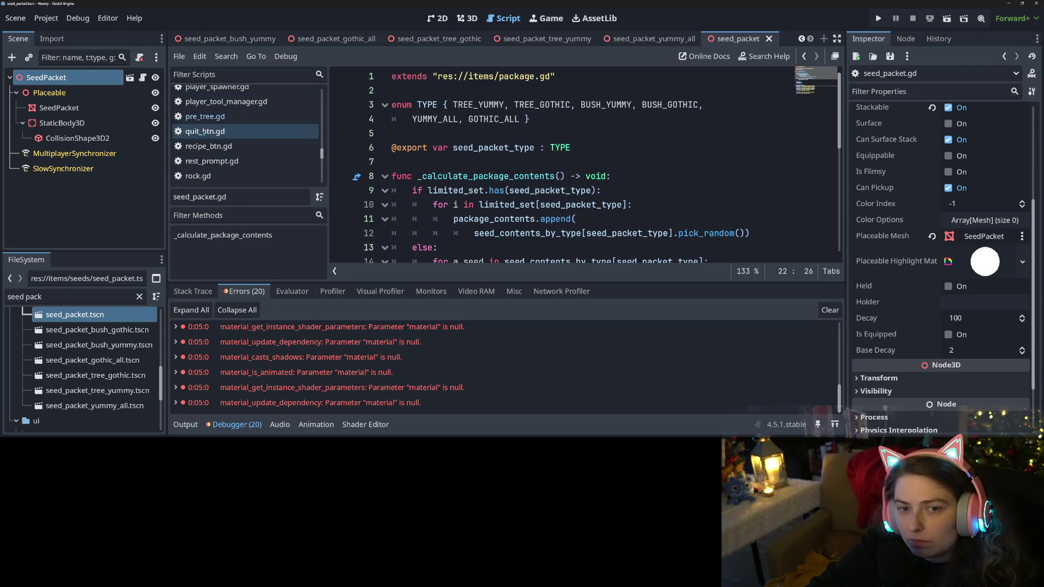
ctrl+click(494, 76)
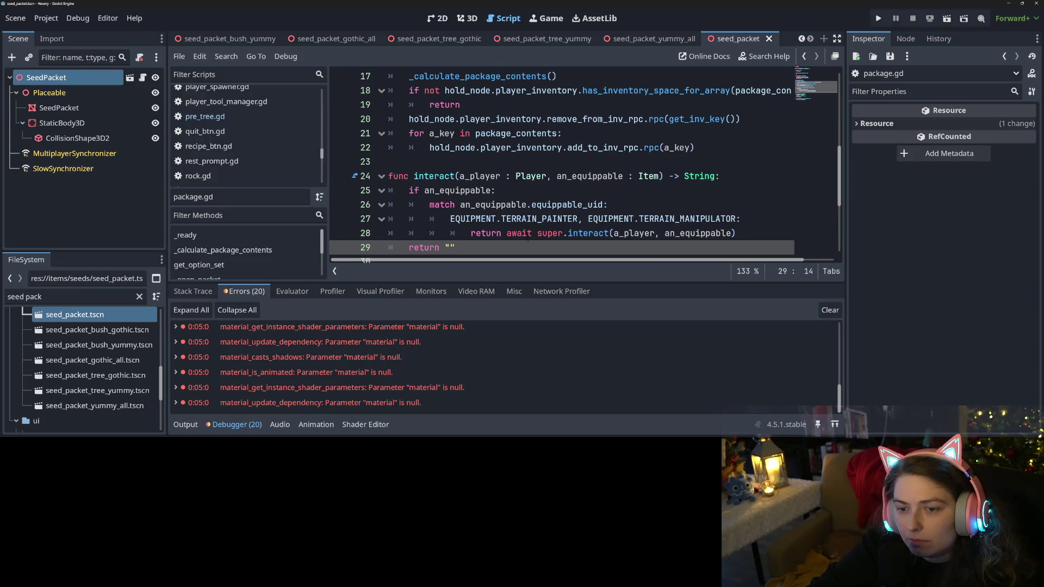
Jump to item.gd and scroll up to the set_highlight function
scroll(527, 240, up, 6)
ctrl+click(466, 77)
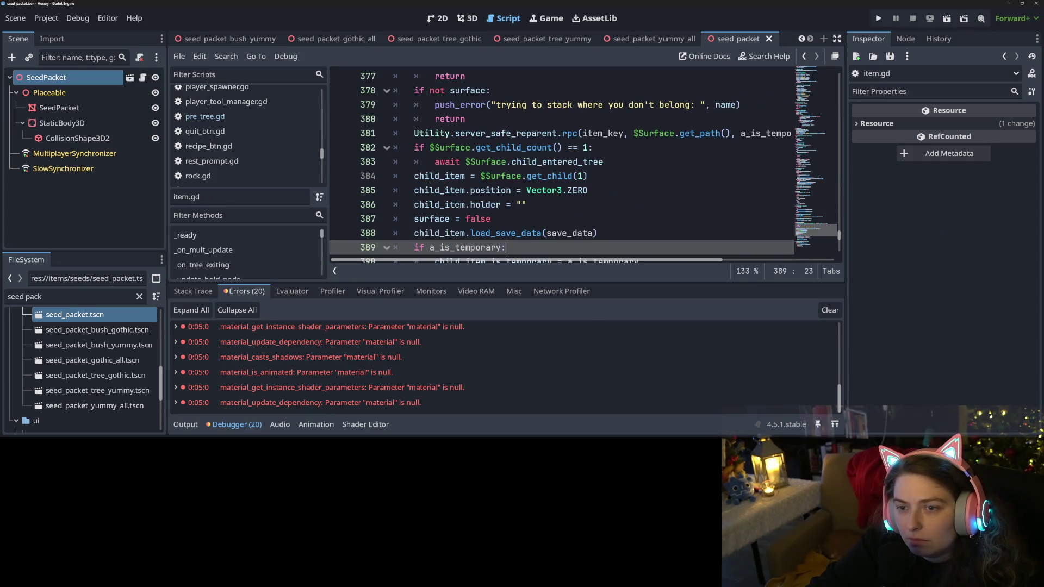
scroll(371, 241, down, 9)
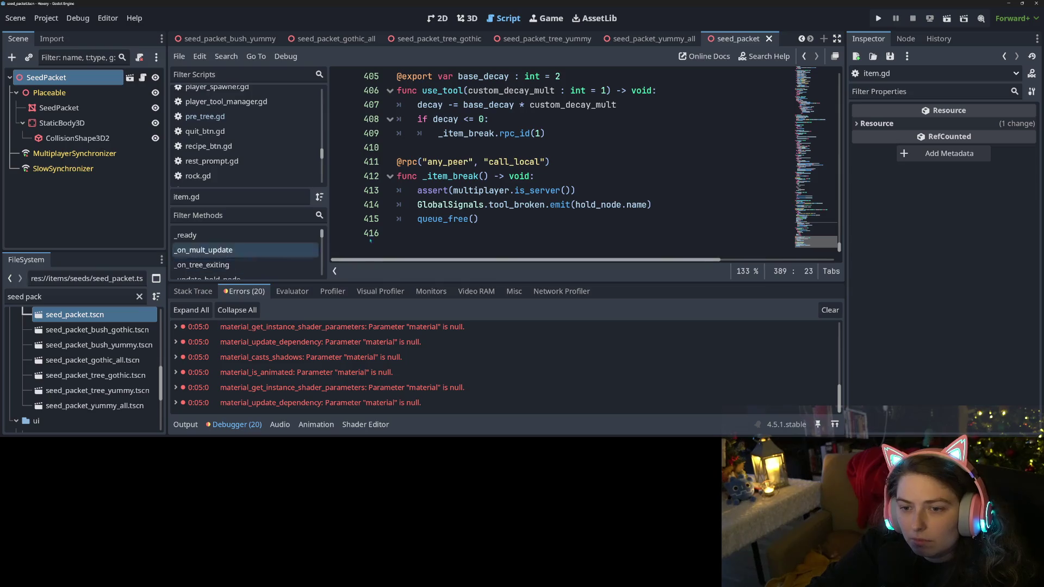
scroll(370, 241, up, 5)
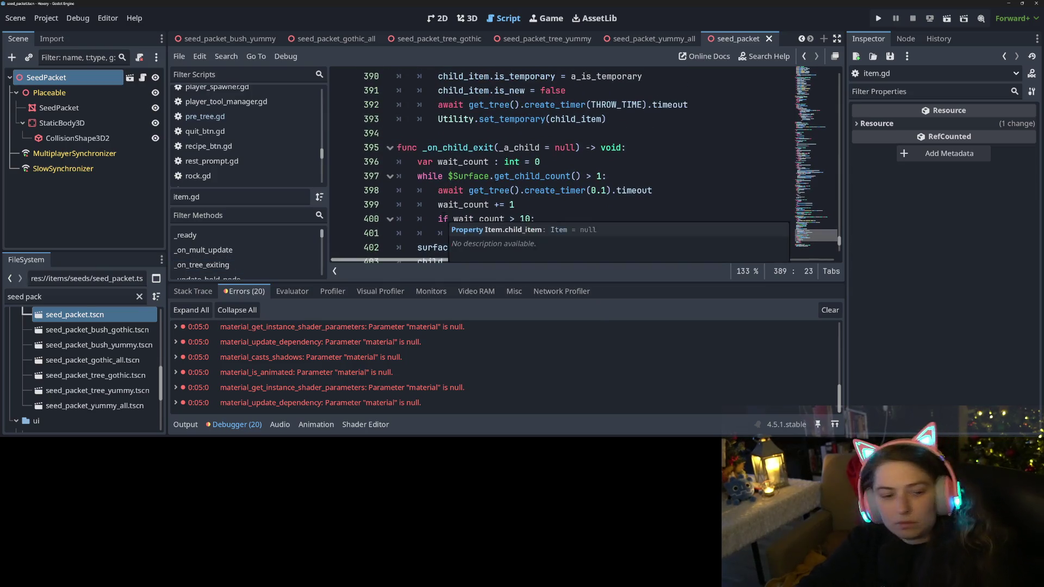
scroll(446, 220, up, 6)
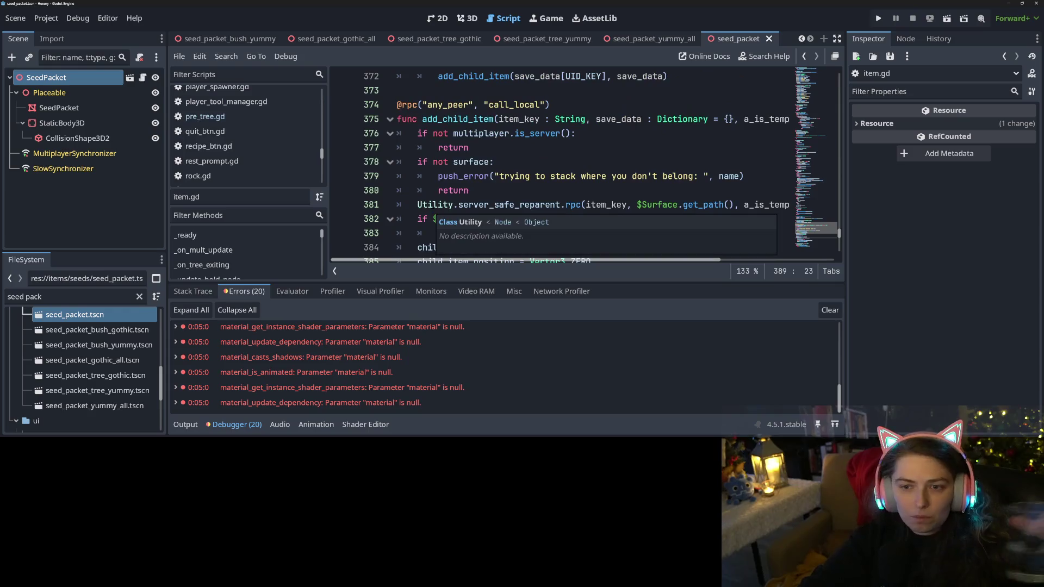
scroll(445, 220, up, 9)
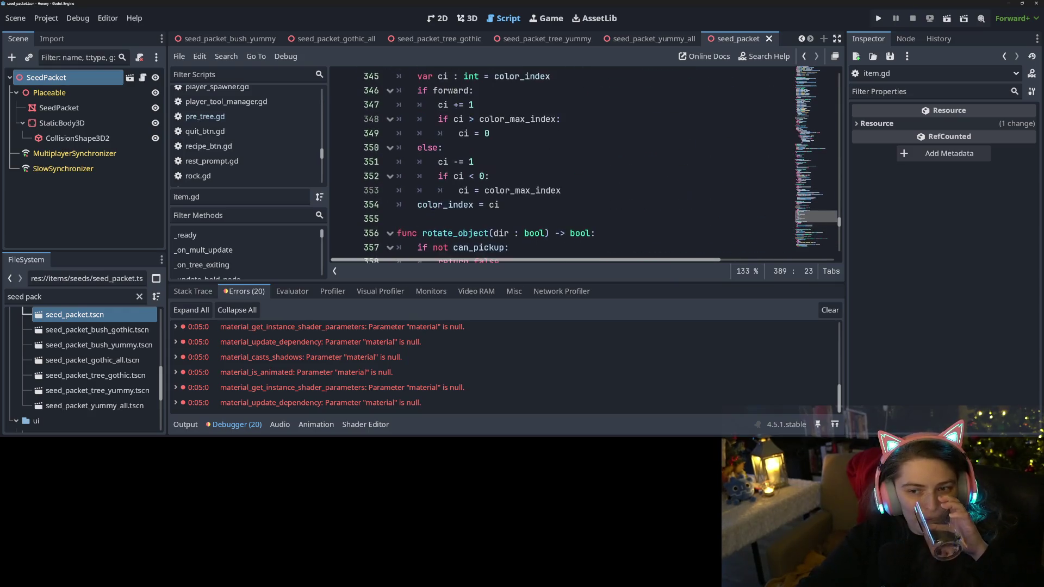
scroll(432, 207, up, 8)
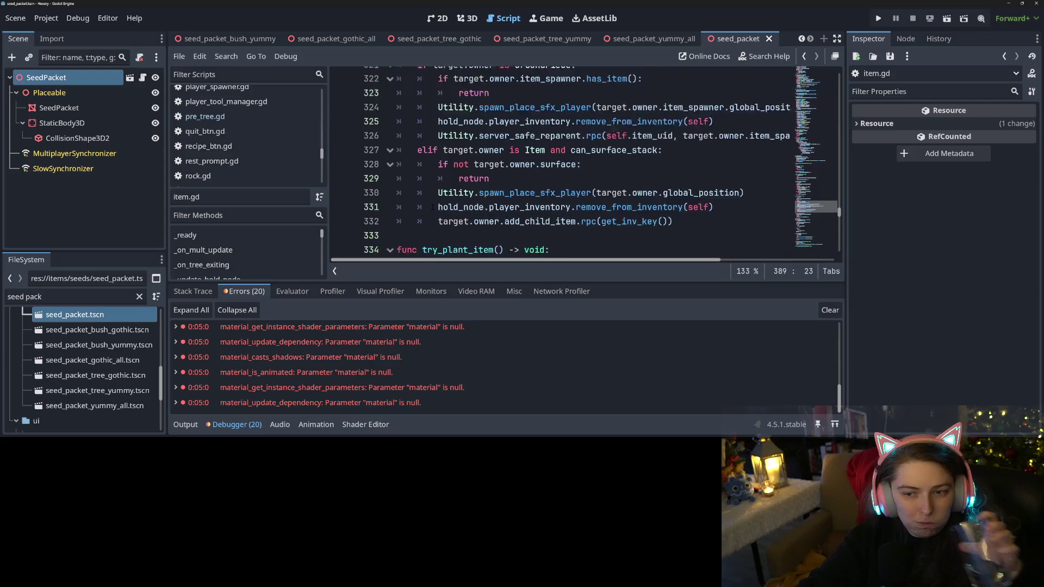
scroll(432, 207, up, 2)
scroll(432, 207, up, 3)
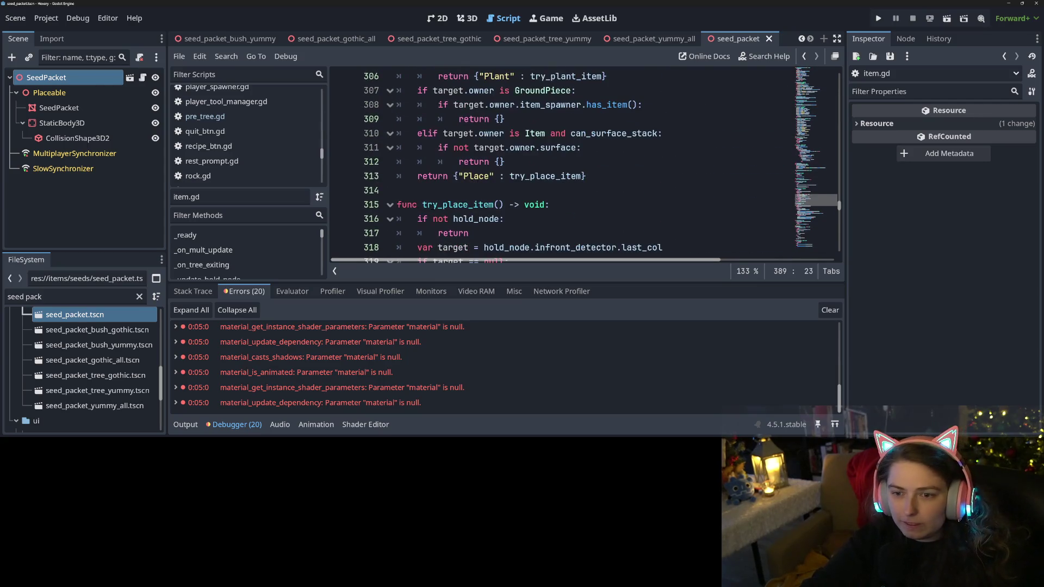
scroll(432, 207, up, 6)
click(456, 148)
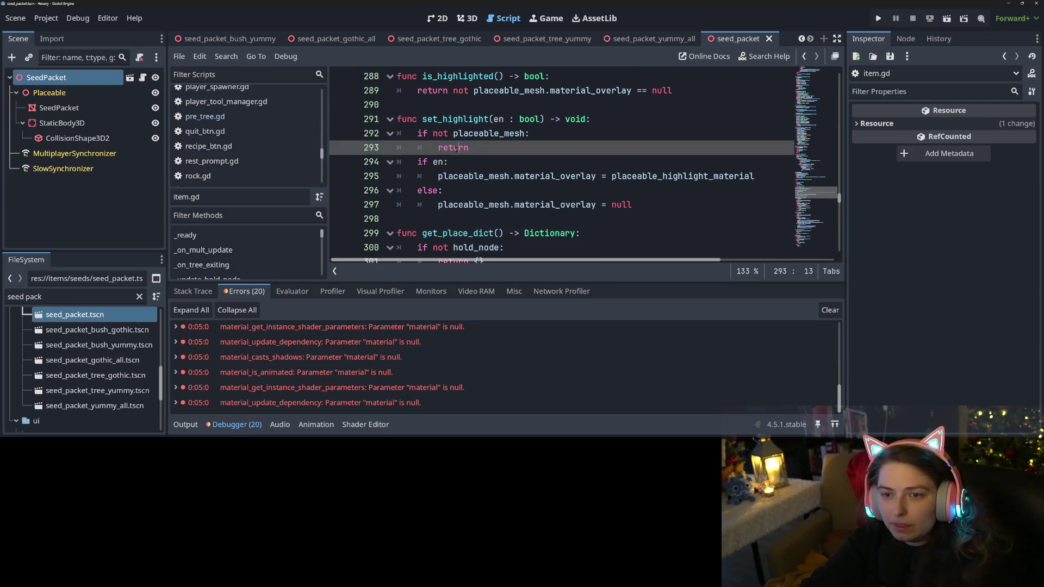
Look up the material_overlay assignment, then add a new line above 'if en:'
click(449, 176)
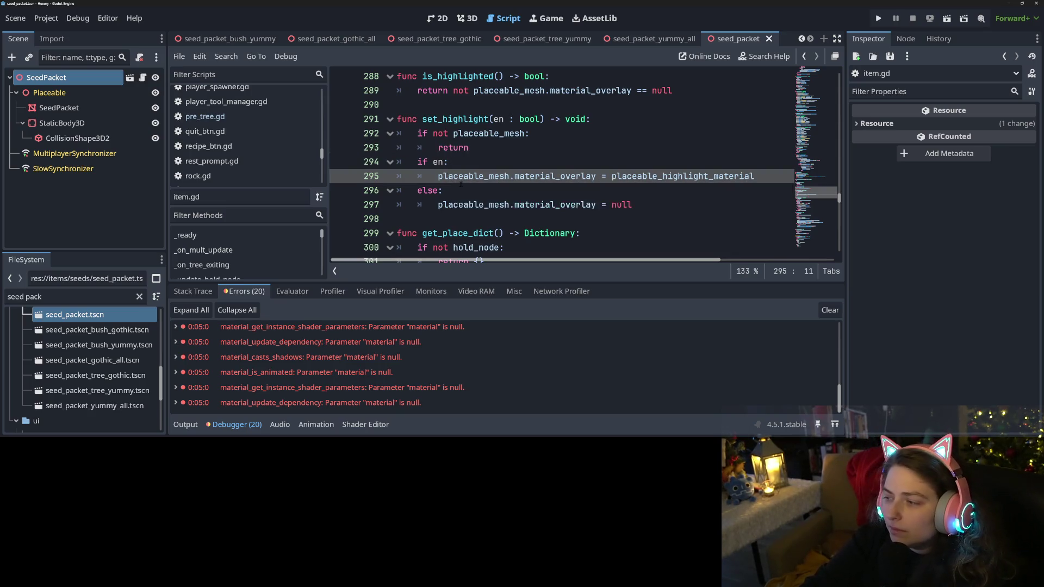
click(539, 176)
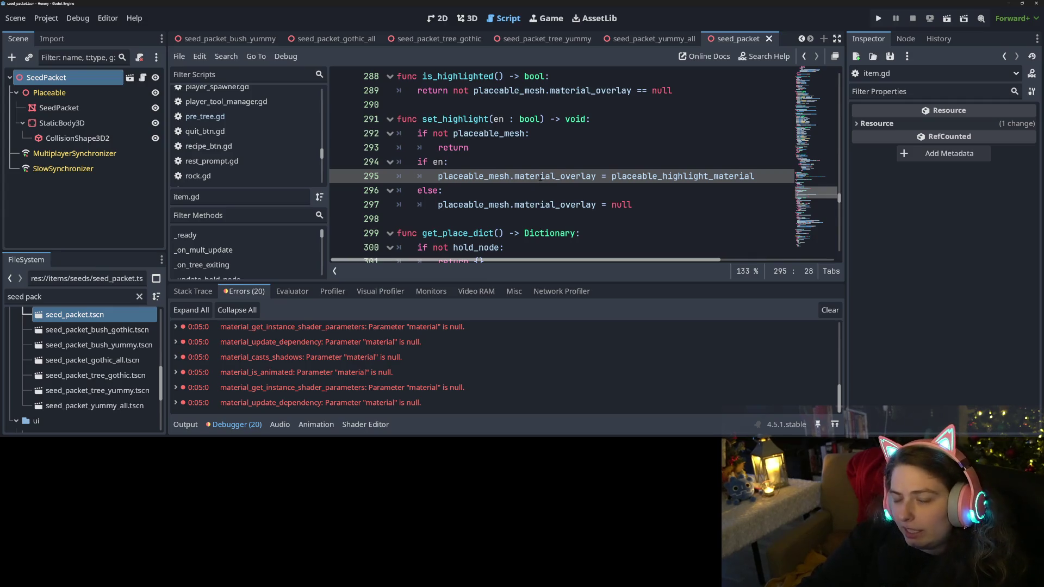
mouse_move(539, 176)
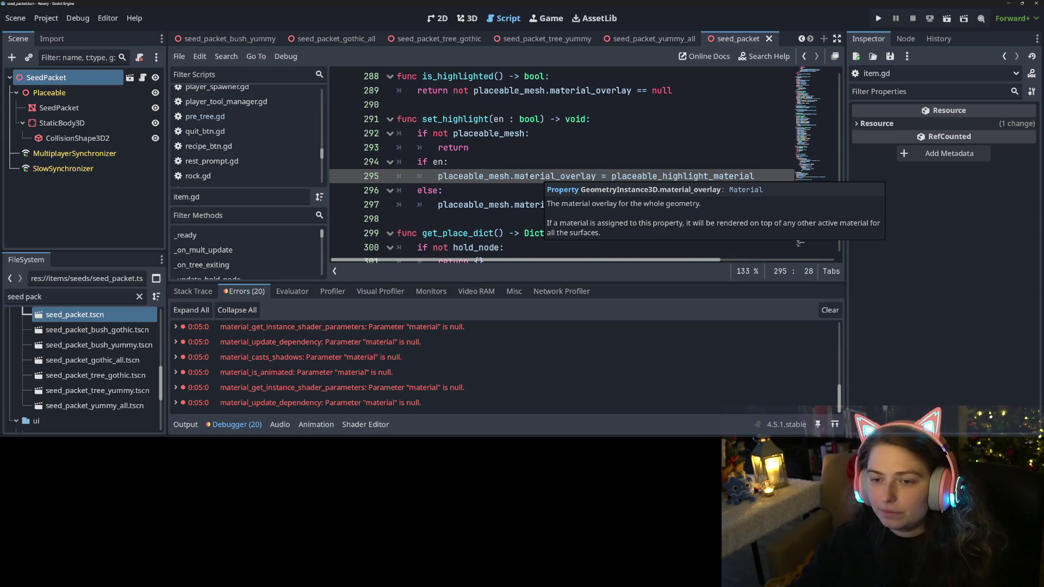
click(526, 166)
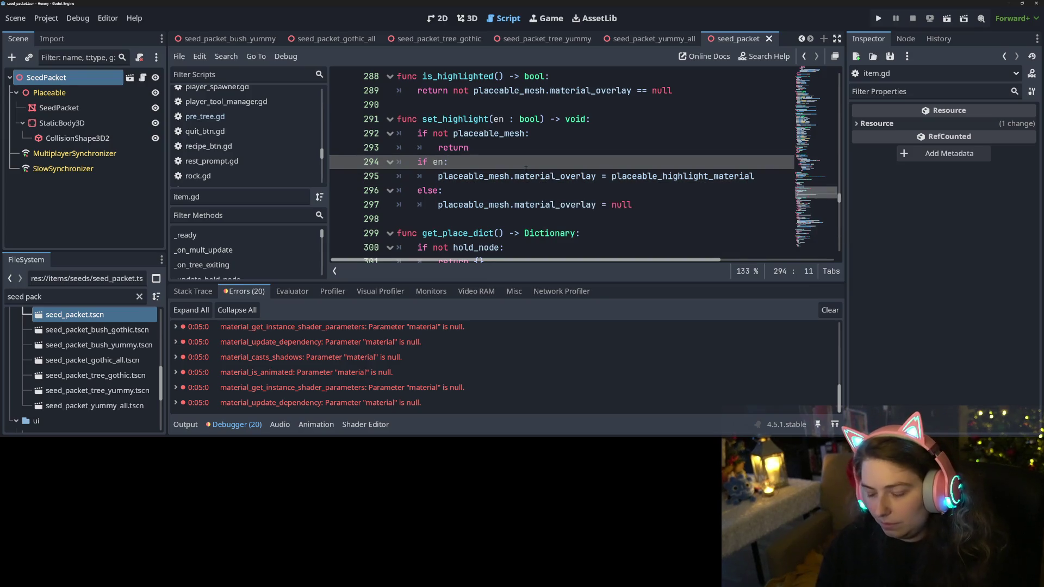
key(ctrl+shift+Return)
text(if)
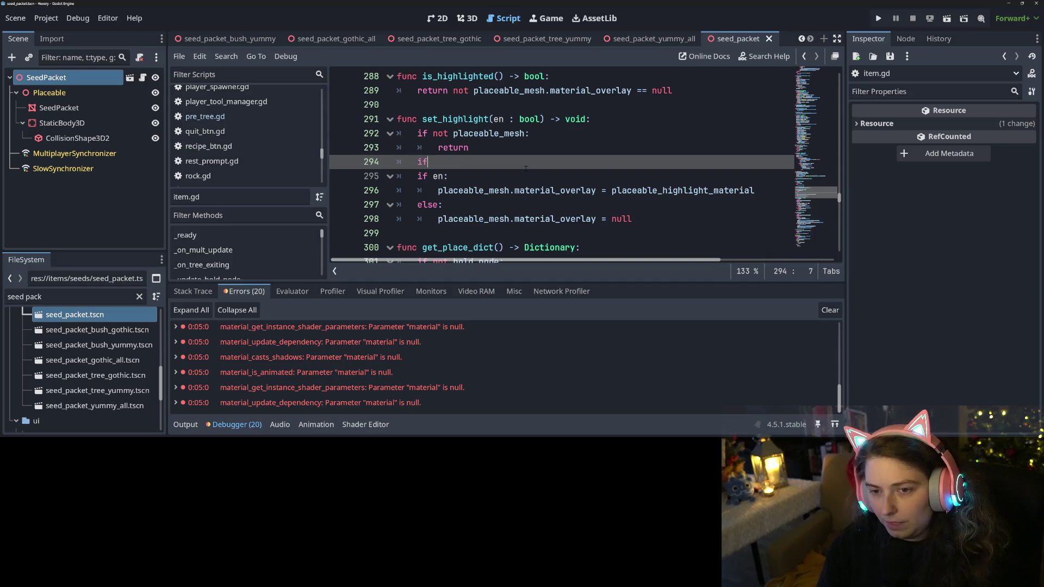
Write the guard 'if not placeable_mesh.material_override: return' and save item.gd
text( no)
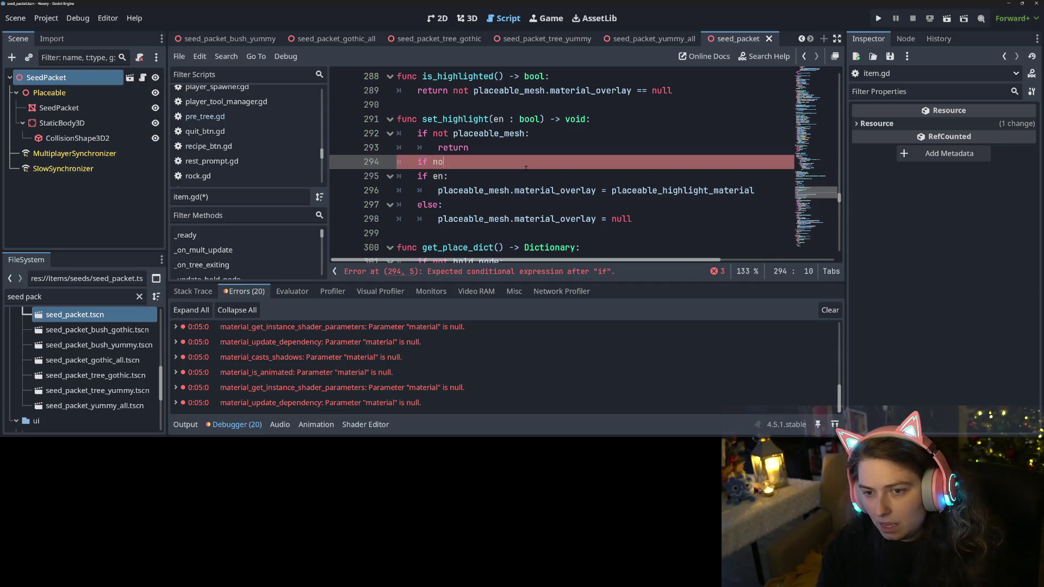
text(t mater)
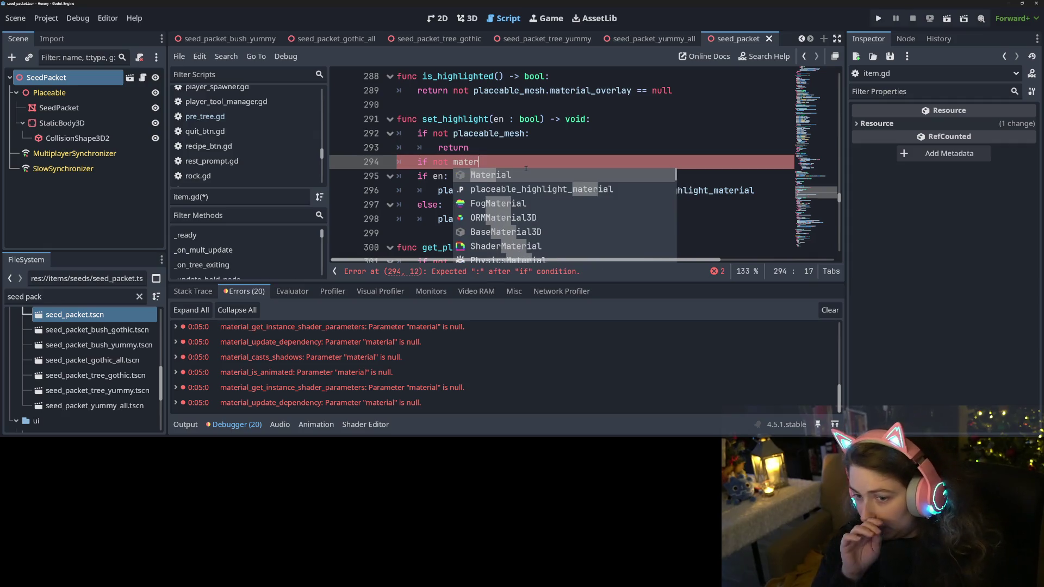
text(al)
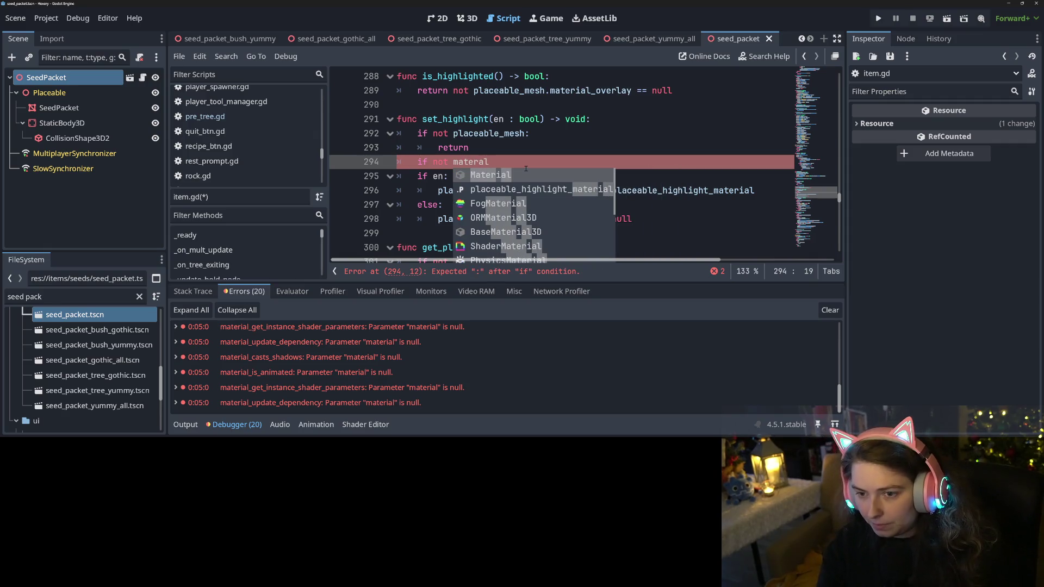
text(ove)
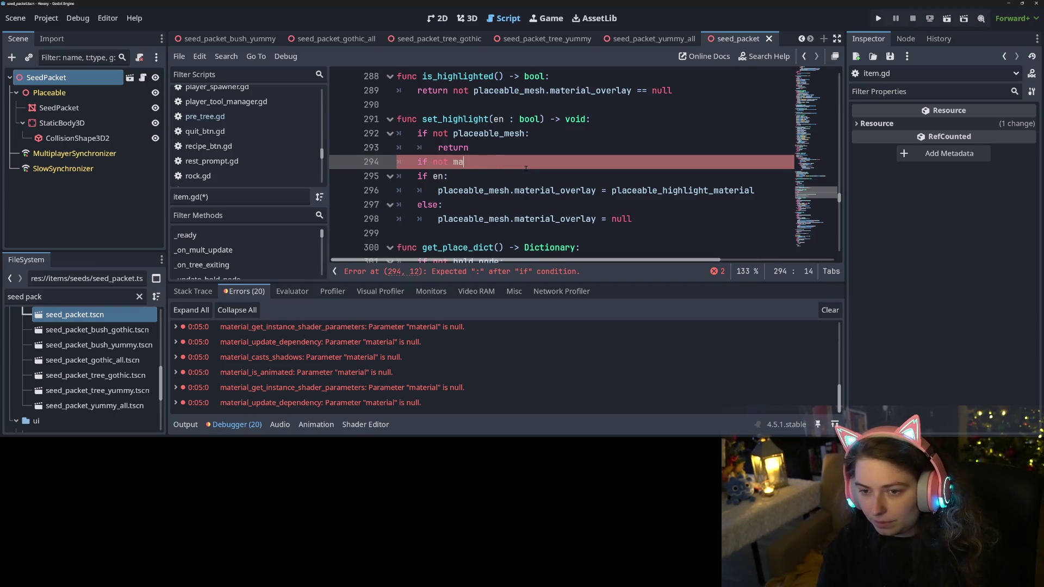
key(BackSpace)
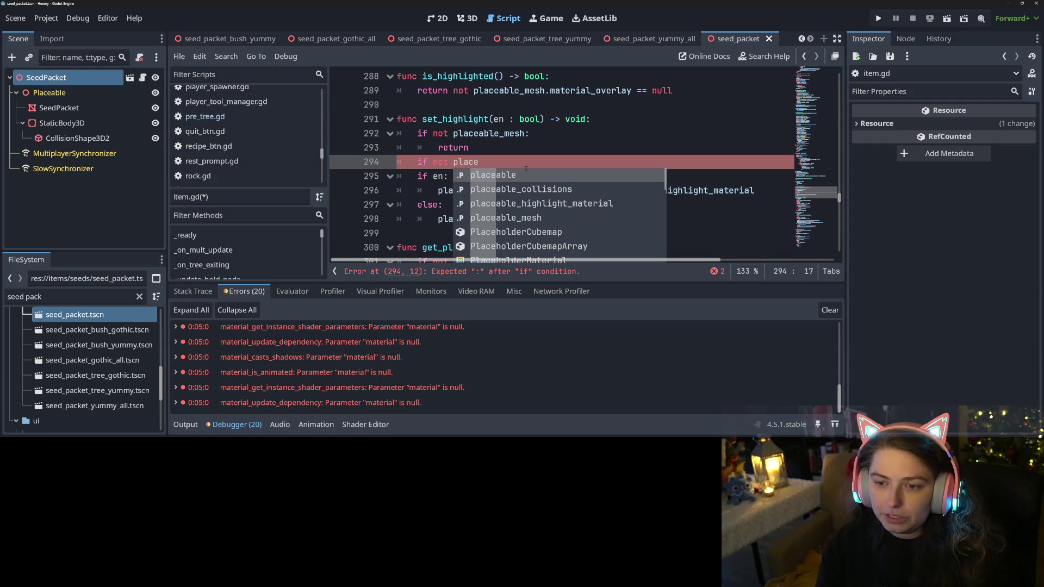
text(ab)
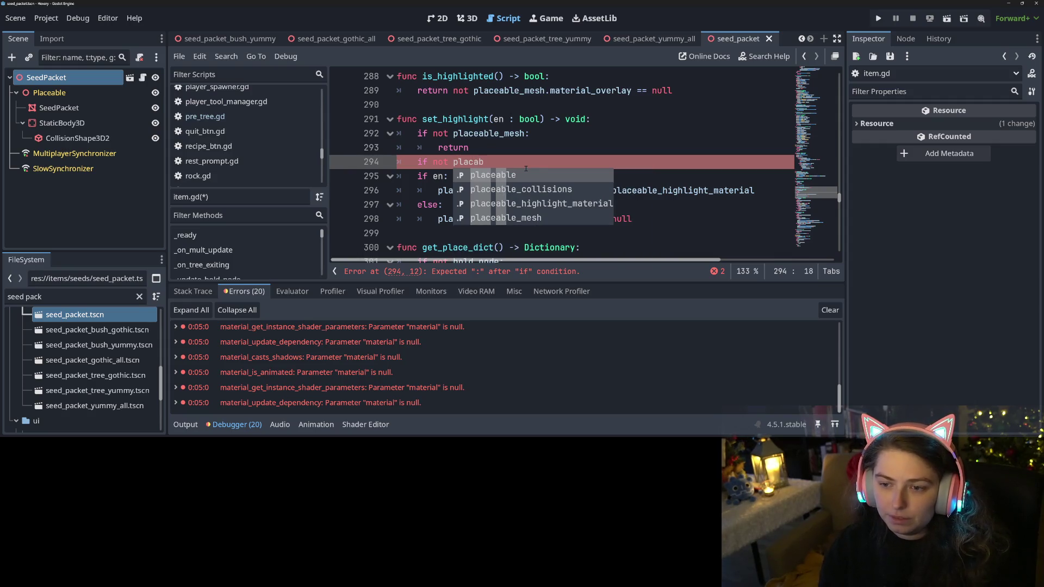
key(Down)
key(Down)
key(Down)
key(Return)
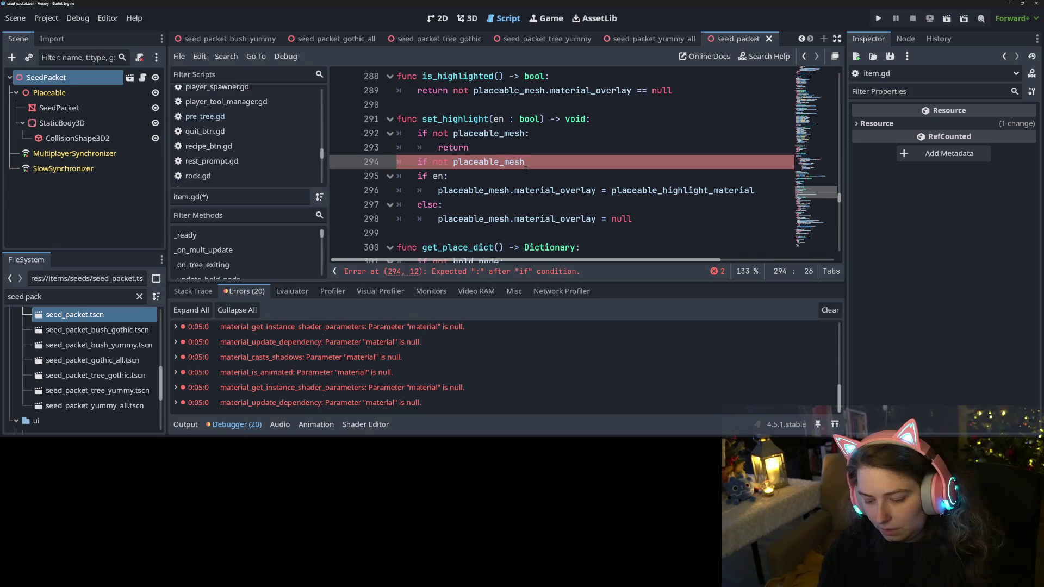
text(.mater)
key(Down)
key(Return)
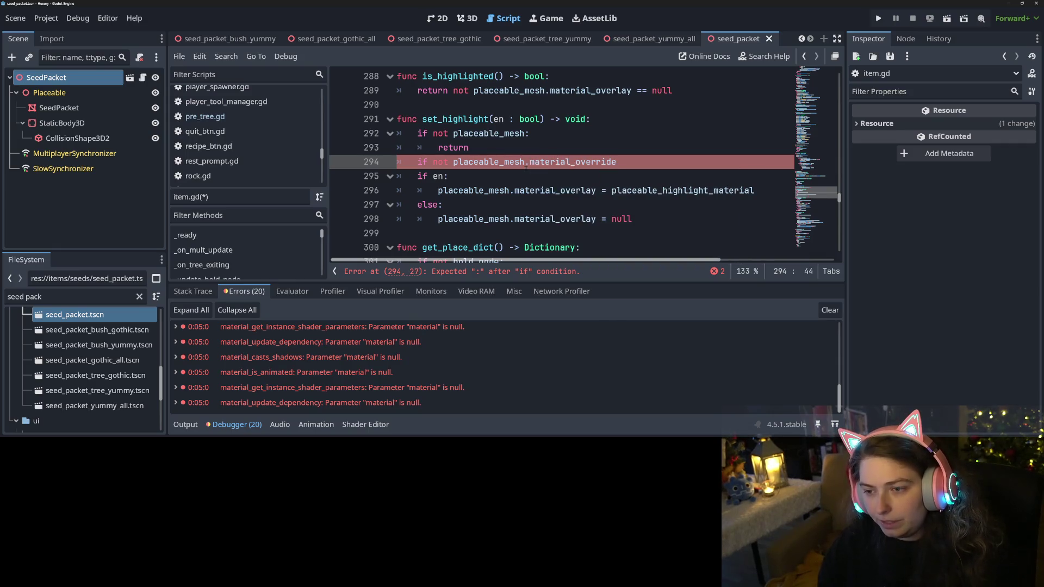
text(:)
key(Return)
text(return)
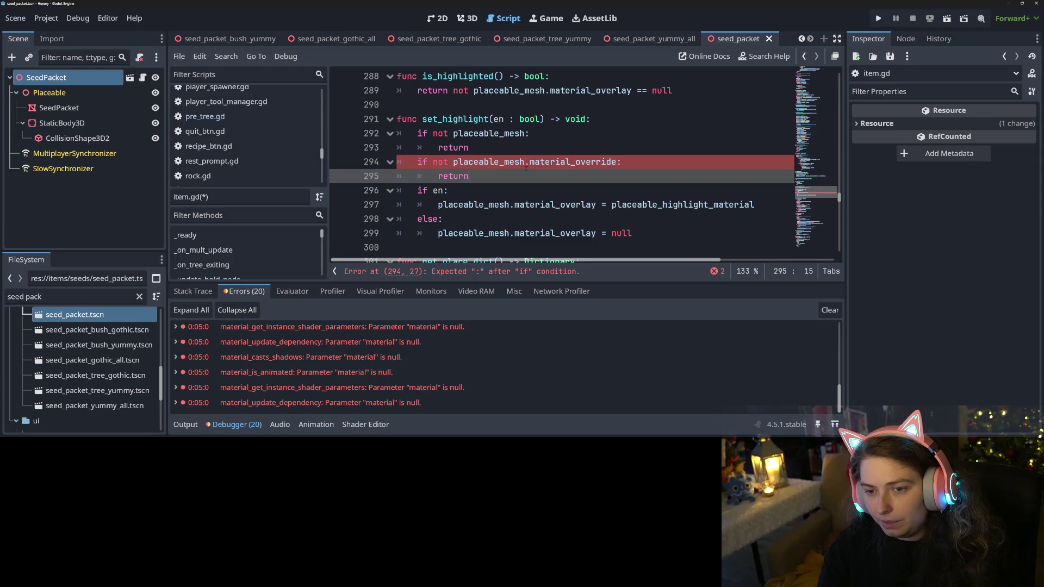
key(ctrl+s)
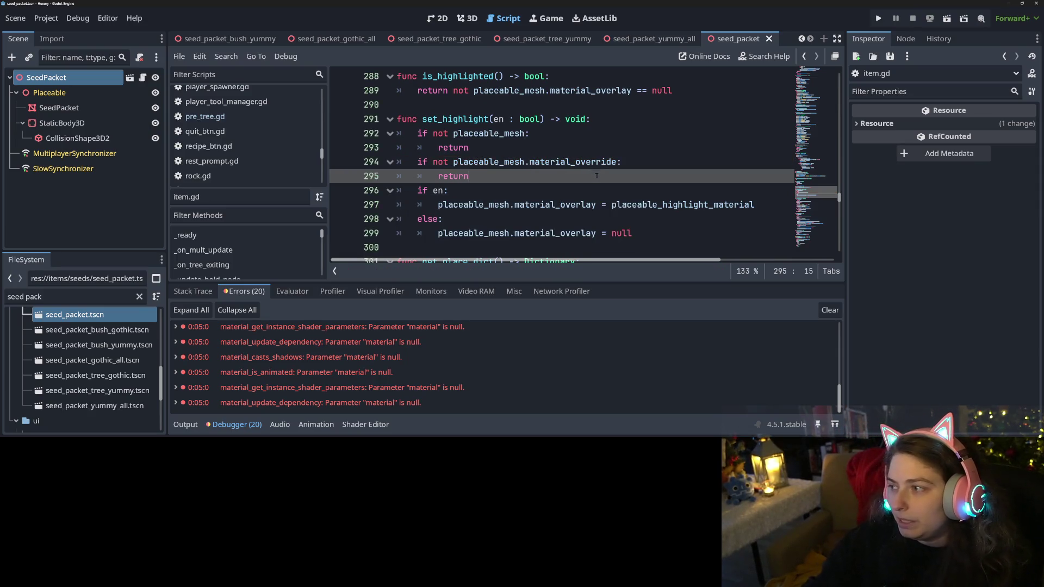
Test-run the game with the pretrees save, view the Rewards list, then check the 12 debugger errors
click(879, 19)
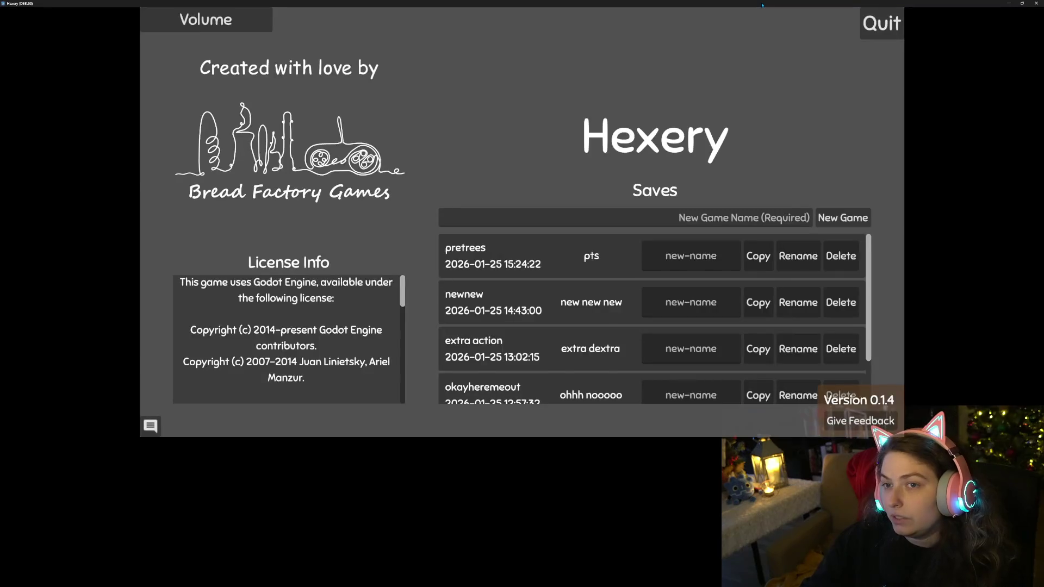
mouse_move(747, 9)
mouse_down()
mouse_move(735, 42)
mouse_move(610, 81)
mouse_up()
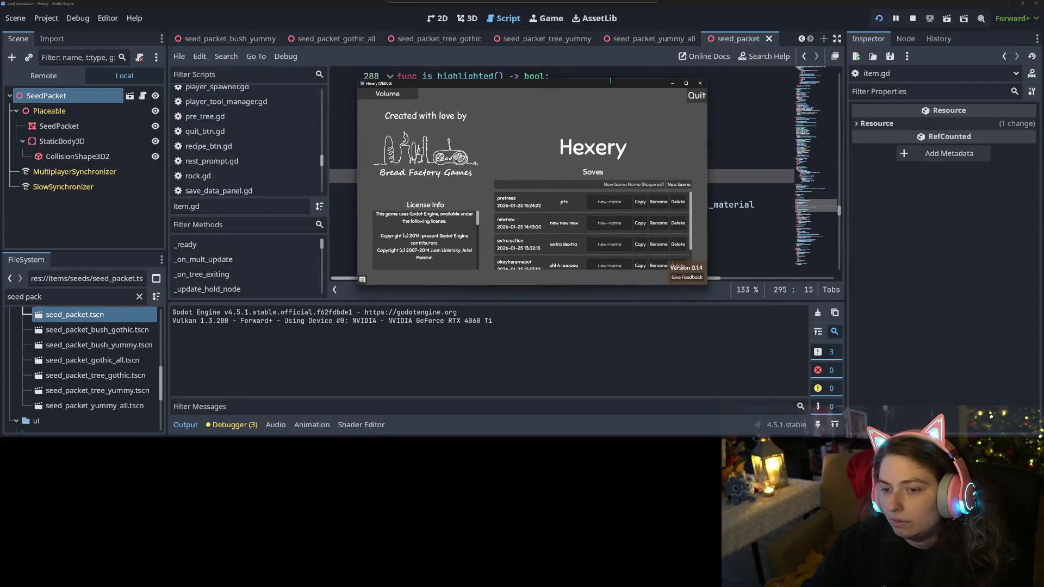
click(533, 204)
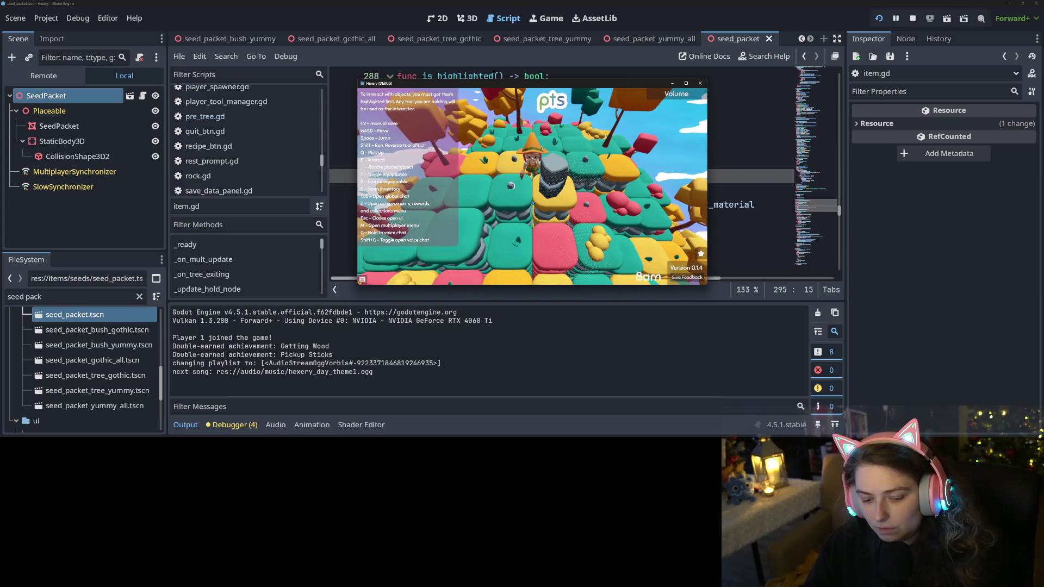
key(z)
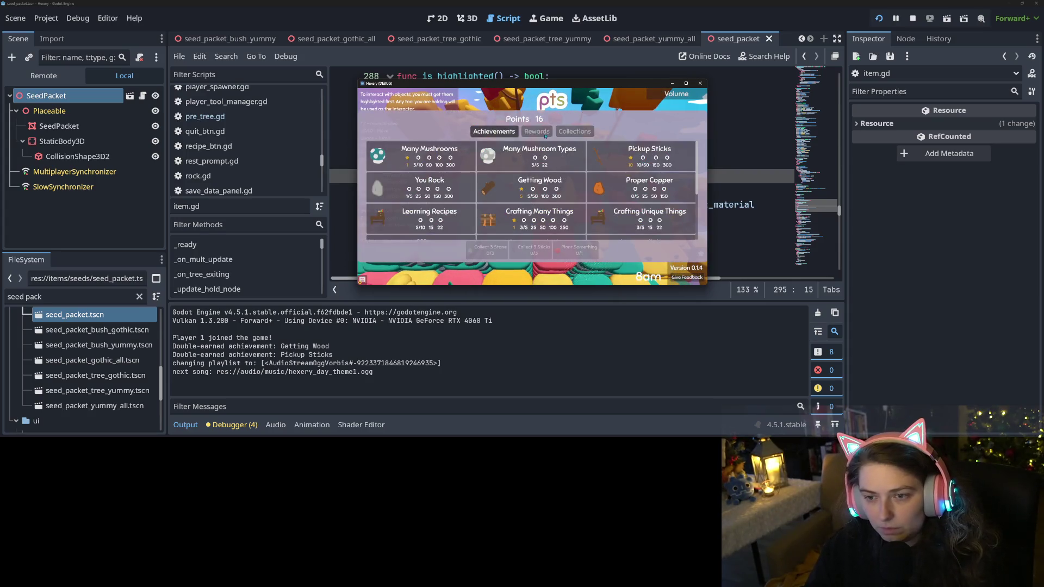
click(540, 135)
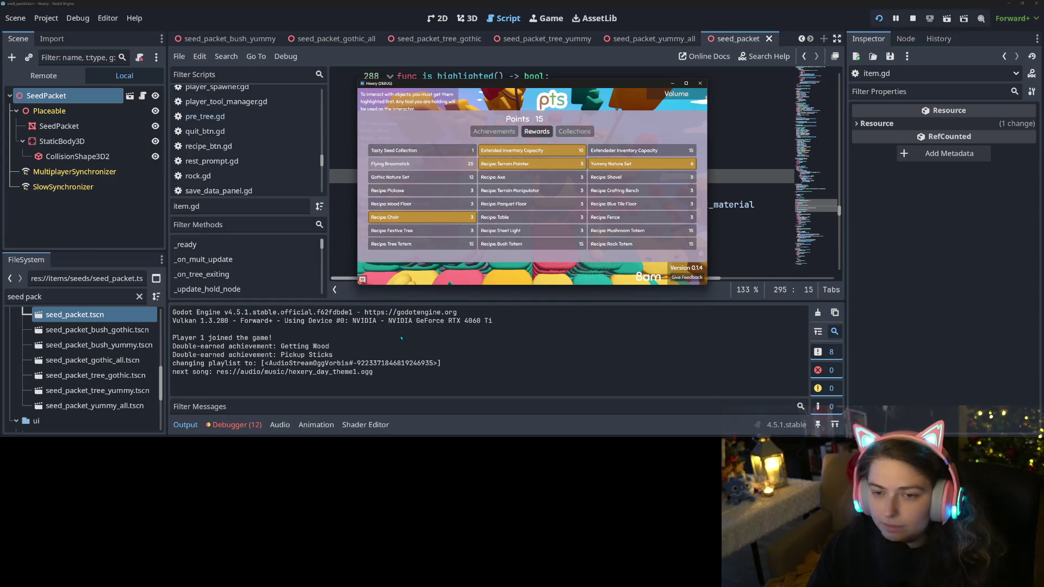
click(234, 425)
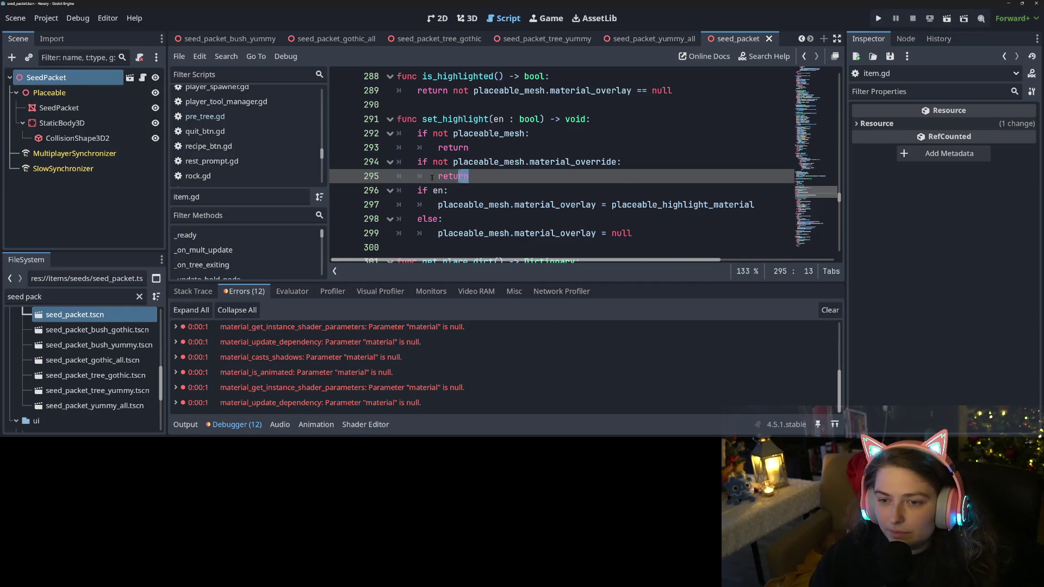
Remove the material_override guard lines from set_highlight and save
drag(469, 175, 337, 166)
key(BackSpace)
key(BackSpace)
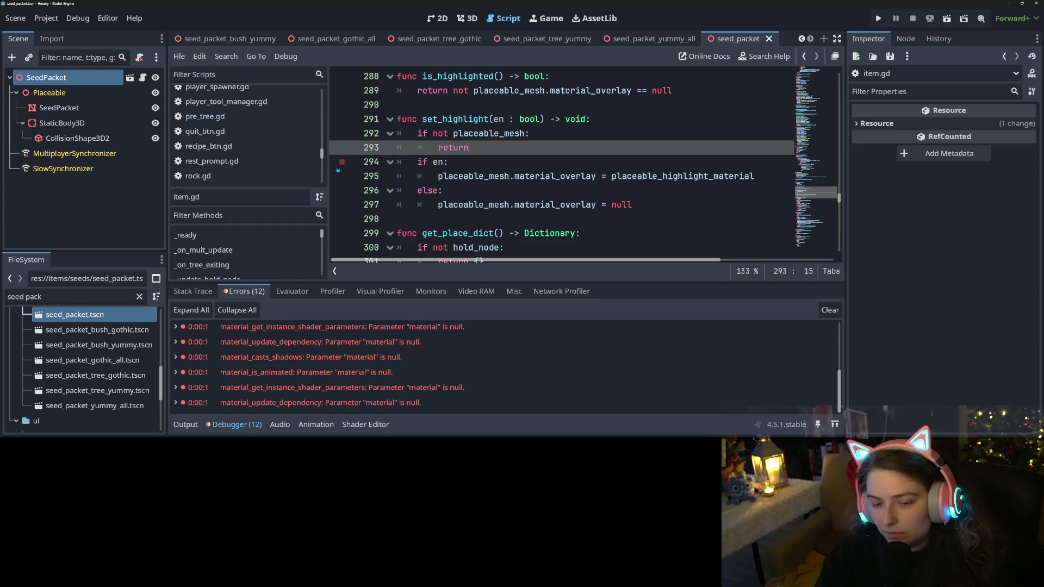
key(ctrl+s)
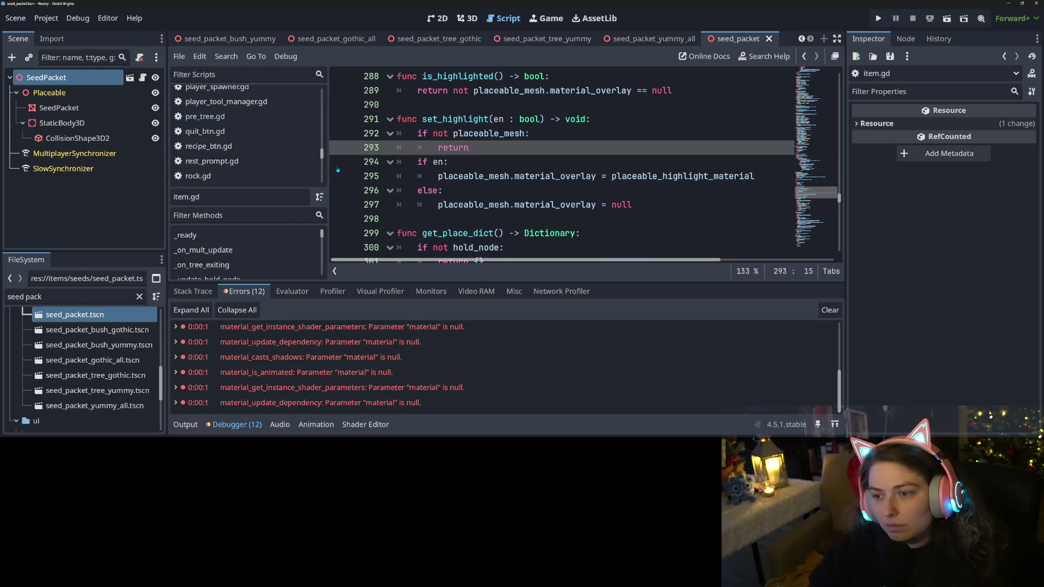
Clear the debugger errors, show Output, widen the Inspector, and select SeedPacket in 3D view
click(830, 310)
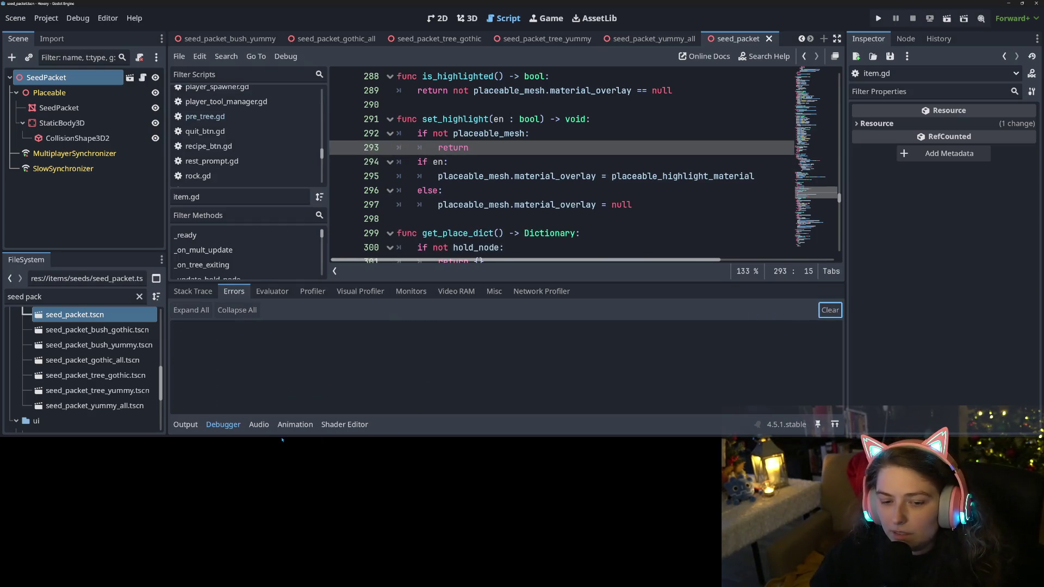
click(185, 425)
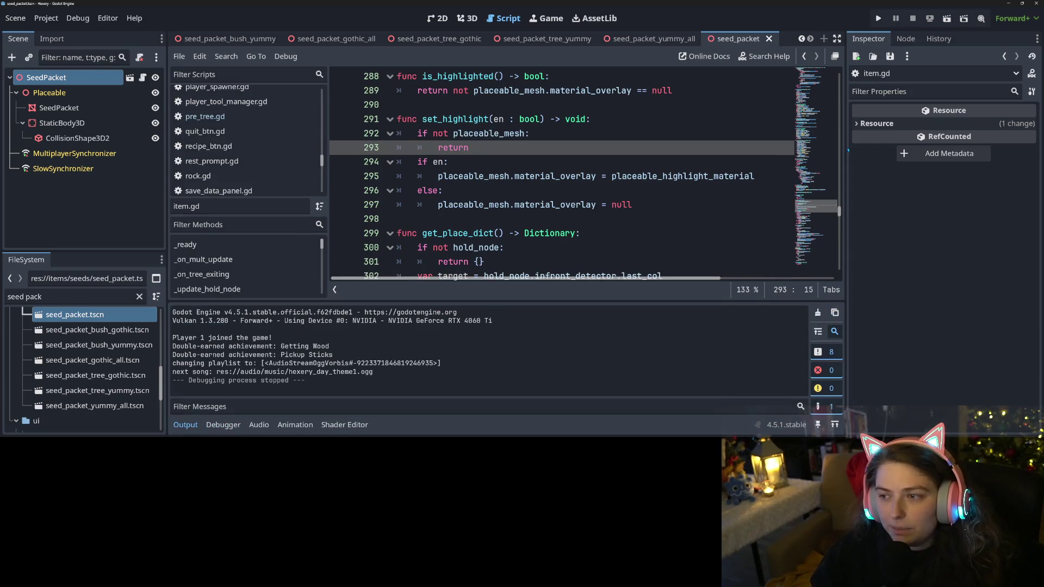
drag(846, 146, 788, 147)
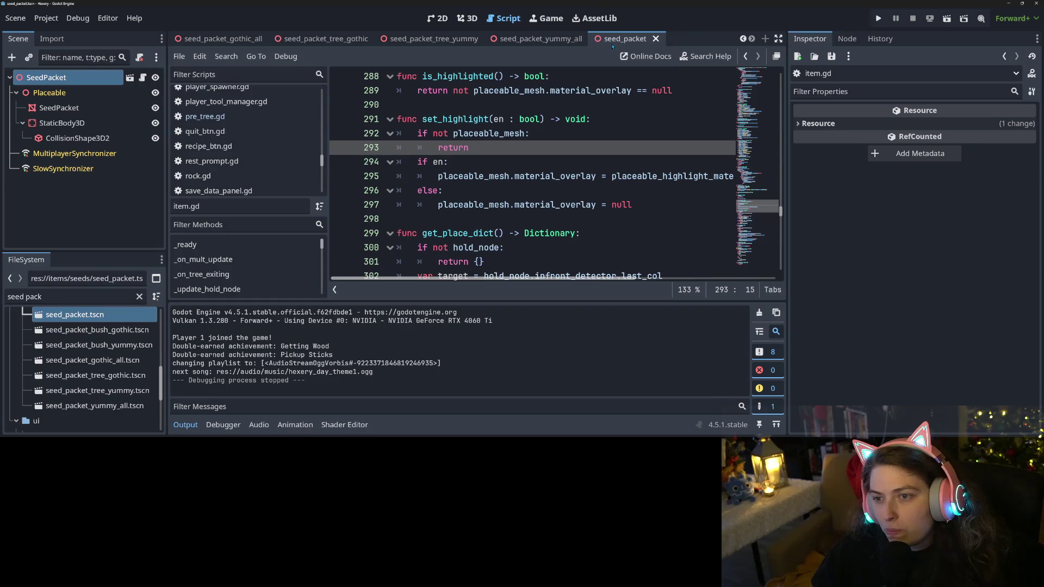
click(467, 17)
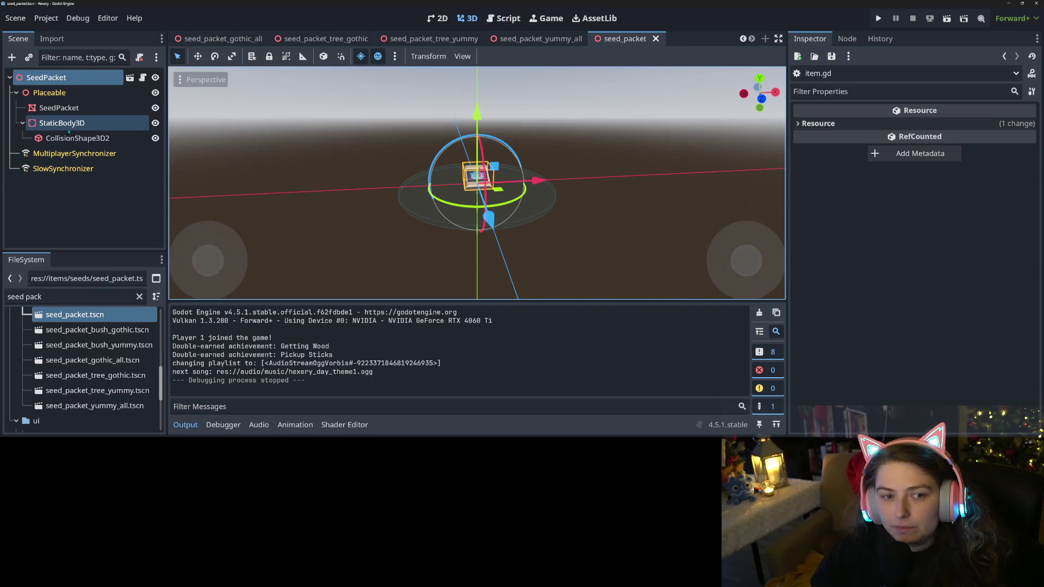
click(59, 108)
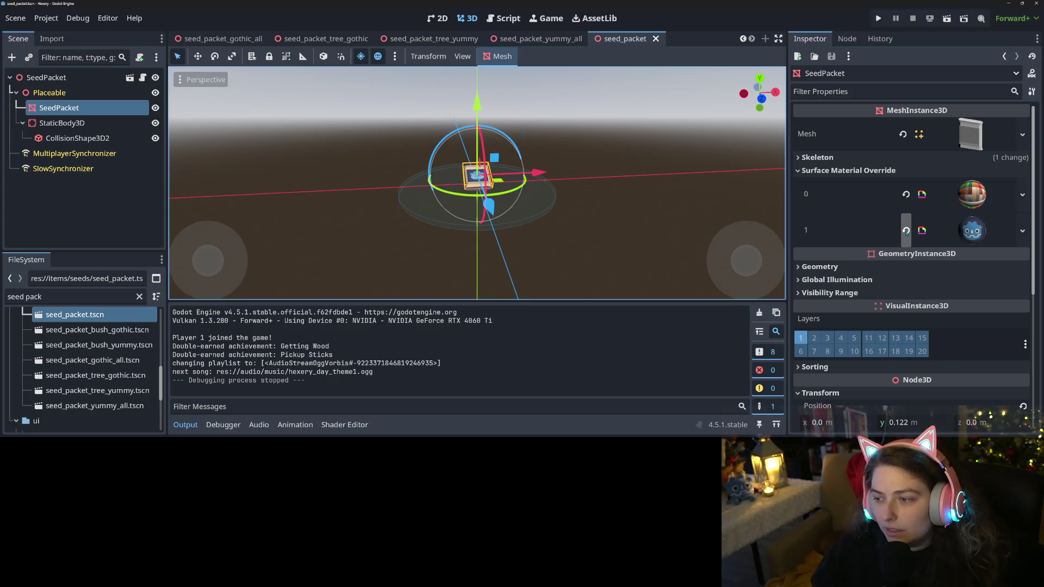
Expand override slot 1's ground_piece_height shader material to view its Texture Map parameter
click(973, 231)
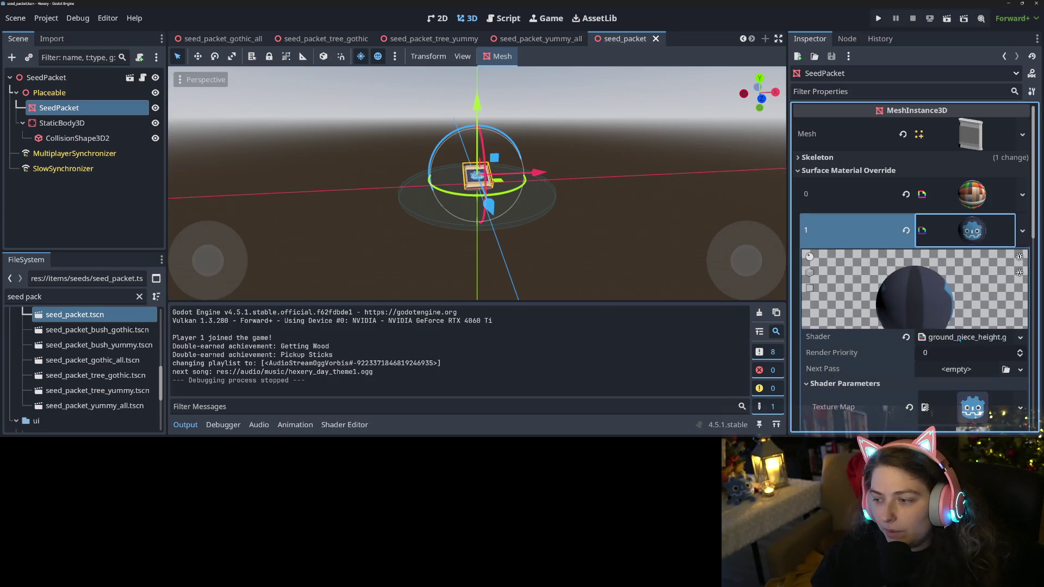
scroll(959, 341, down, 3)
scroll(949, 275, up, 3)
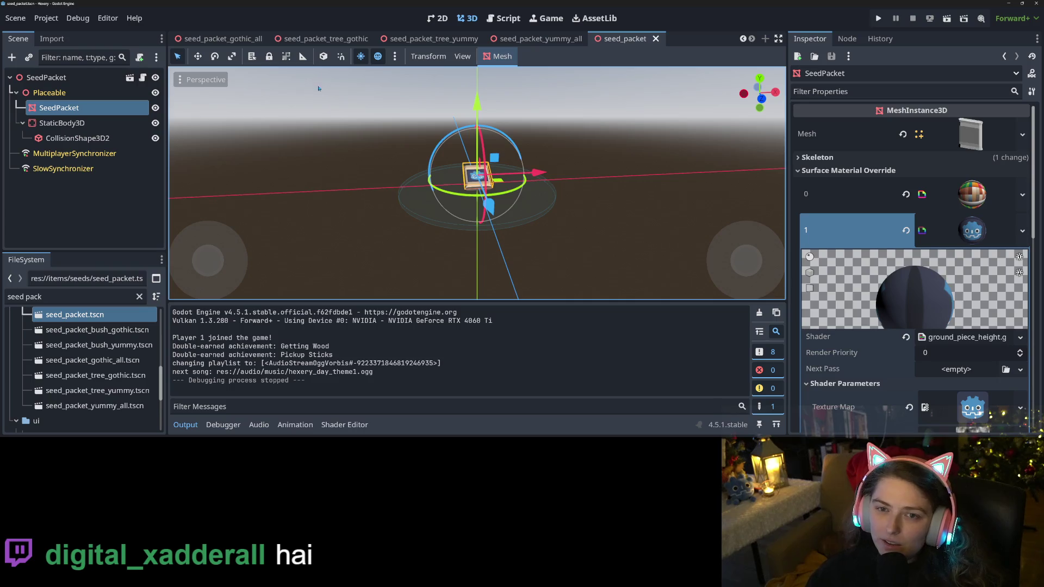
click(742, 38)
click(742, 38)
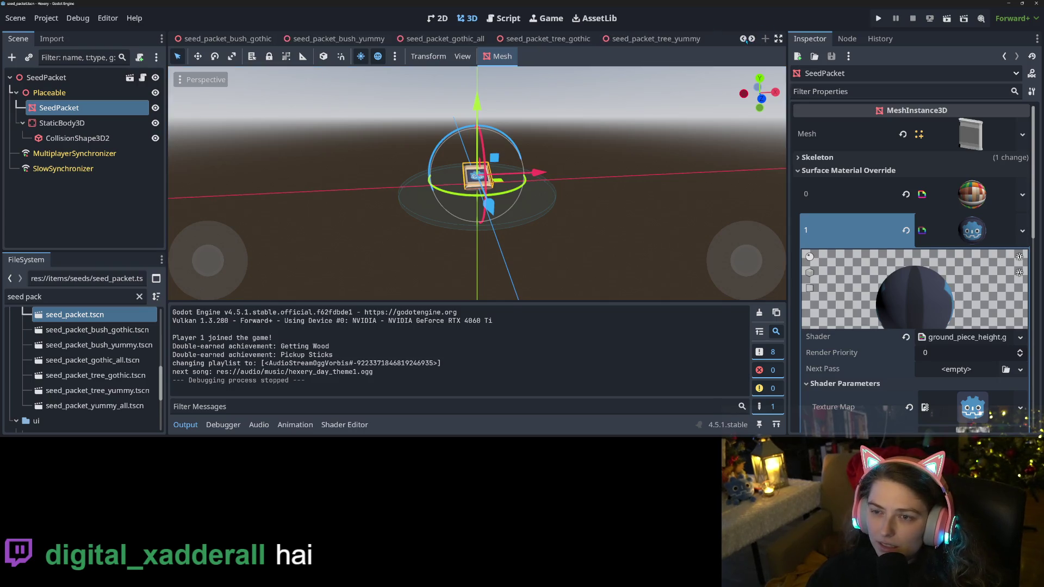
click(743, 38)
Clear seed_packet's slot 1 and slot 0 material overrides, then save seed_packet, yummy_all and tree_yummy
click(906, 230)
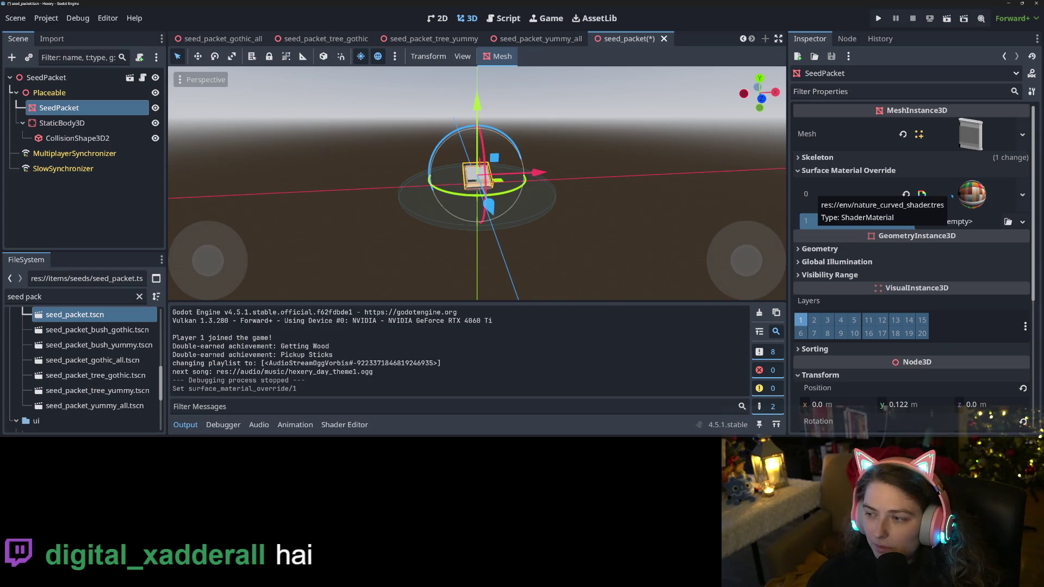
click(906, 194)
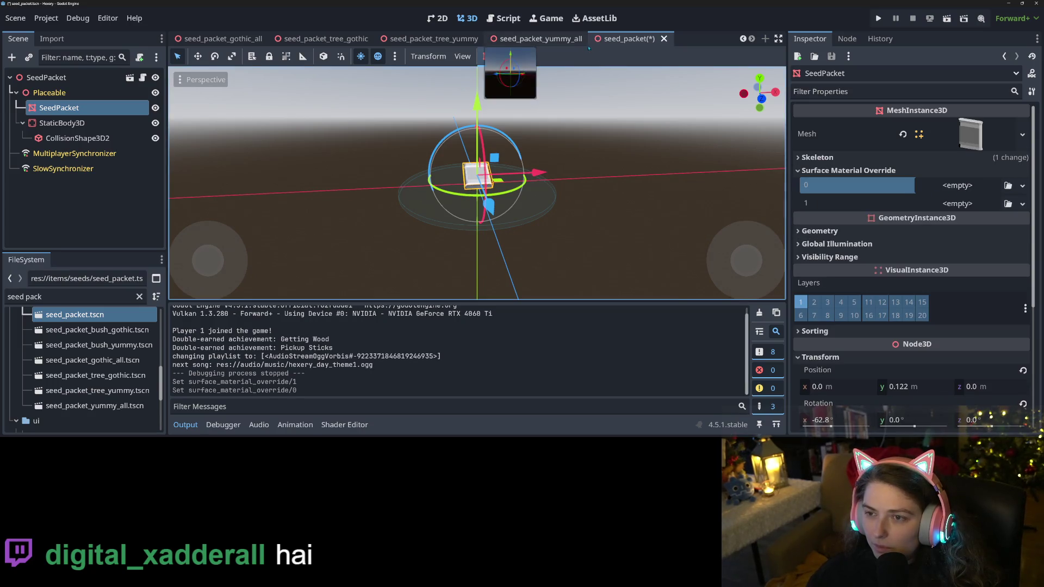
key(ctrl+s)
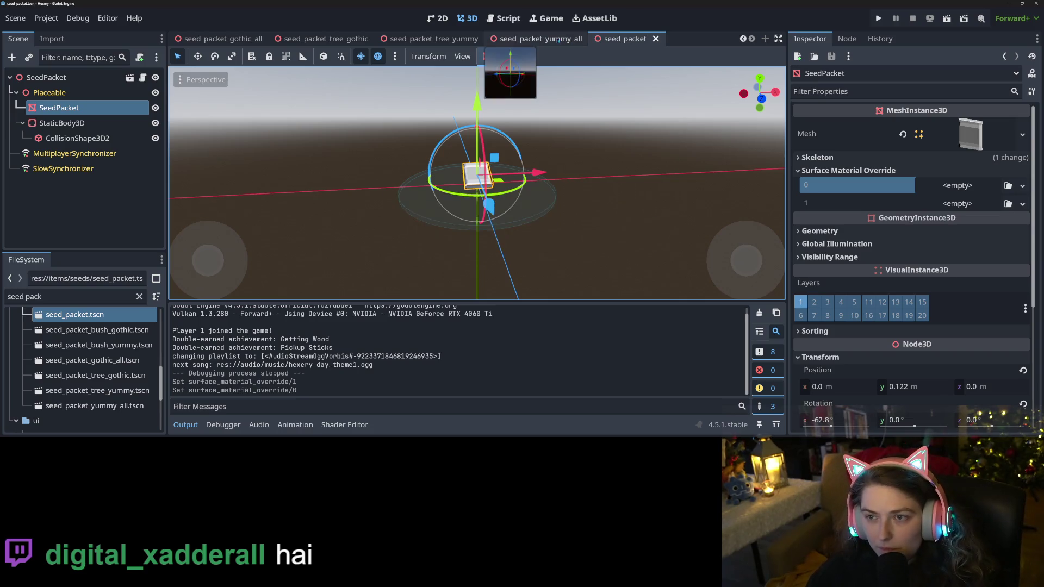
click(538, 39)
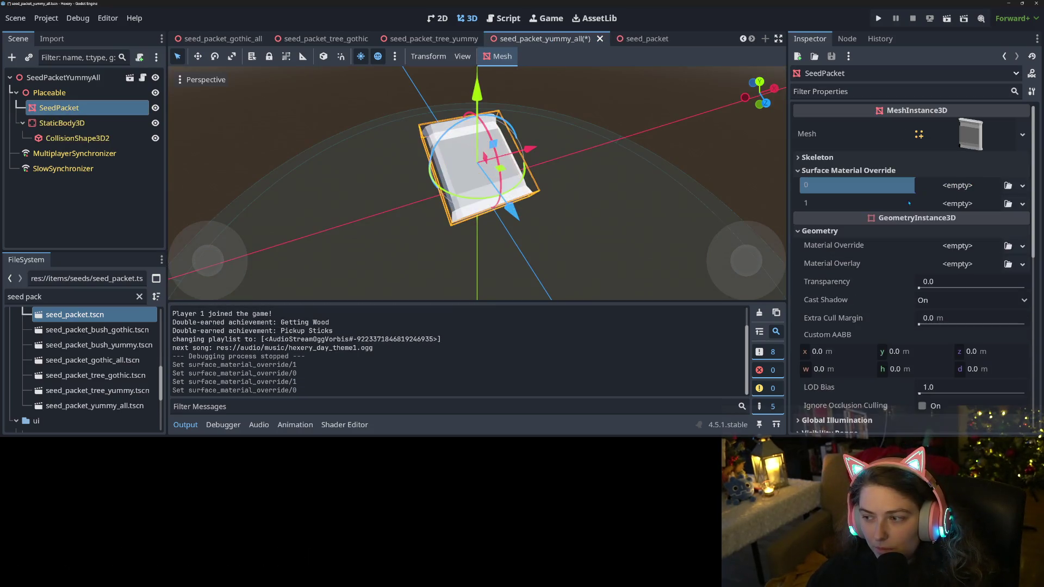
key(ctrl+s)
click(466, 38)
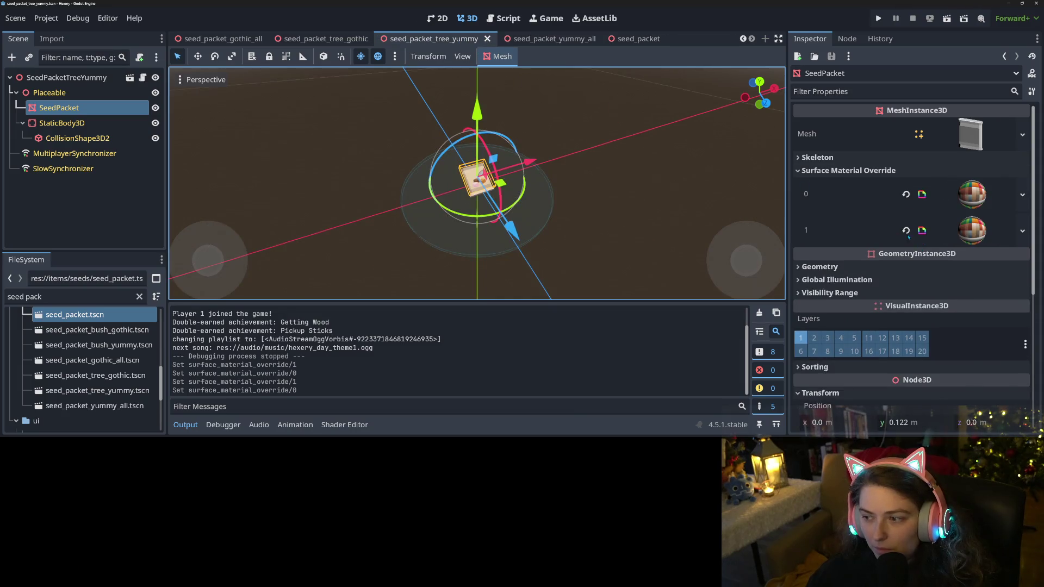
key(ctrl+s)
Revert tree_gothic's slot 0 and slot 1 overrides, undo the slot 1 clear, and save it
click(326, 38)
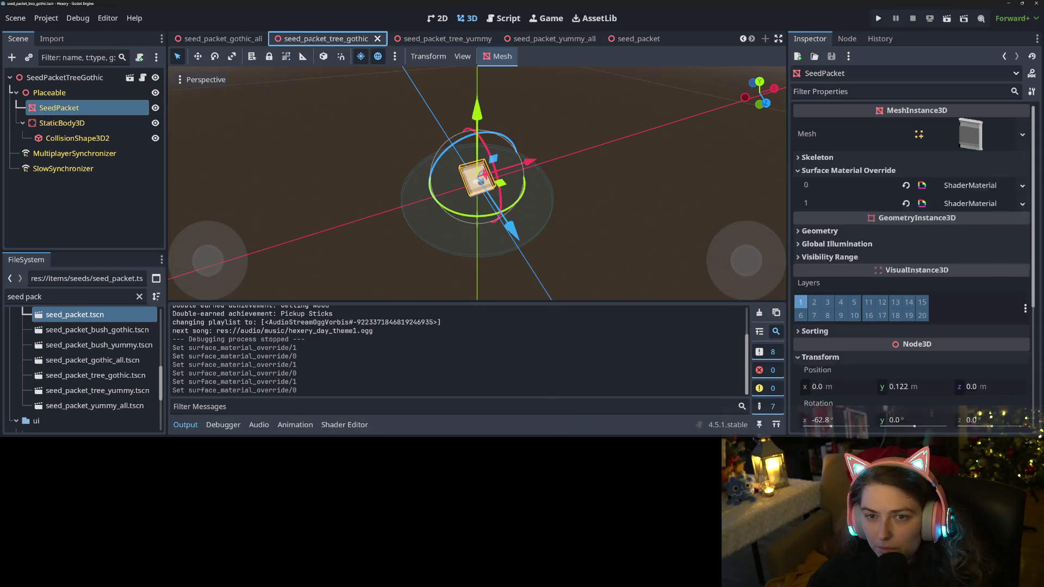
click(906, 195)
click(906, 213)
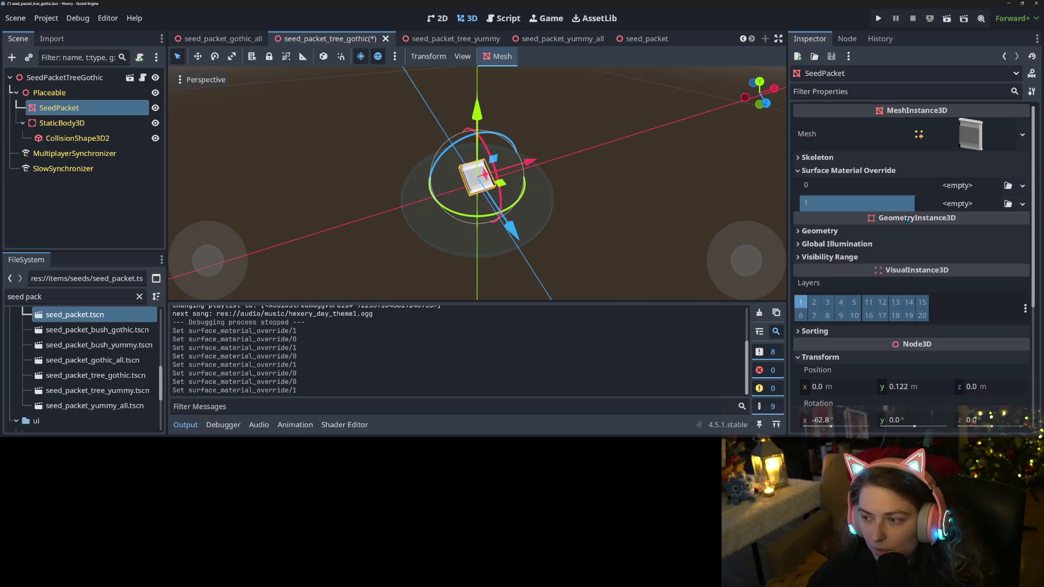
key(ctrl+z)
key(ctrl+z)
key(ctrl+s)
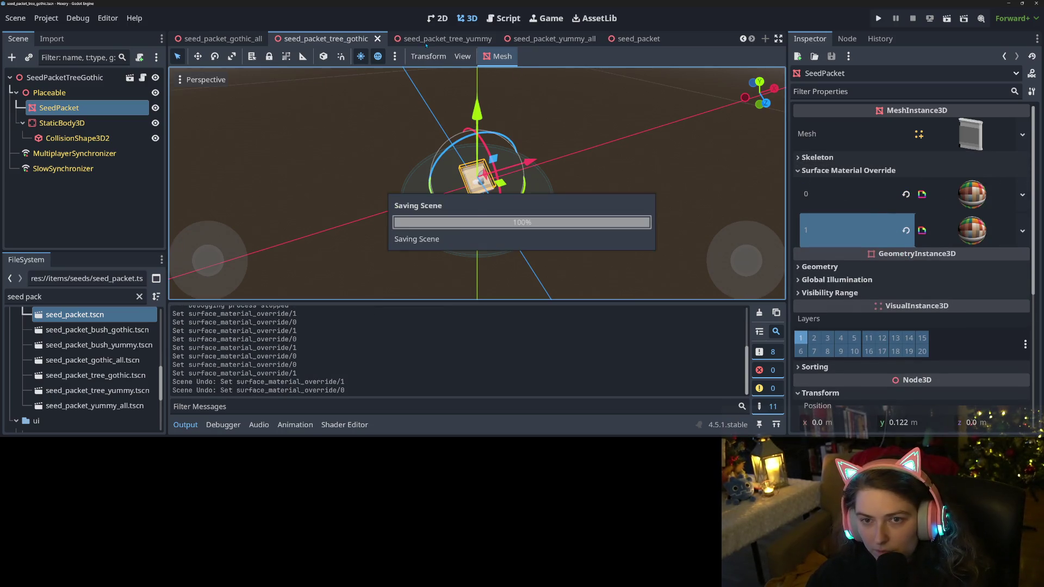
Undo the cleared materials in tree_yummy, yummy_all and the base seed_packet, saving each
click(447, 39)
key(ctrl+z)
key(ctrl+z)
key(ctrl+s)
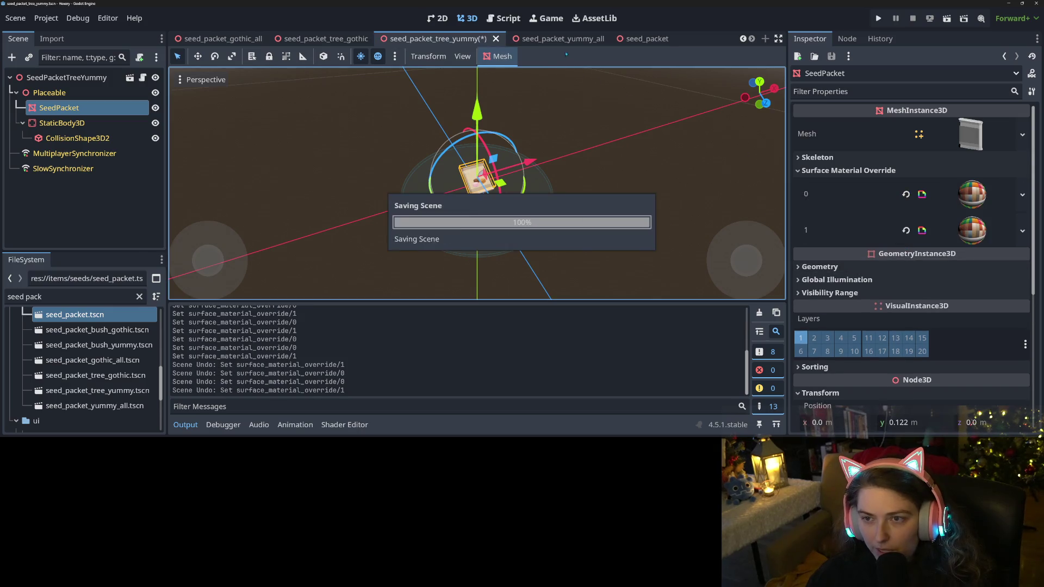
click(571, 39)
key(ctrl+z)
key(ctrl+z)
key(ctrl+s)
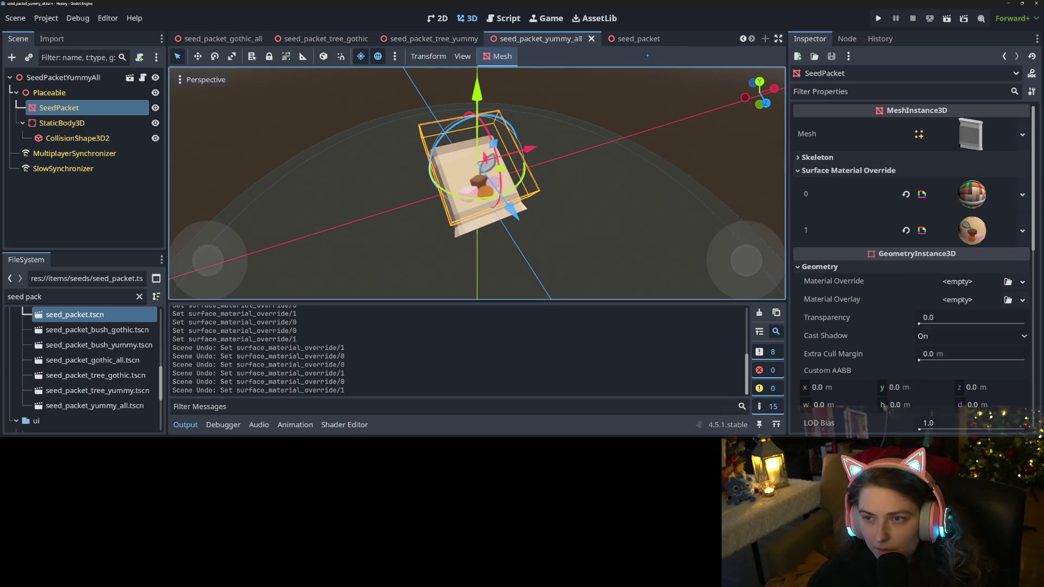
click(636, 39)
key(ctrl+z)
key(ctrl+z)
key(ctrl+s)
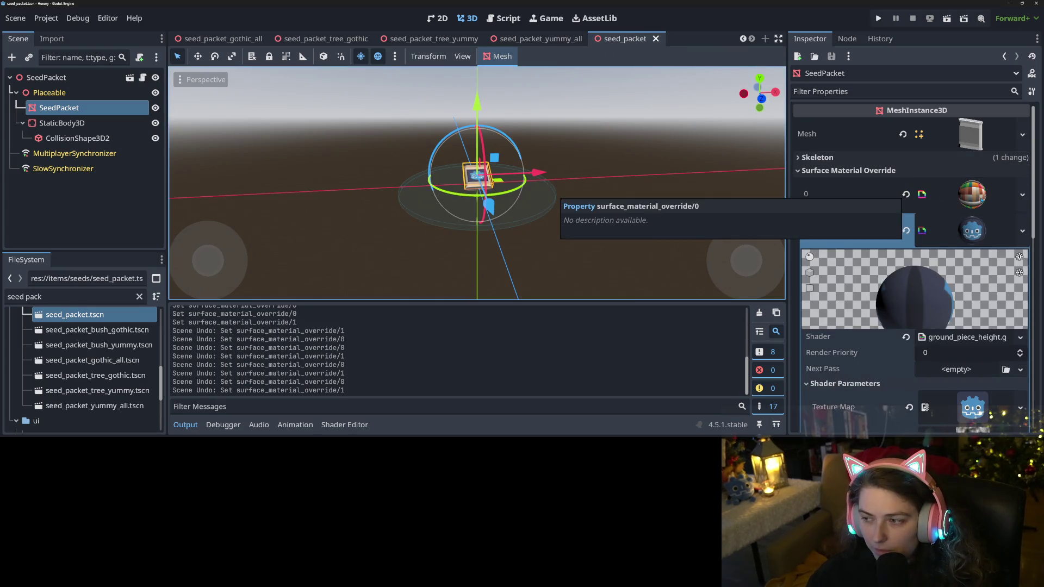
Revert slot 0 to the inherited material in yummy_all, tree_yummy and tree_gothic, saving each
click(540, 39)
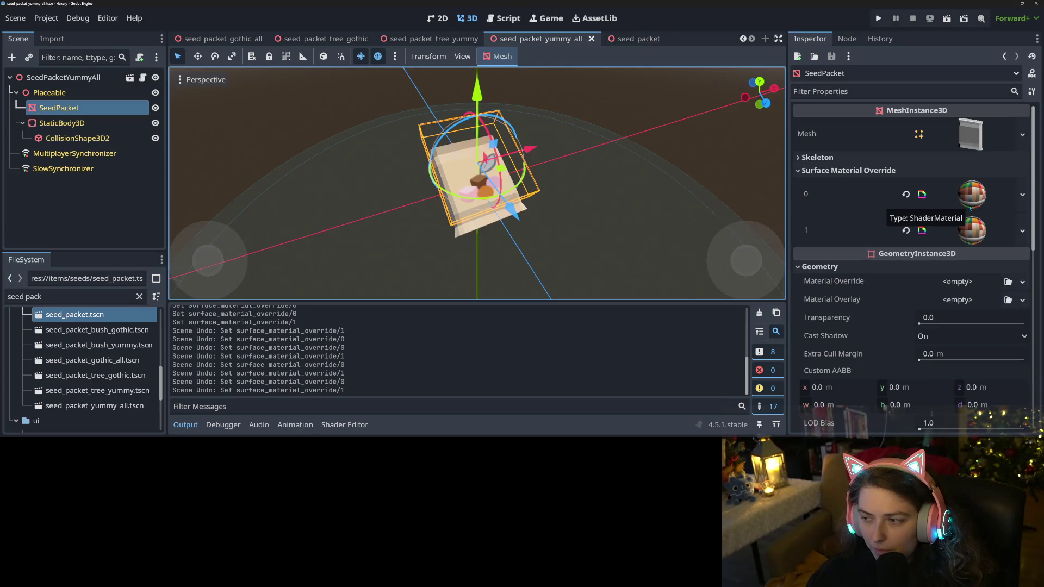
click(906, 194)
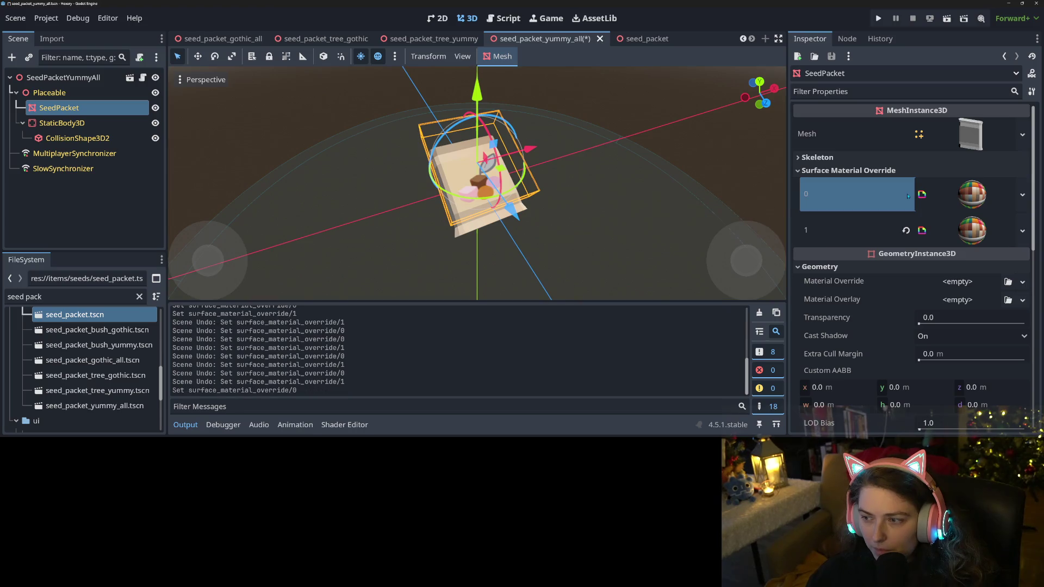
key(ctrl+s)
key(ctrl+shift+Tab)
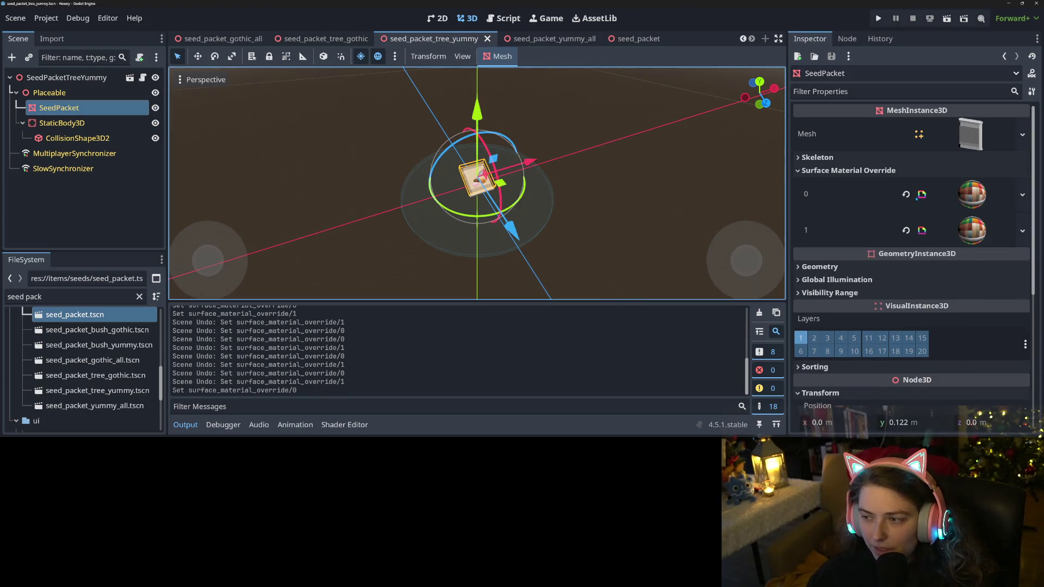
click(906, 195)
key(ctrl+s)
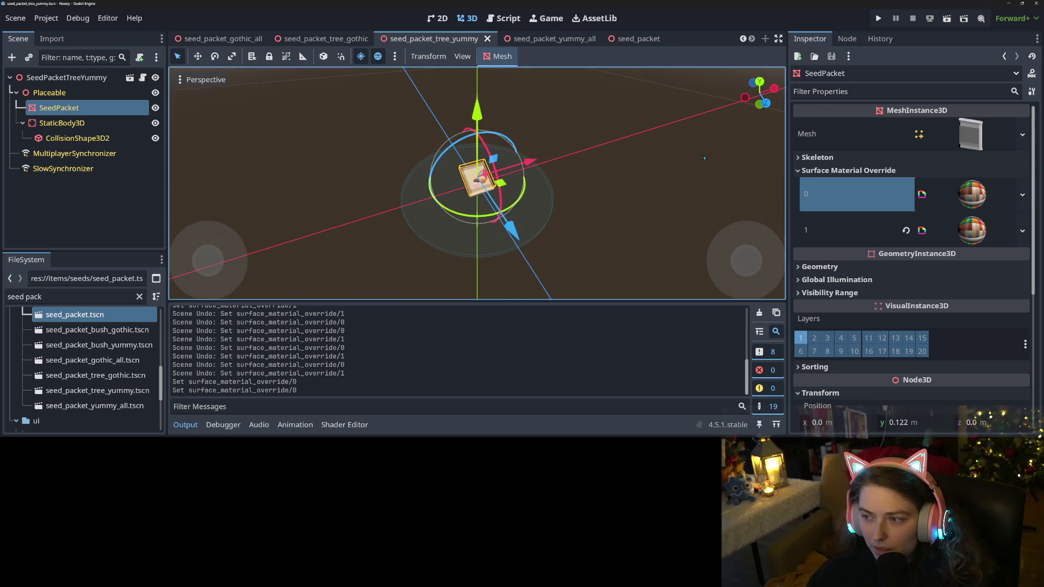
key(ctrl+shift+Tab)
click(906, 195)
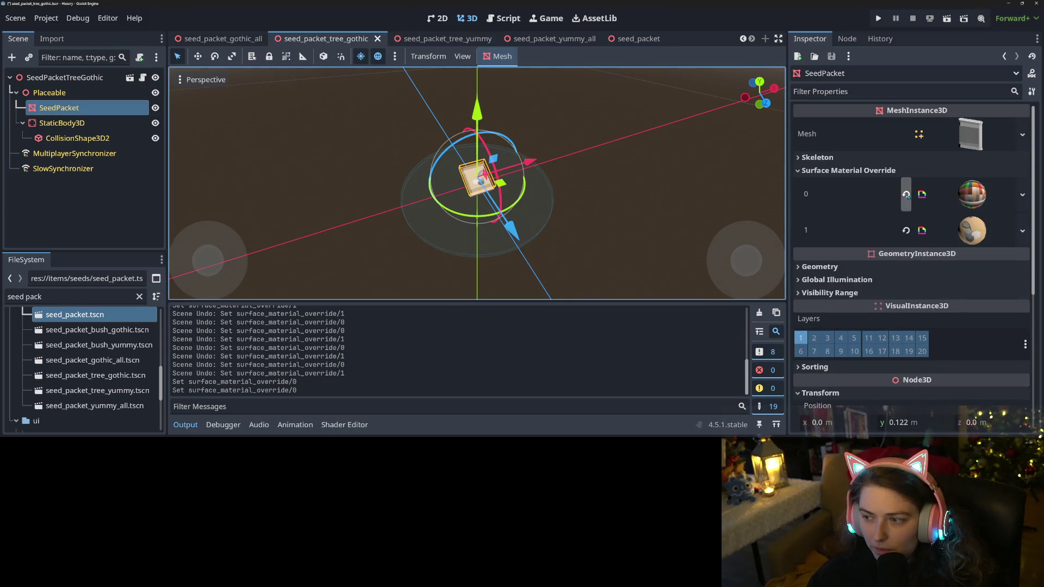
key(ctrl+s)
Revert slot 0 in gothic_all, bush_yummy and bush_gothic, saving each, then recheck bush_gothic's slot 1
key(ctrl+shift+Tab)
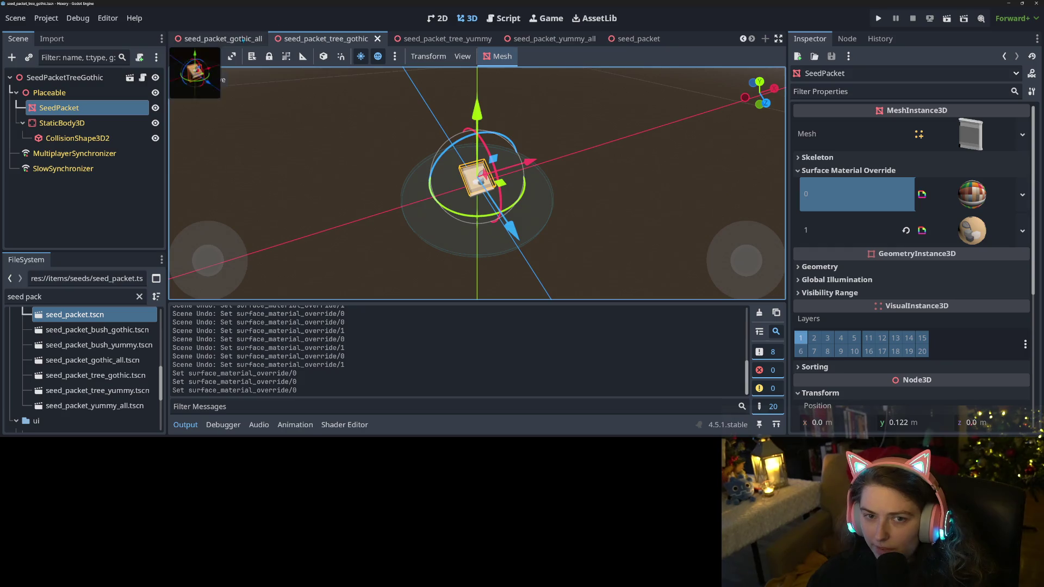
click(906, 194)
key(ctrl+s)
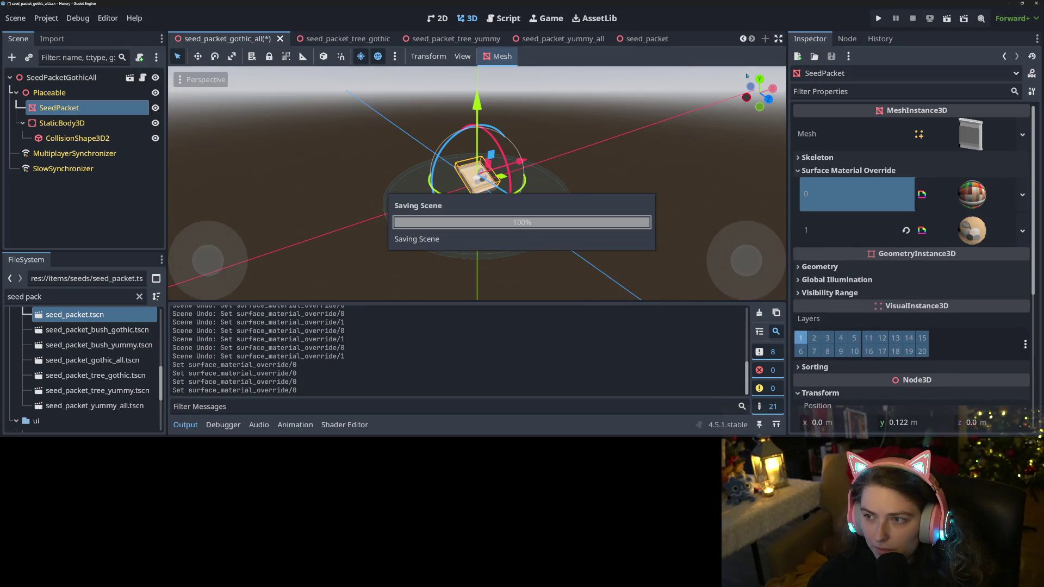
key(ctrl+shift+Tab)
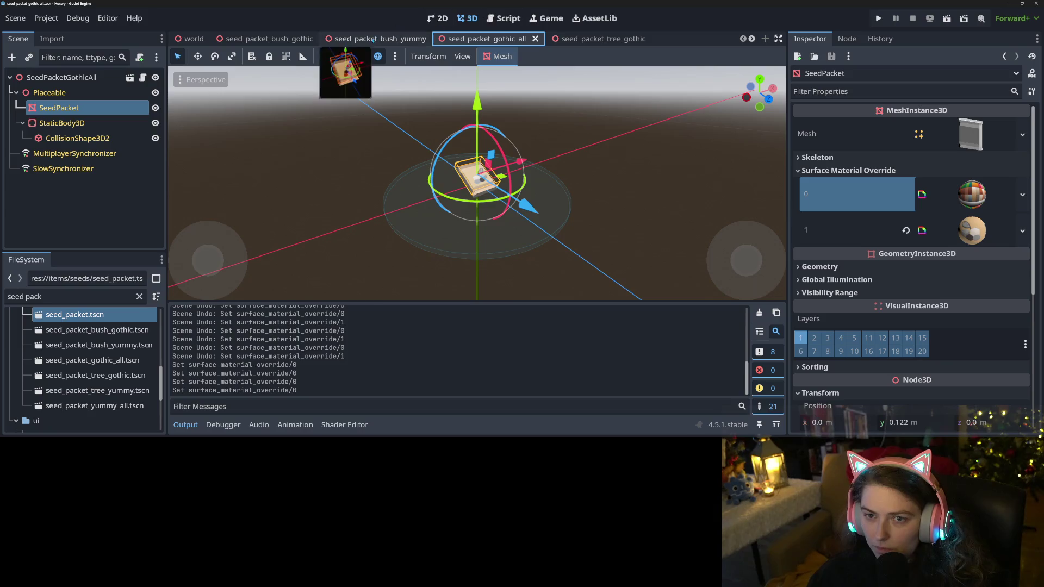
click(905, 194)
key(ctrl+s)
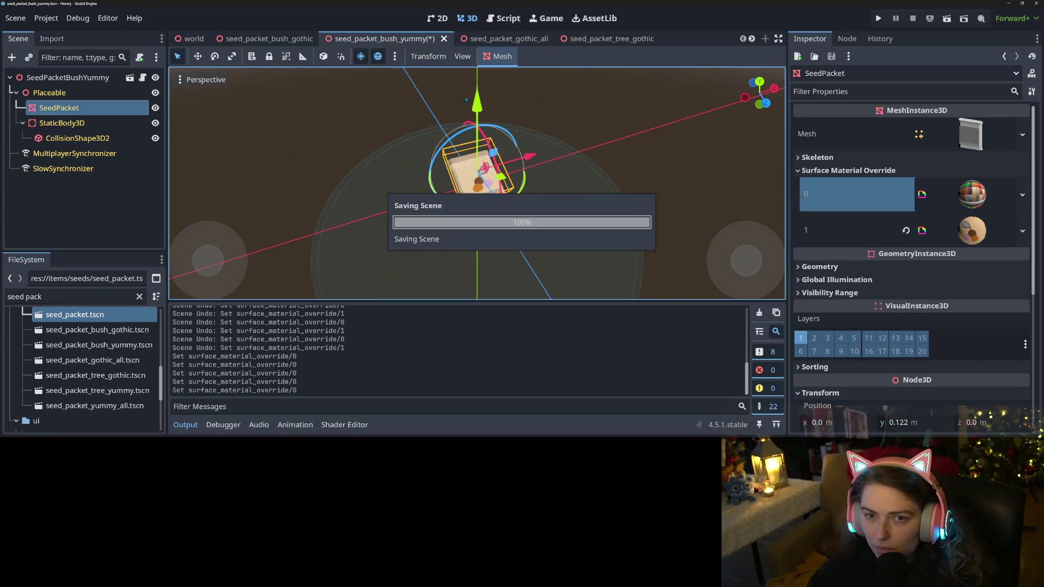
key(ctrl+shift+Tab)
click(906, 194)
key(ctrl+s)
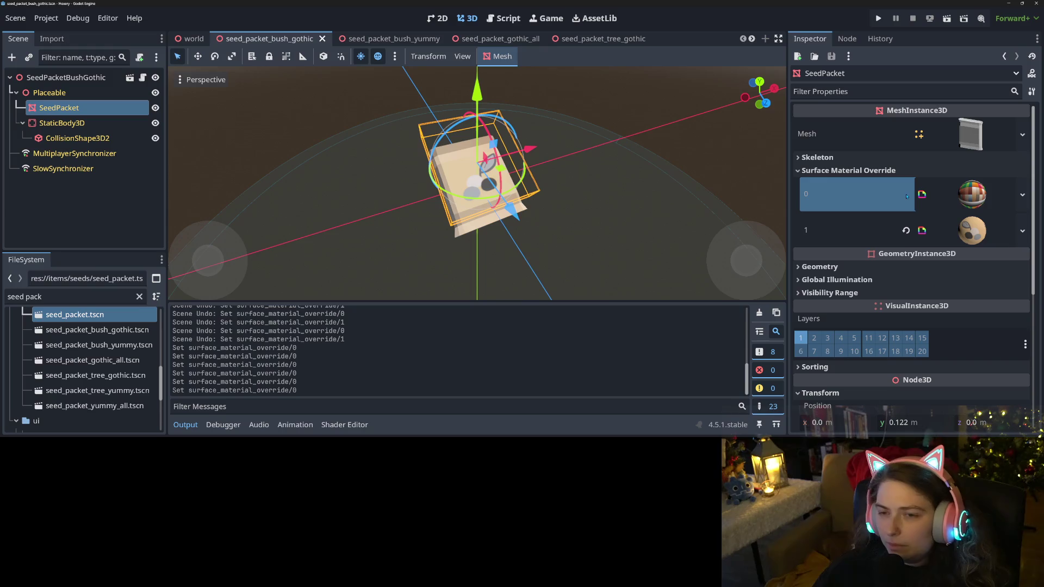
click(888, 229)
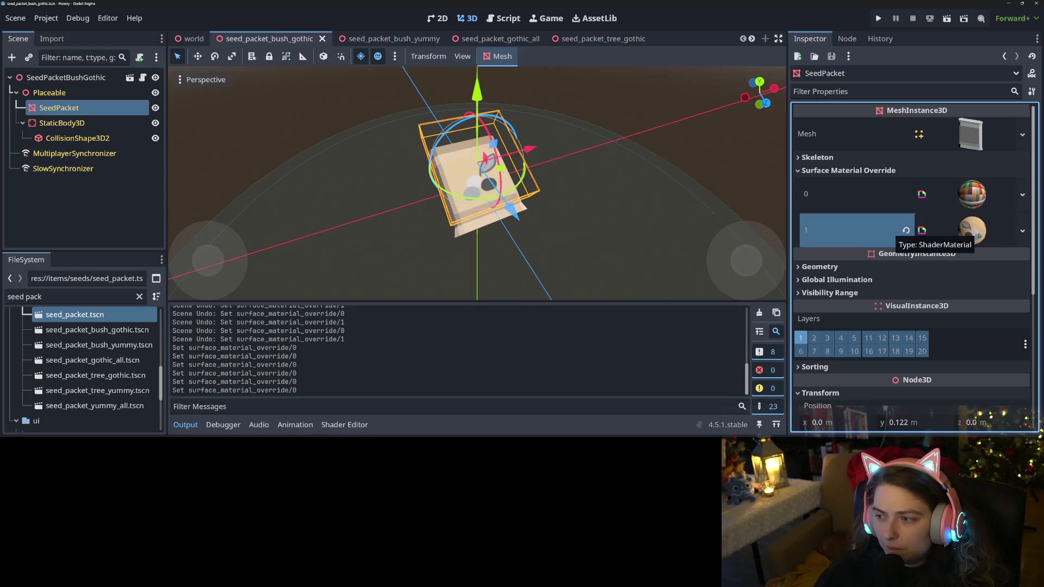
key(ctrl+s)
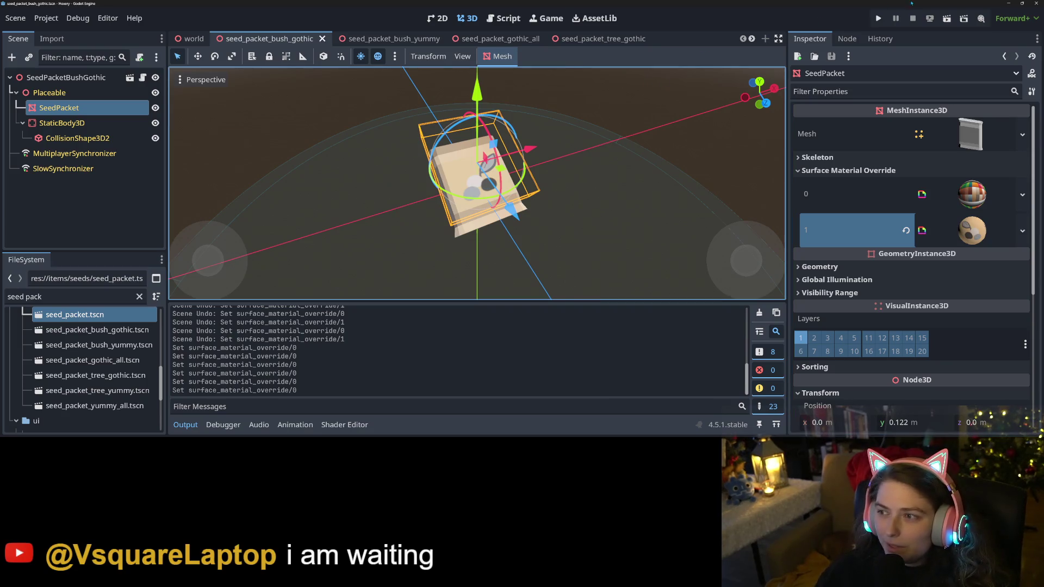
Run the game from the pretrees save, buy Tasty Seed Collection for 1 point, then stop it
click(878, 18)
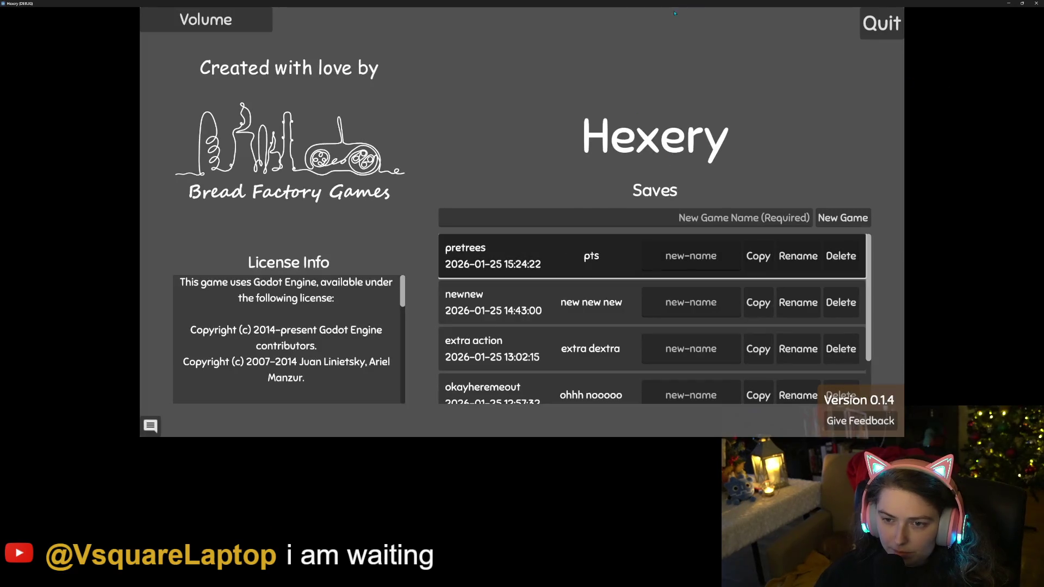
click(543, 255)
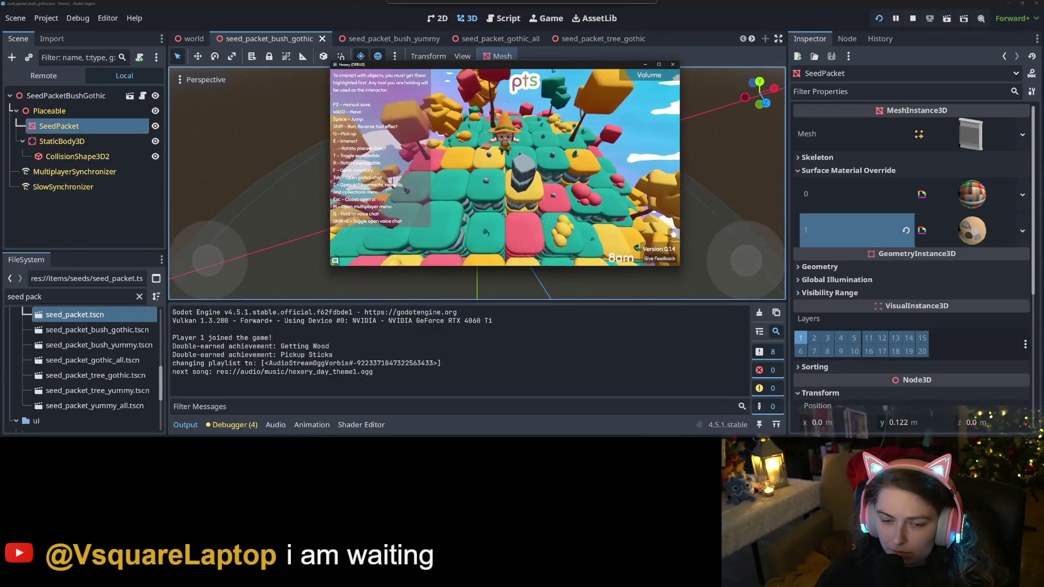
key(z)
click(509, 112)
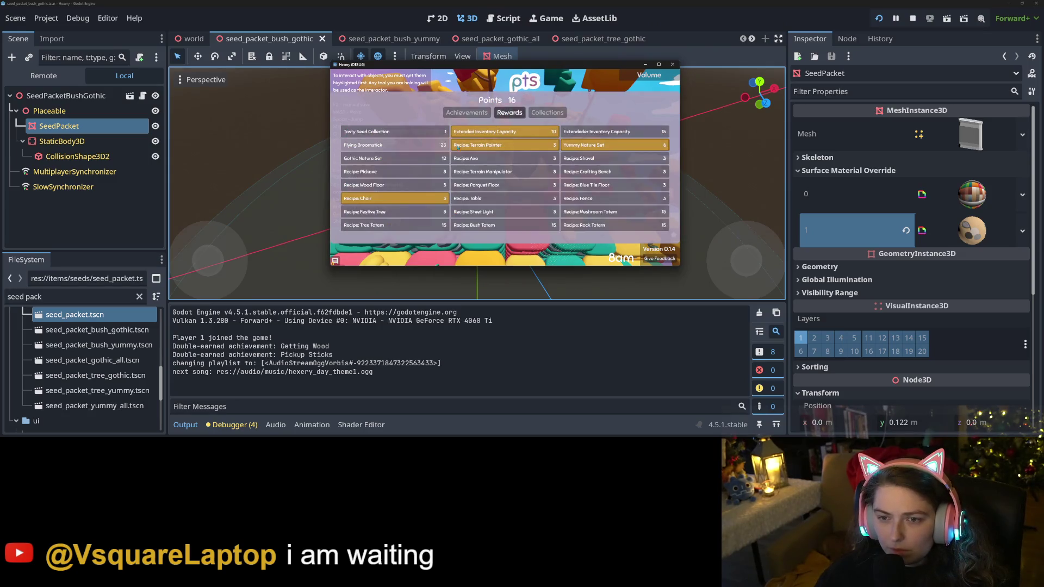
click(419, 134)
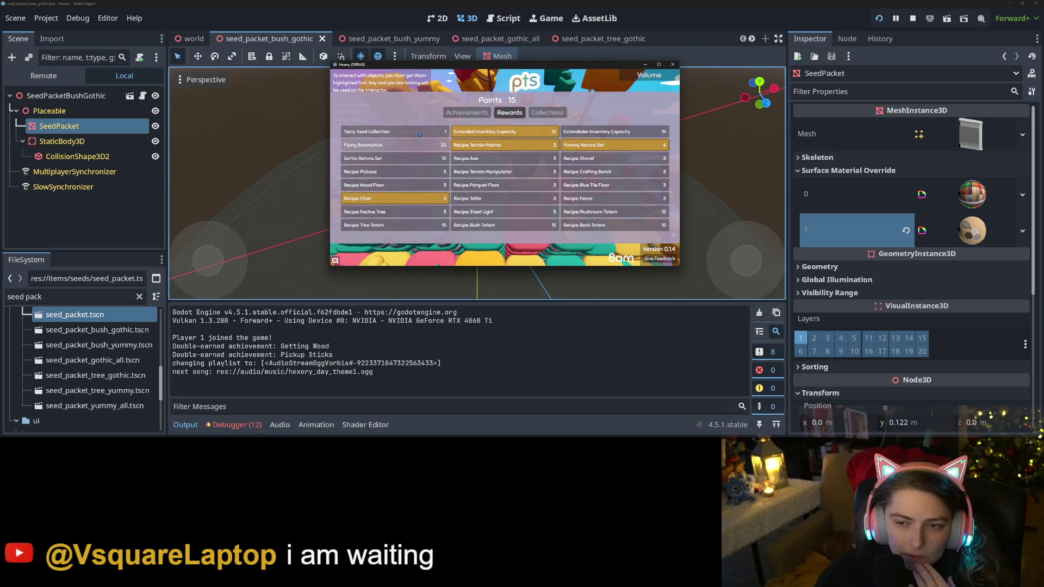
click(672, 64)
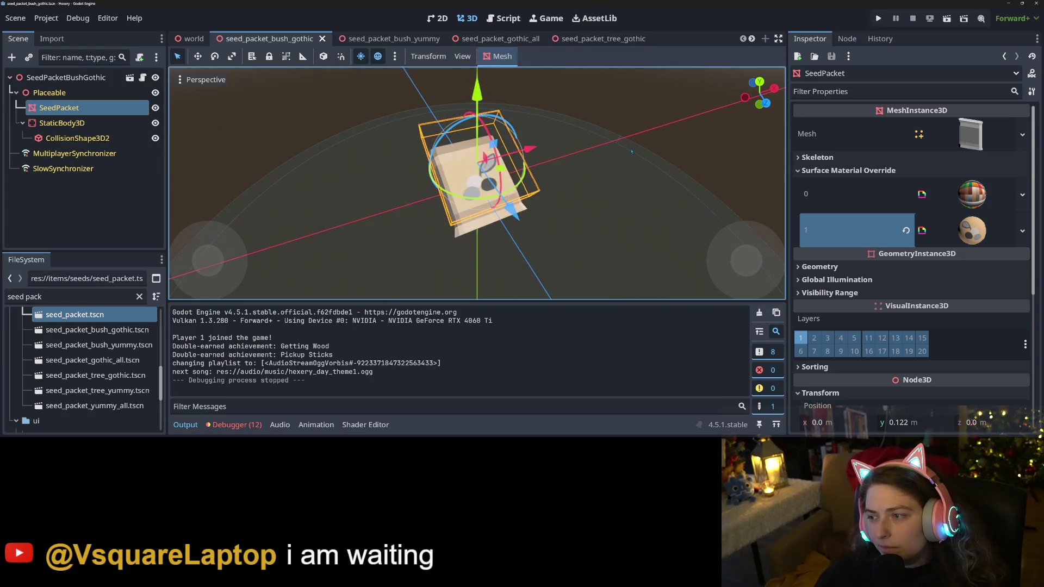
Revert surface 1 to the default material in bush_gothic and save it; try yummy_all, then undo
click(906, 230)
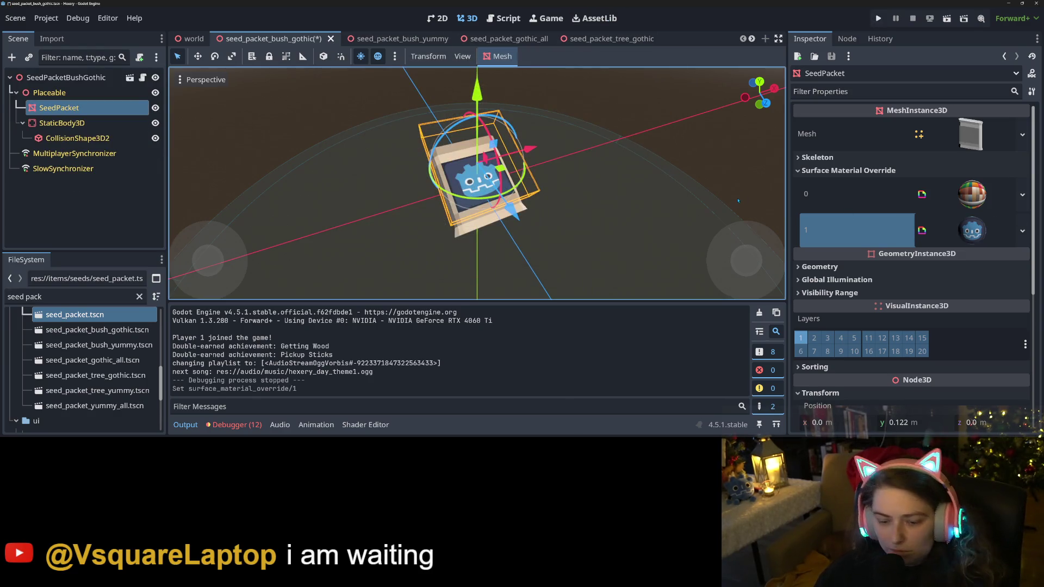
key(ctrl+s)
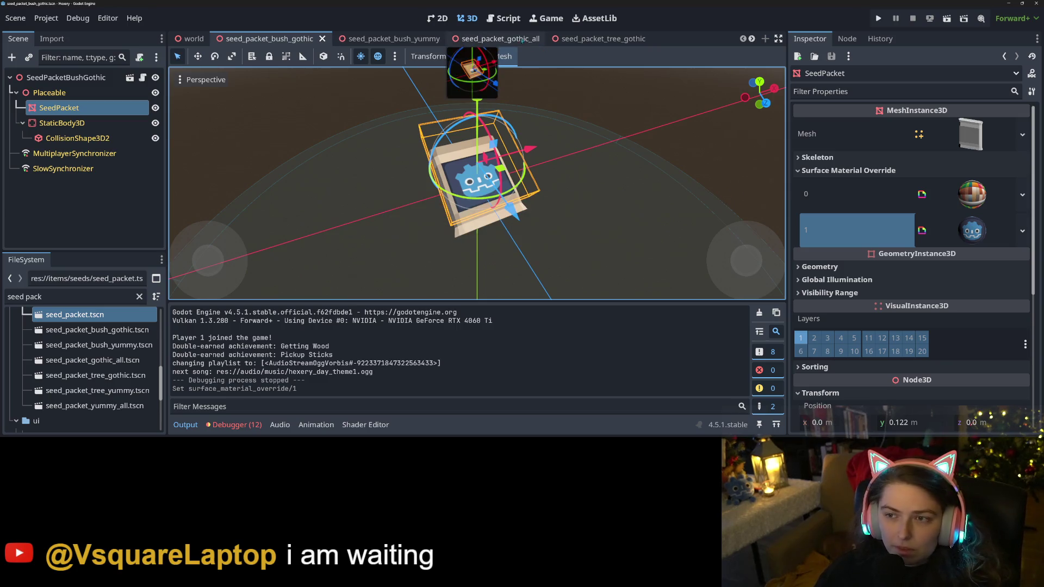
click(519, 43)
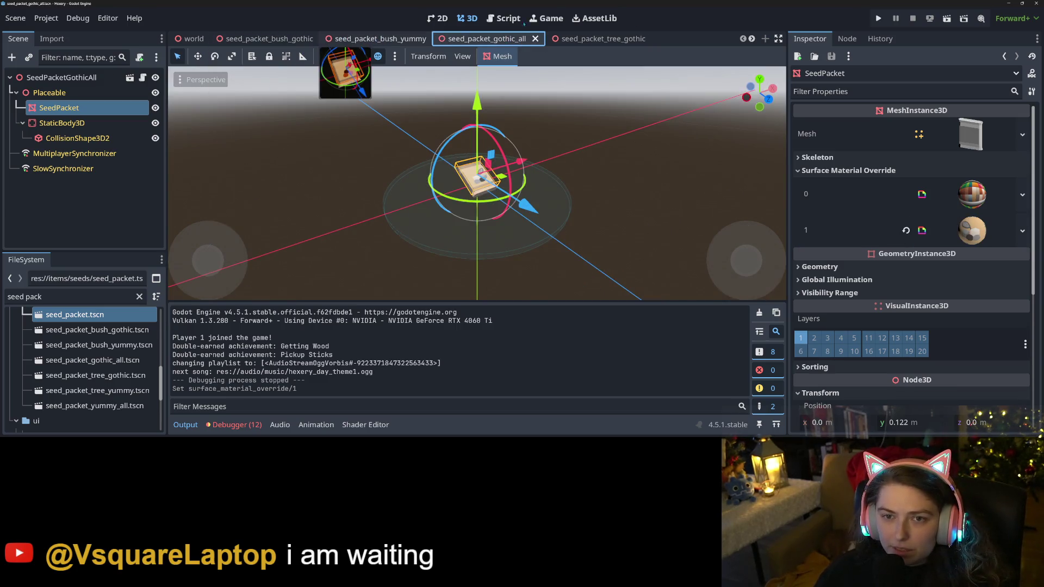
scroll(760, 40, down, 3)
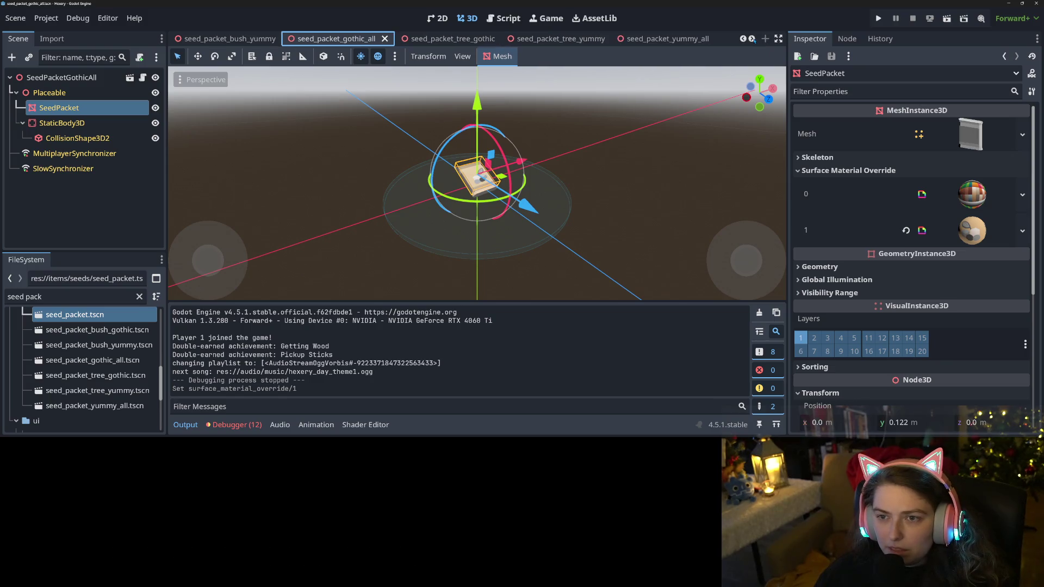
click(546, 40)
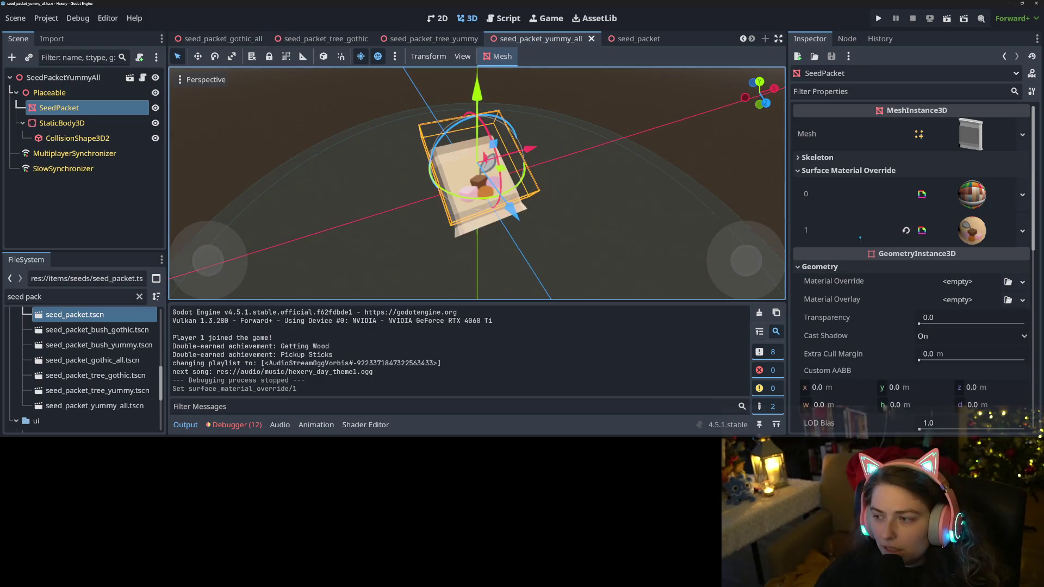
click(905, 231)
key(ctrl+s)
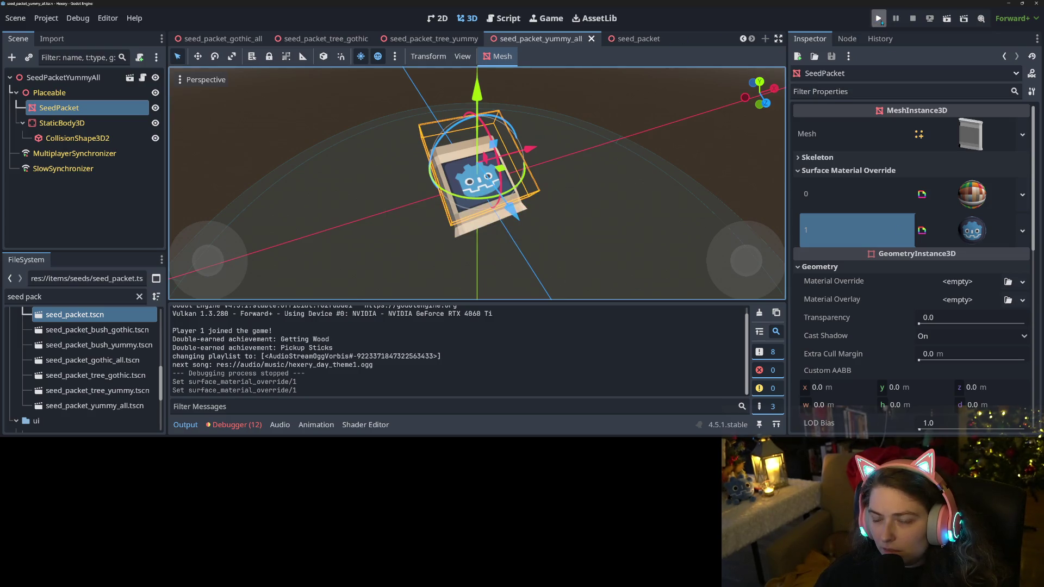
key(ctrl+z)
Save tree_yummy, then revert bush_yummy's surface 1 material to default and save it
click(433, 39)
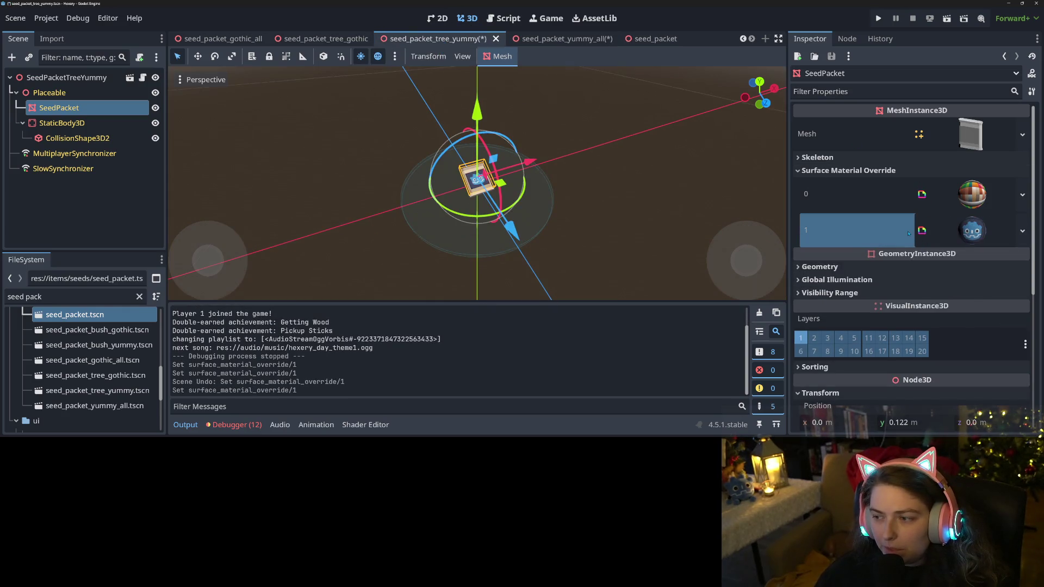
key(ctrl+s)
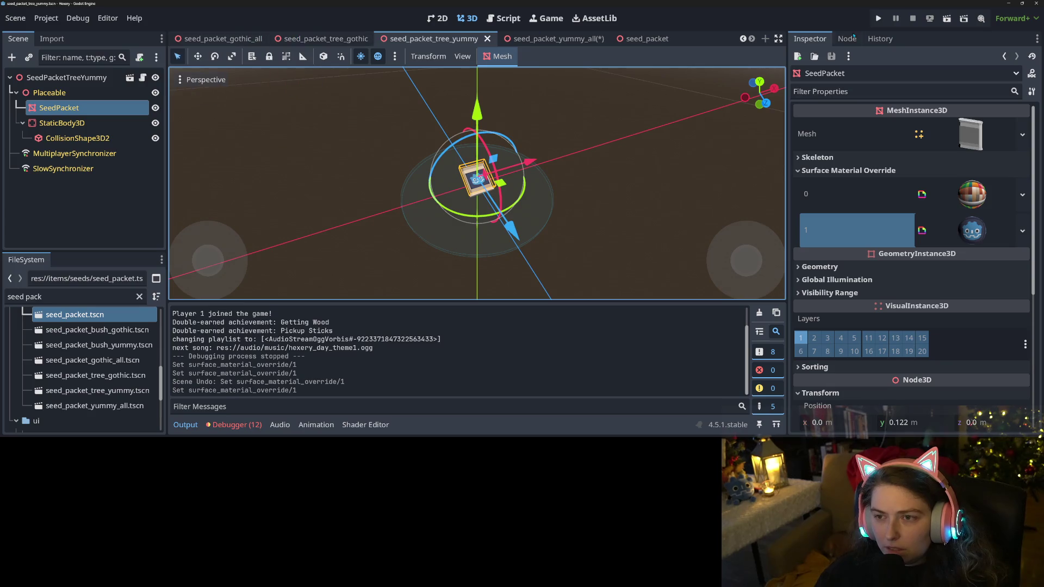
click(576, 39)
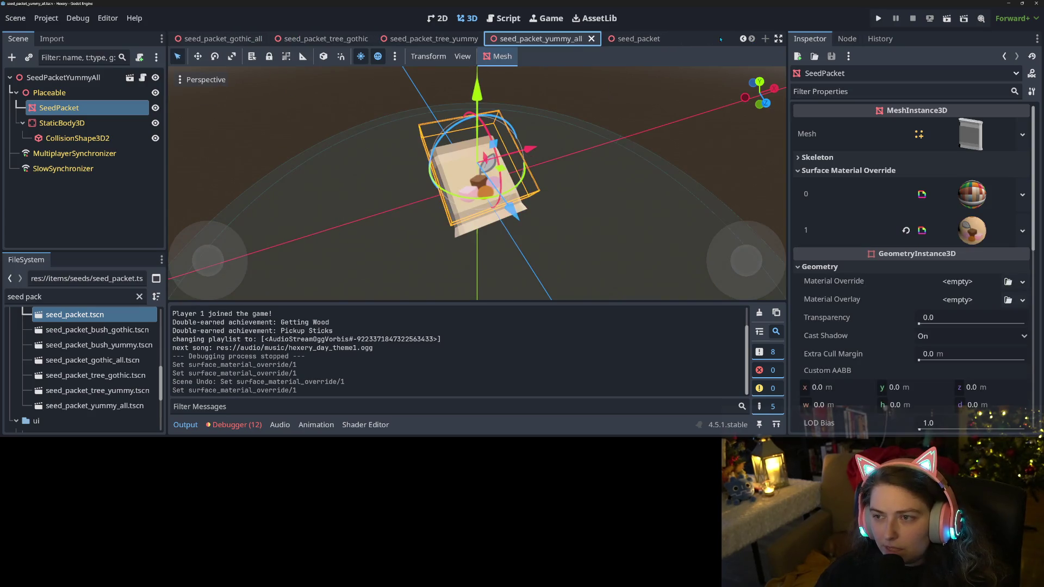
scroll(414, 39, up, 3)
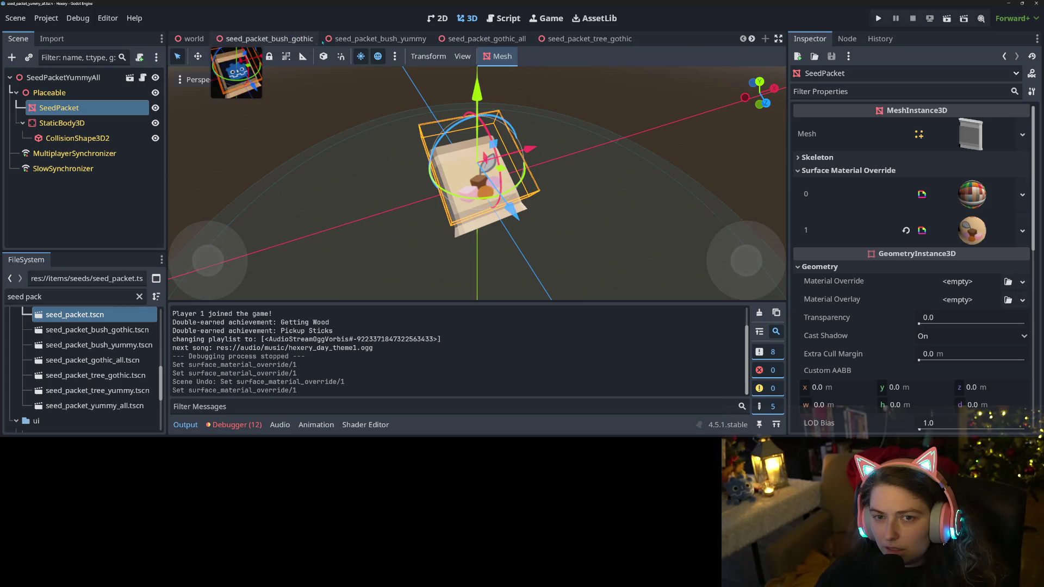
click(412, 39)
click(905, 229)
key(ctrl+s)
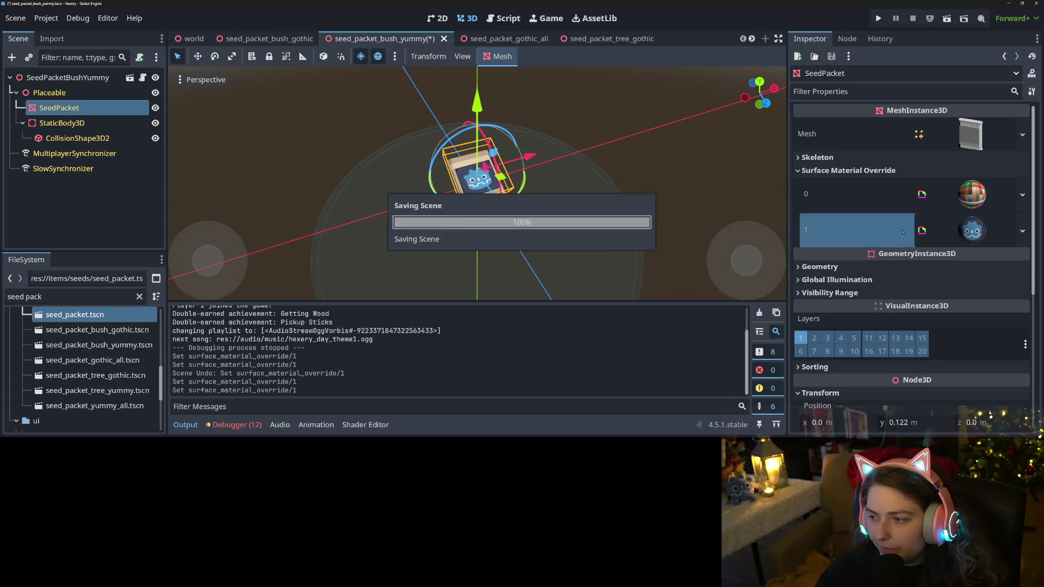
Make seed_packet_bush_yummy's surface 1 material unique to this scene
click(1022, 230)
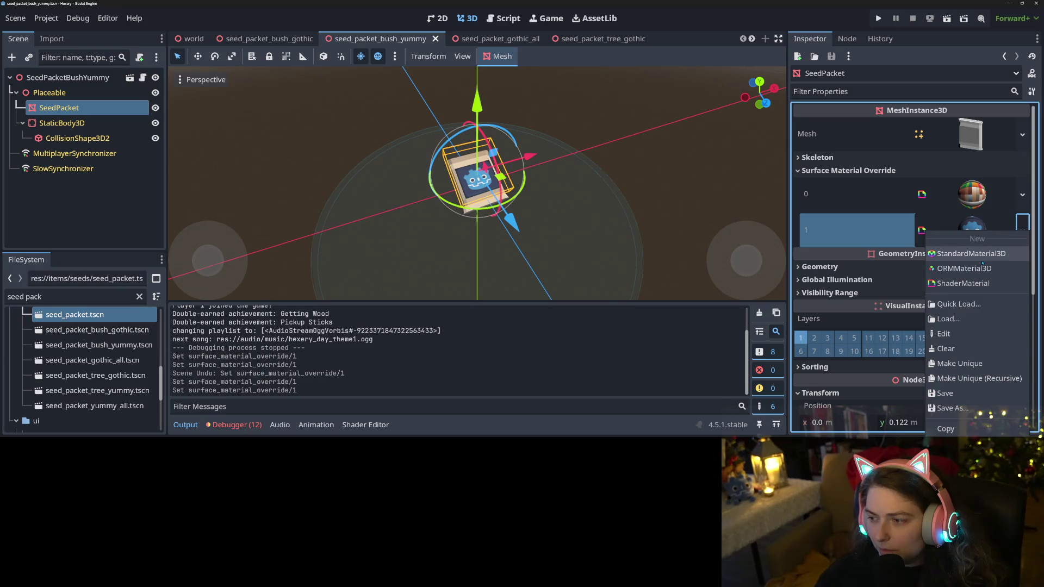
click(934, 226)
click(941, 229)
click(1022, 224)
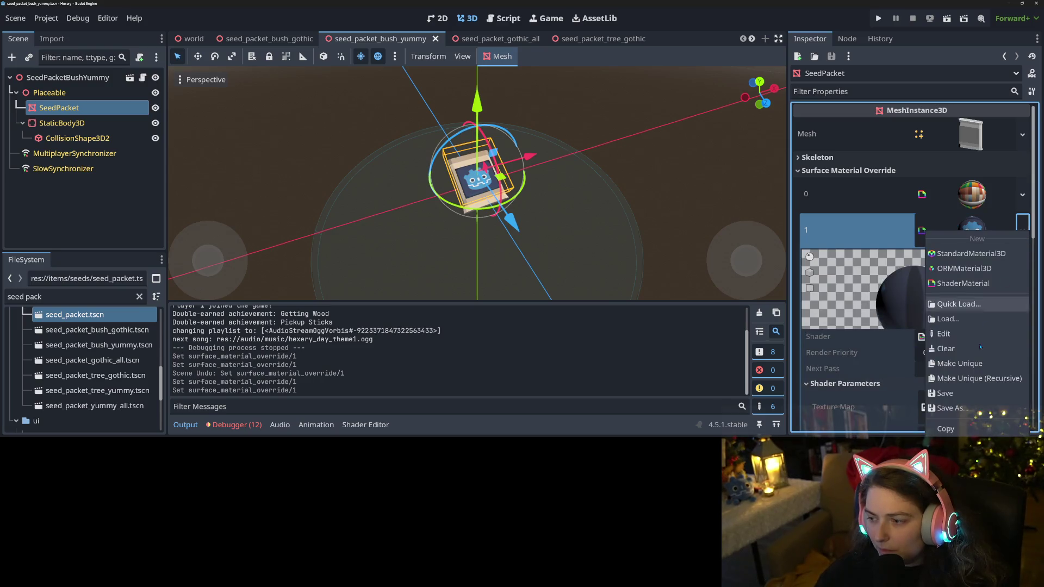
click(976, 365)
scroll(957, 305, down, 3)
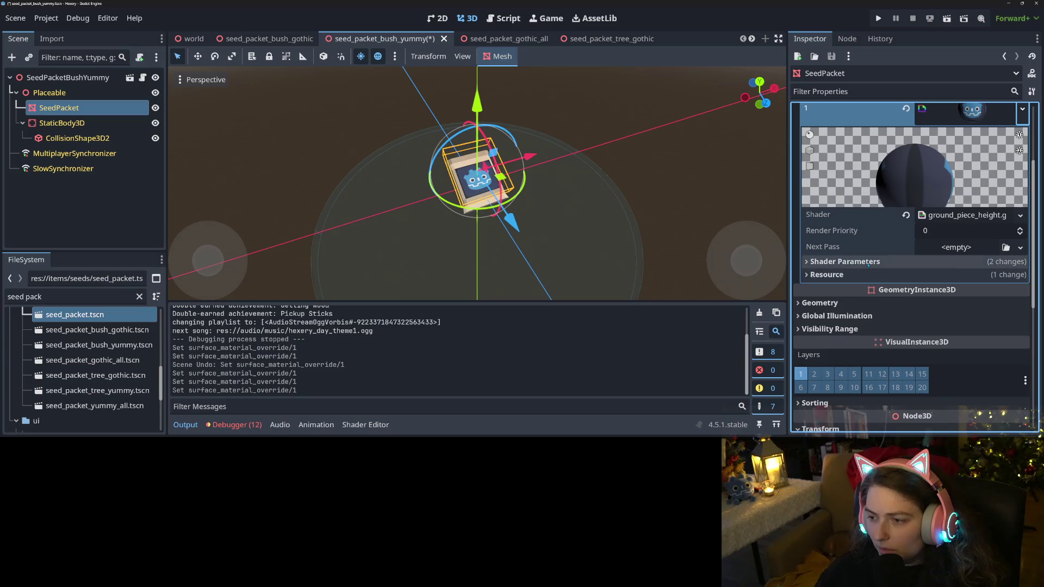
Quick-load seed_packet_square_yummy_bushes.png as the Texture Map and save the scene
click(1020, 285)
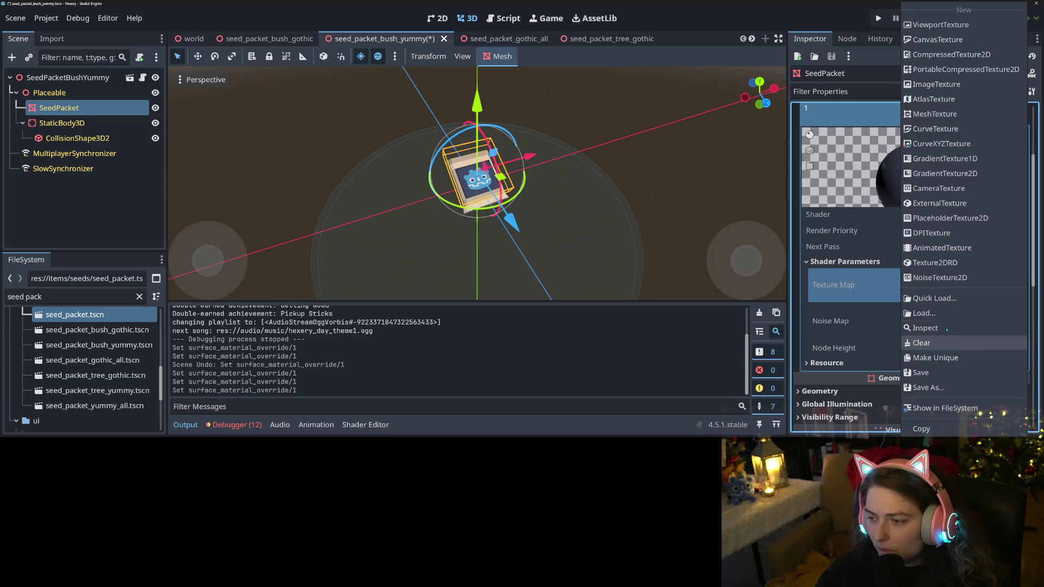
click(934, 298)
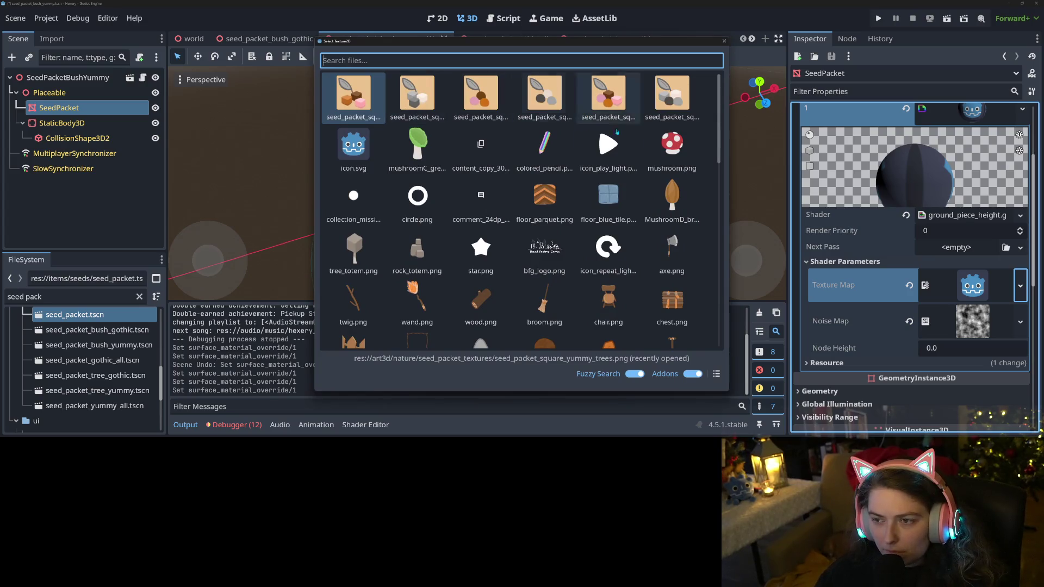
click(717, 374)
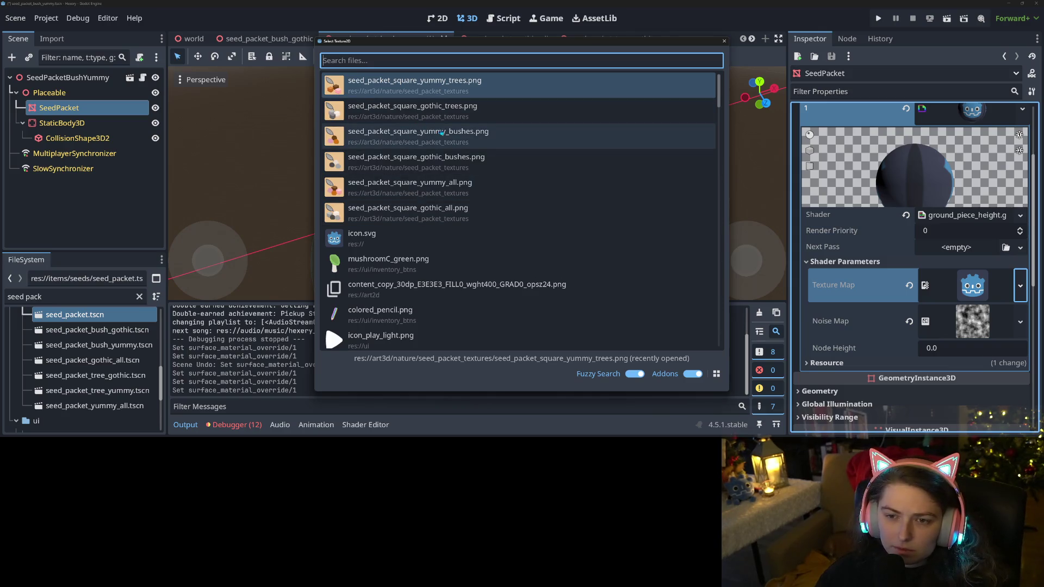
double_click(474, 148)
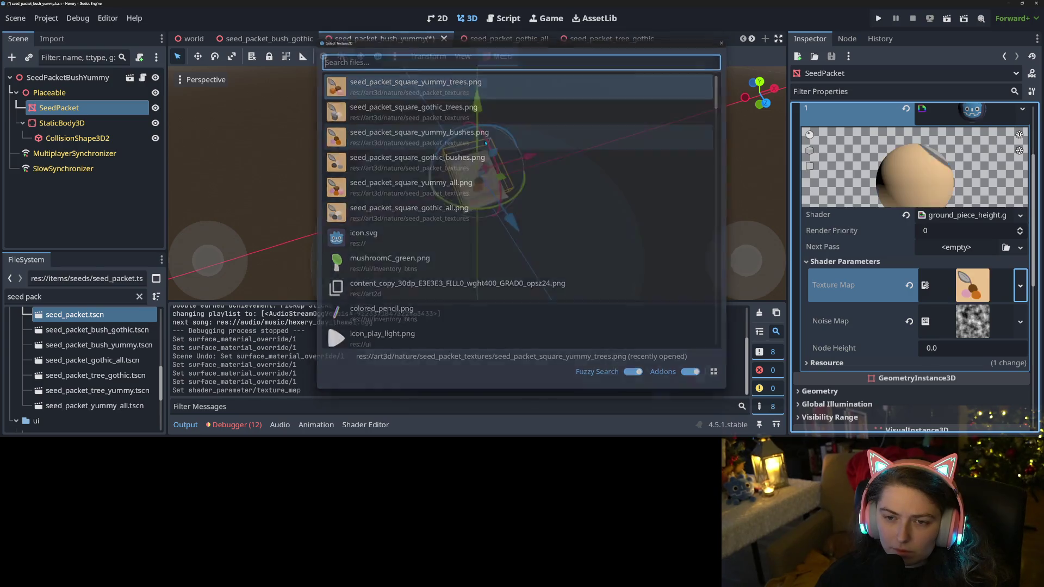
key(ctrl+s)
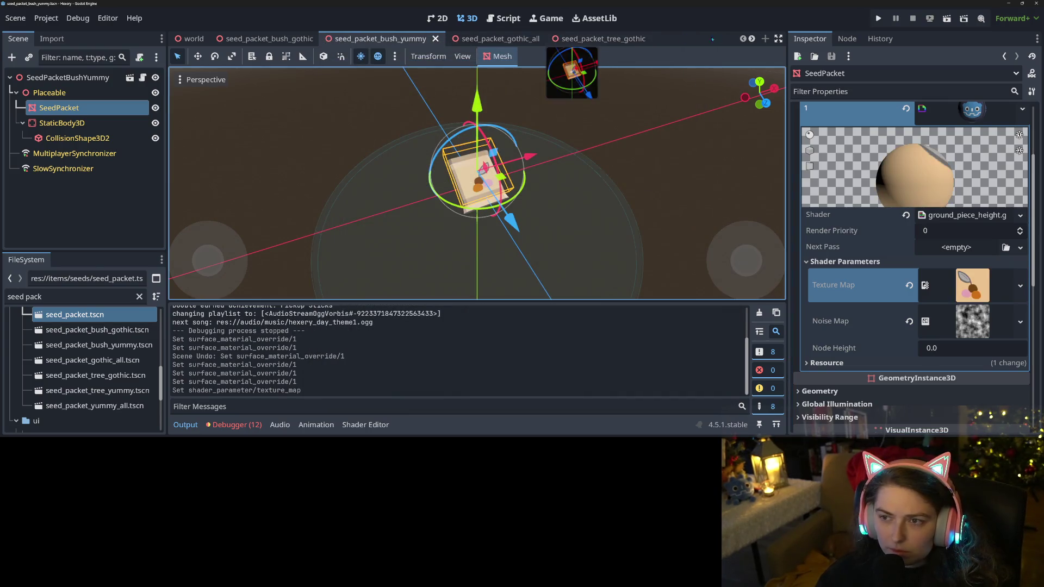
click(751, 38)
click(751, 39)
click(752, 39)
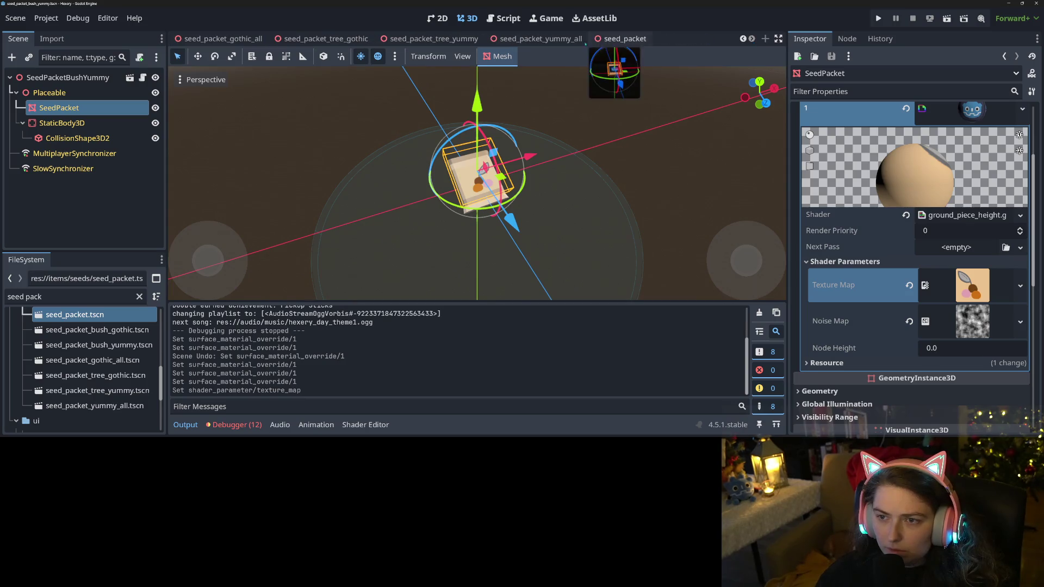
Make seed_packet_tree_yummy's surface 1 material unique and expose its shader parameters
click(429, 39)
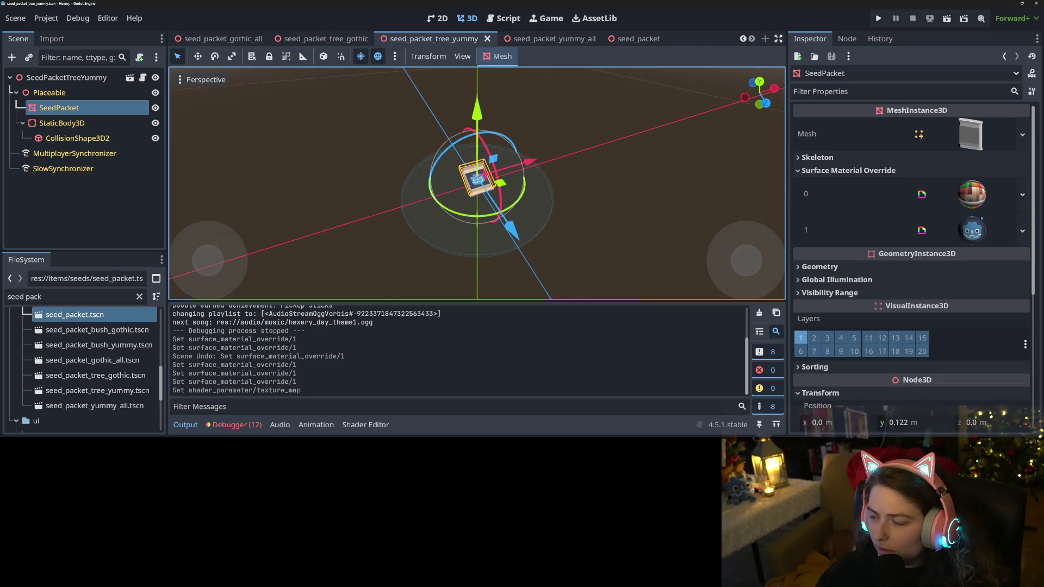
click(1022, 230)
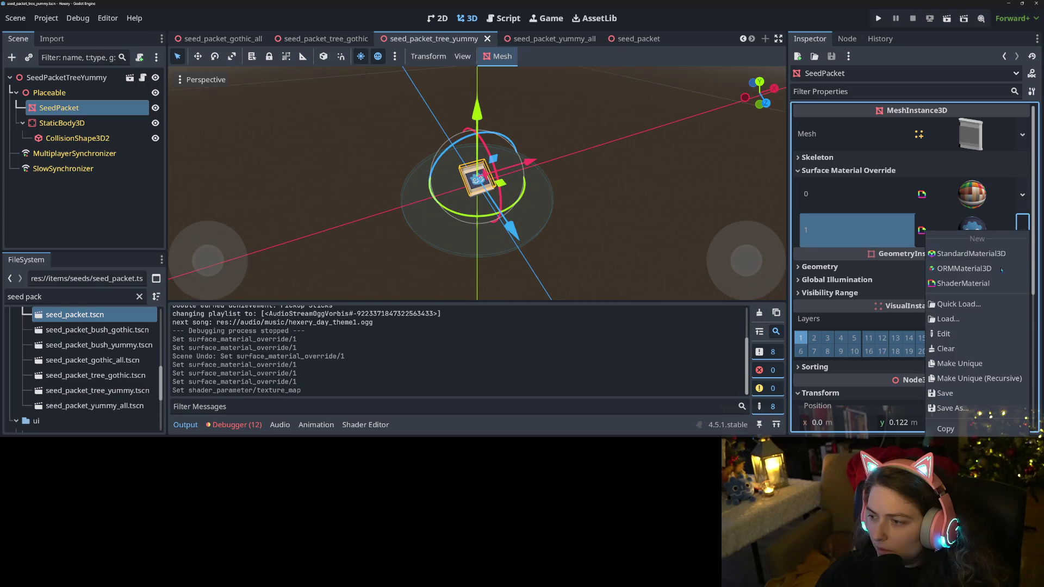
click(978, 365)
click(957, 221)
scroll(946, 244, down, 3)
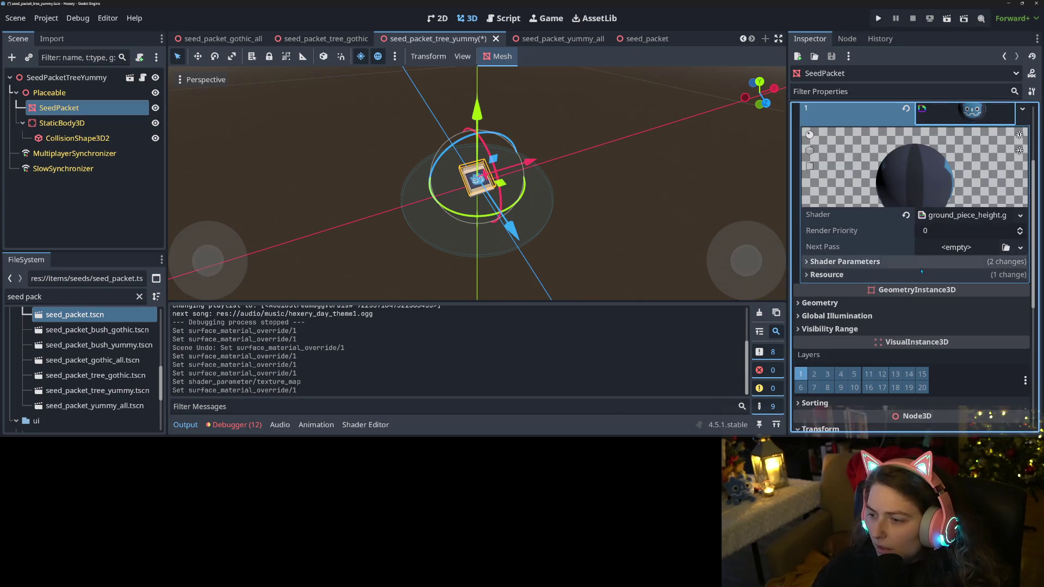
click(944, 273)
click(945, 262)
Quick-load the orange seed packet texture, found by searching 'tre', as Texture Map and save
click(1020, 286)
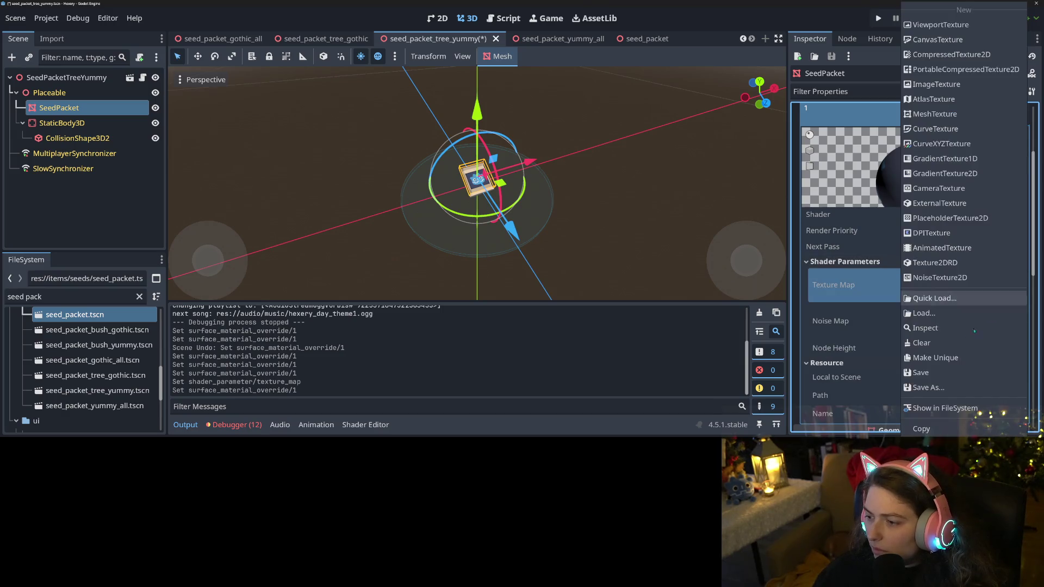
click(943, 298)
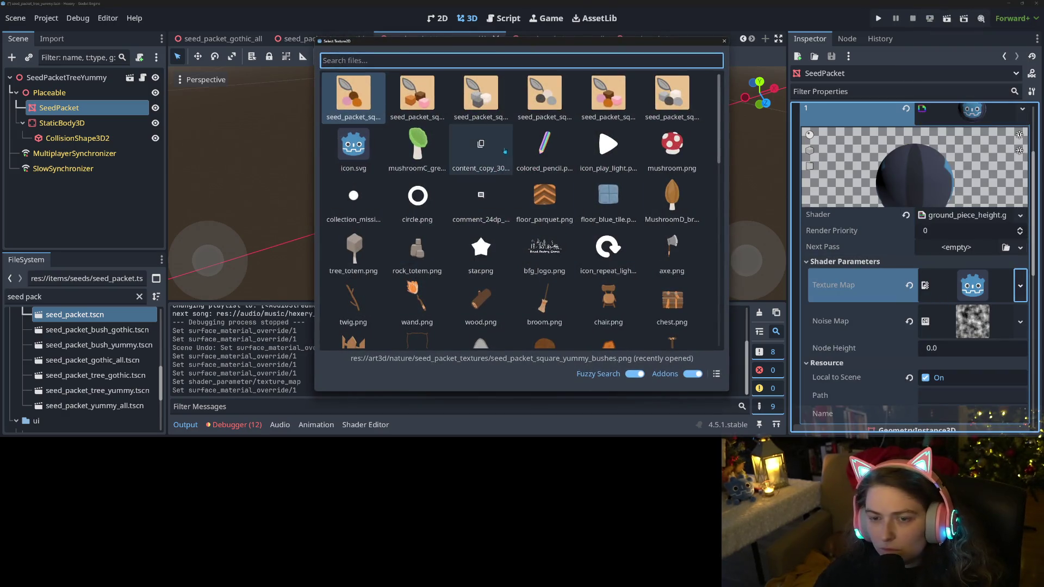
text(tre)
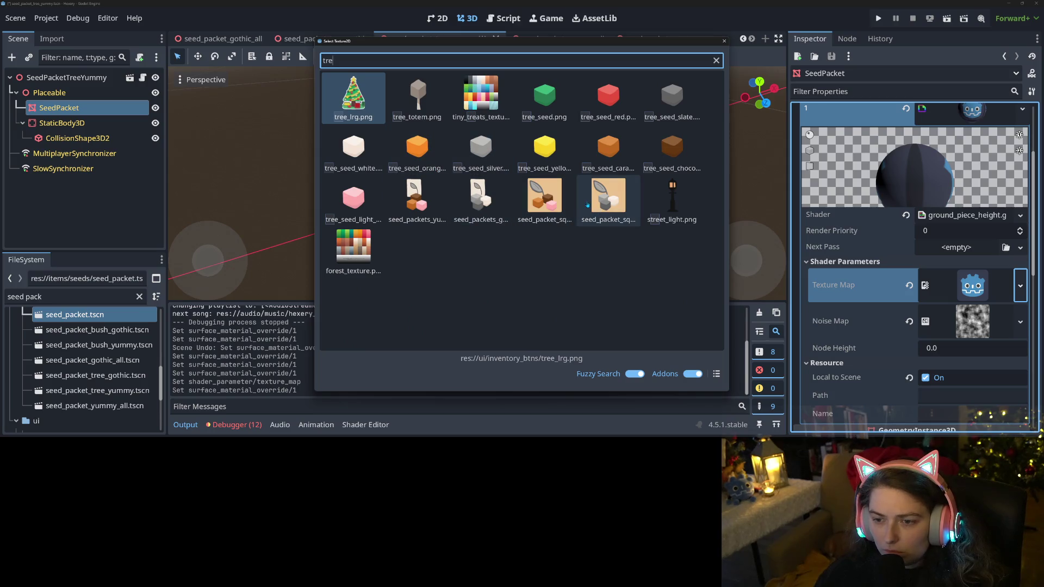
double_click(544, 198)
key(ctrl+s)
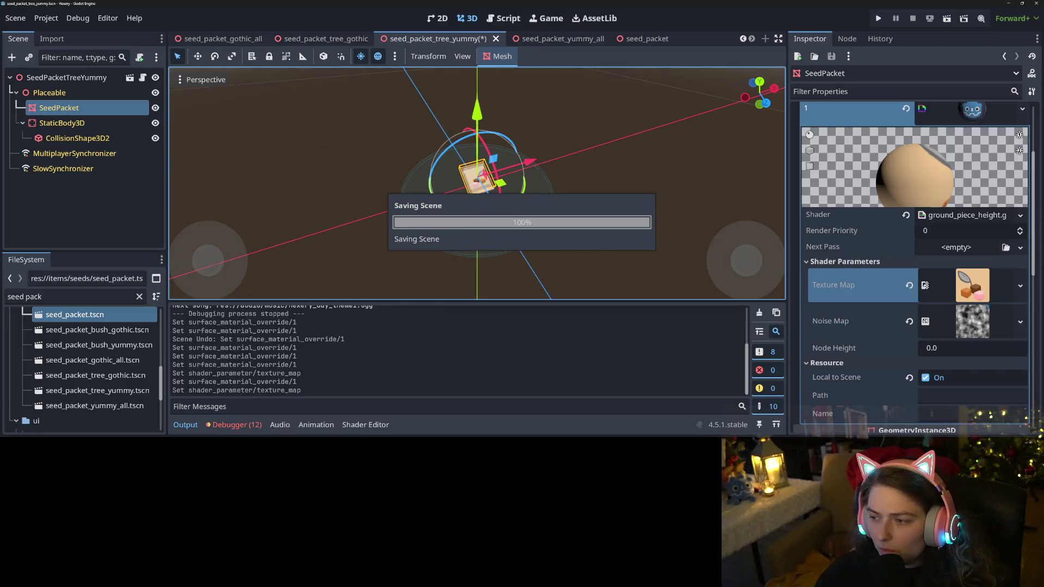
click(973, 285)
click(972, 285)
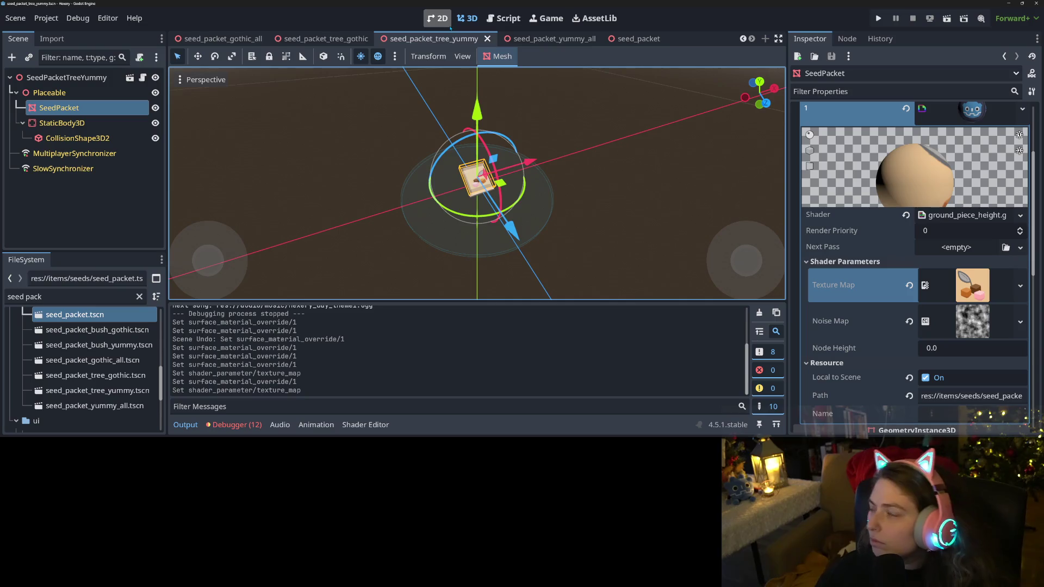
Test-run the game from a saved game, claim Tasty Seed Collection in rewards, then stop it
click(878, 18)
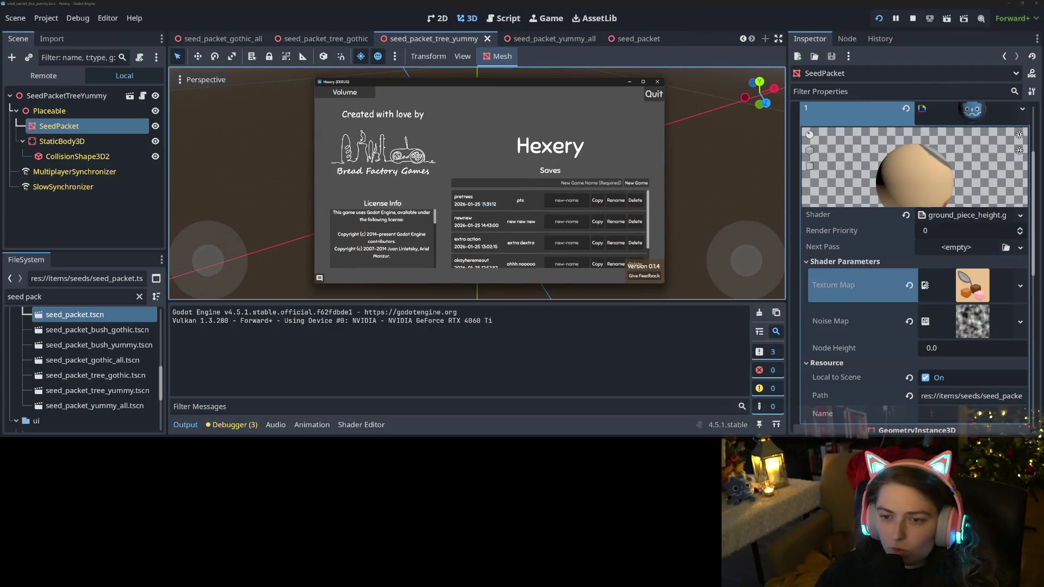
click(483, 205)
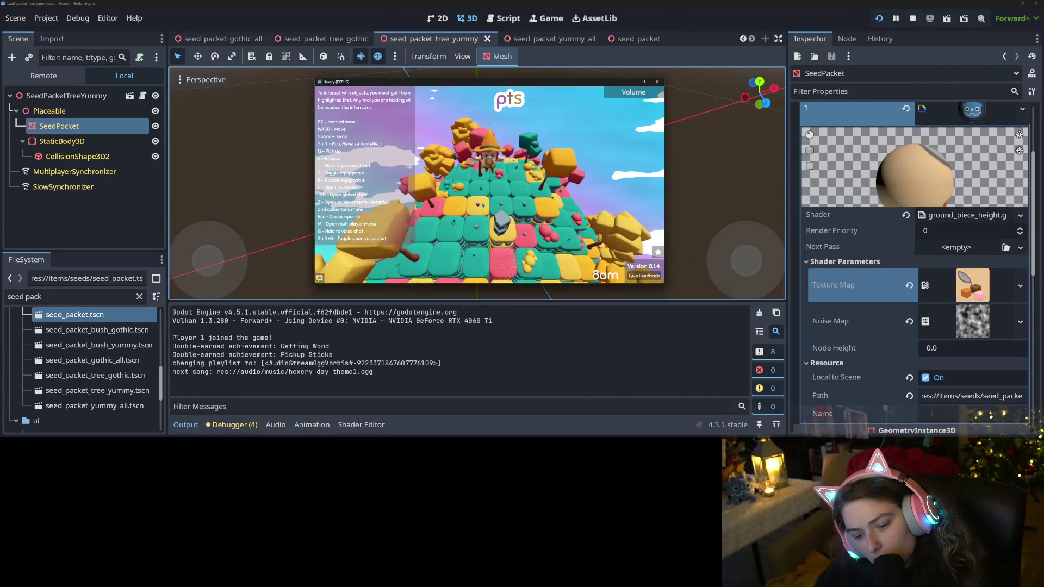
key(z)
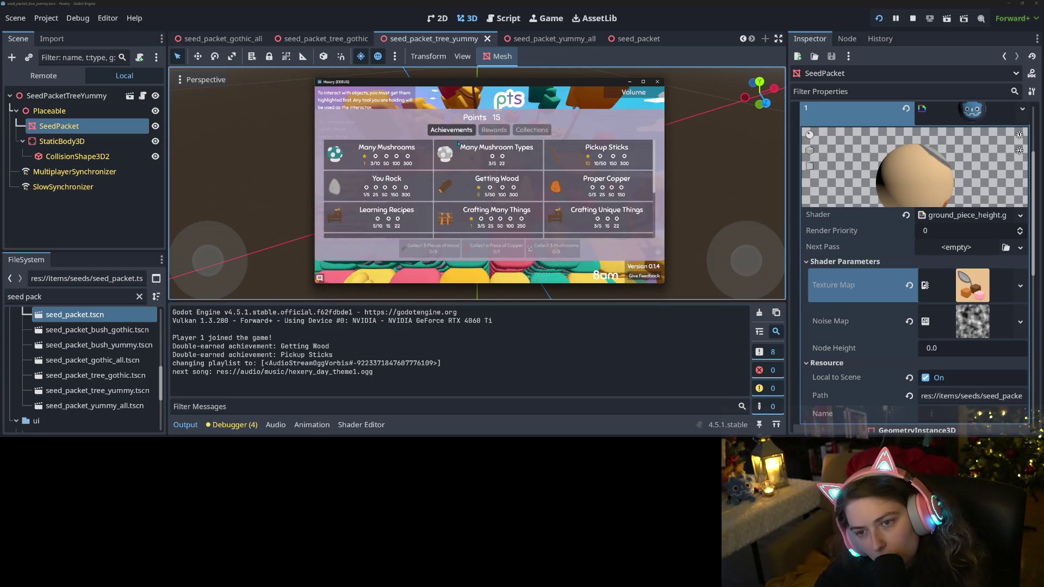
click(494, 130)
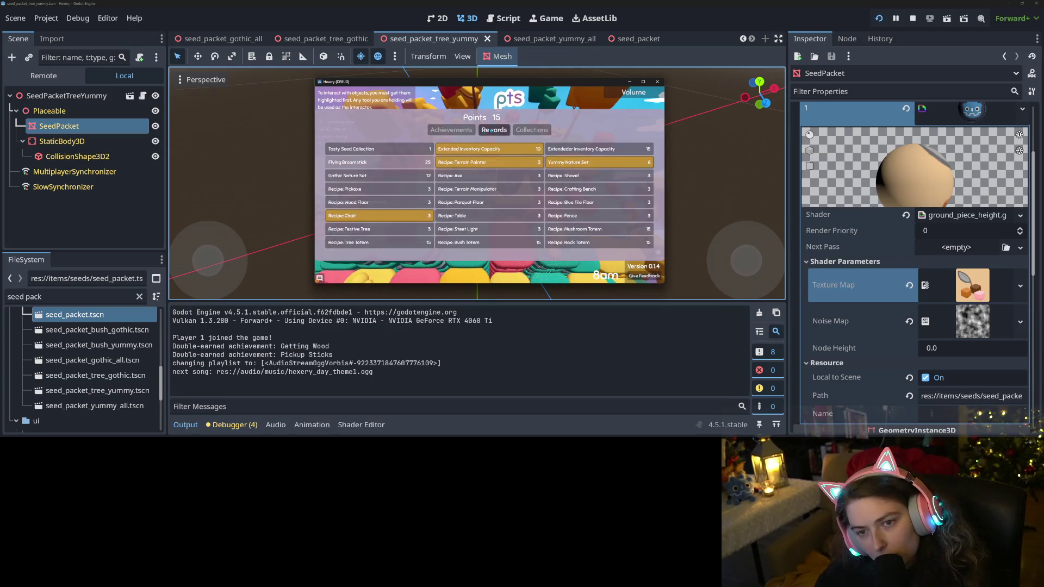
click(399, 154)
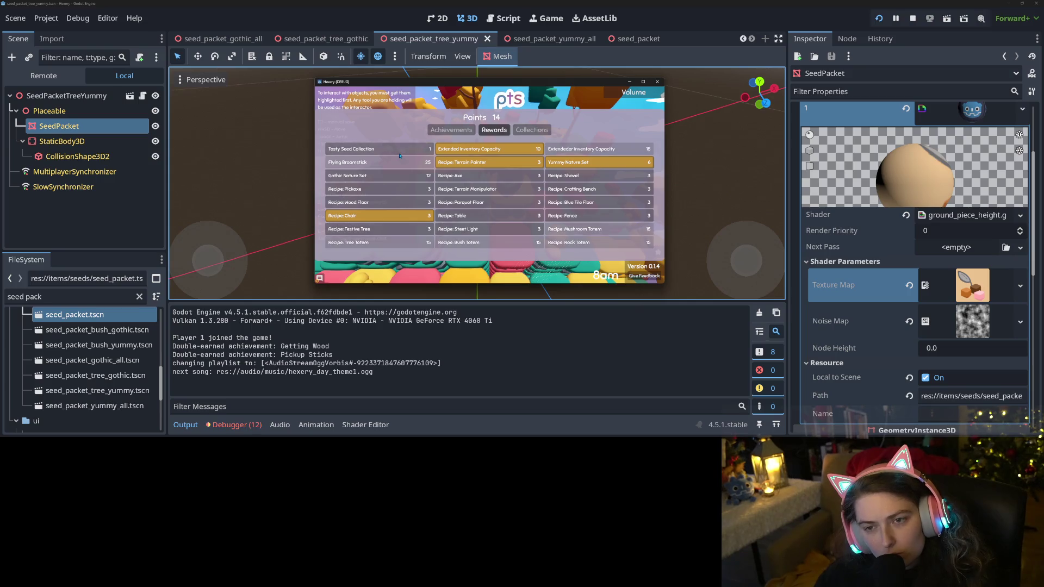
click(656, 82)
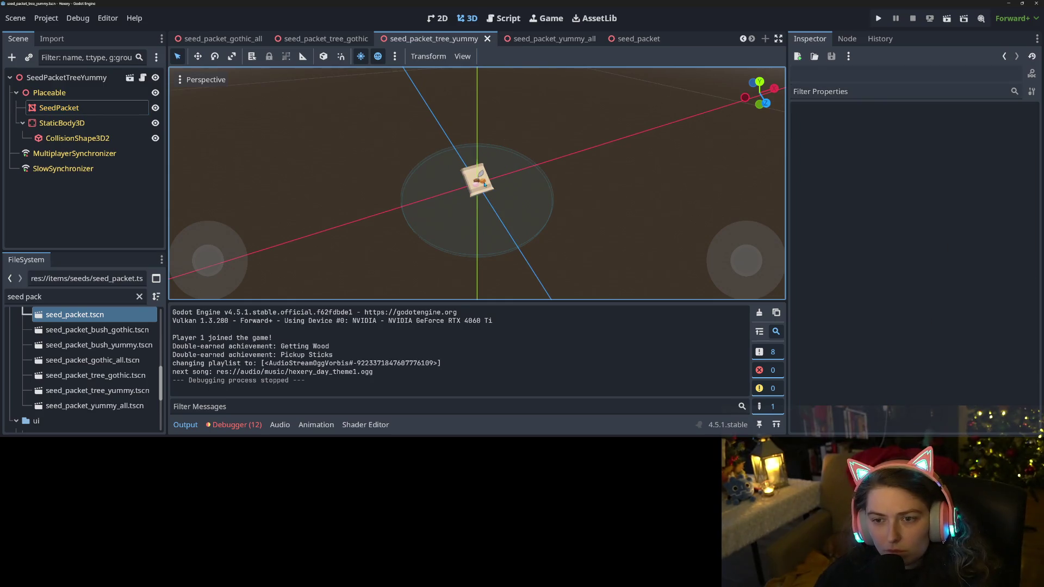
Locate the SeedPacket node's mesh file, seed_packet.obj, in the FileSystem
click(485, 184)
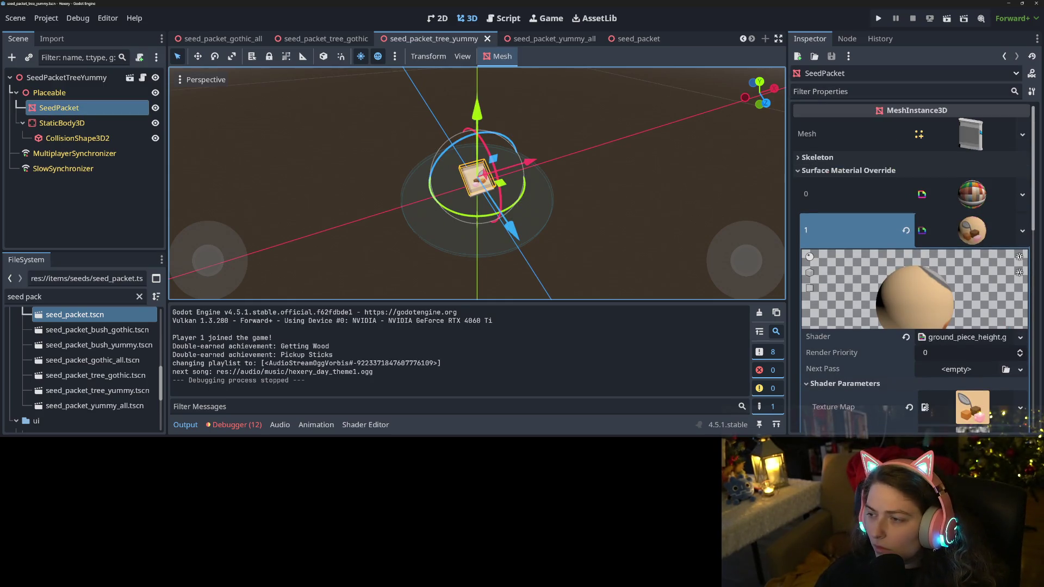
click(980, 132)
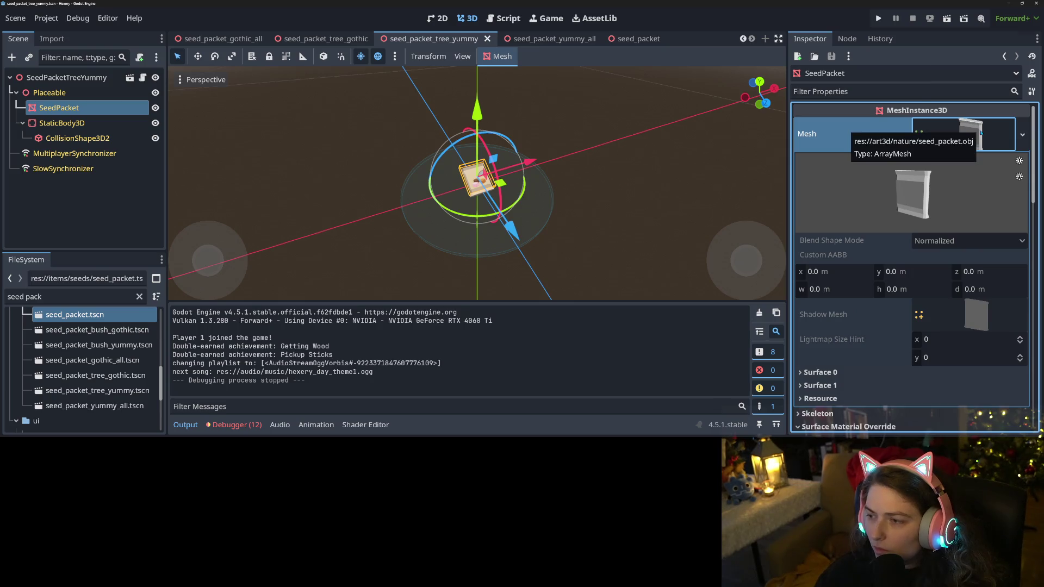
right_click(981, 132)
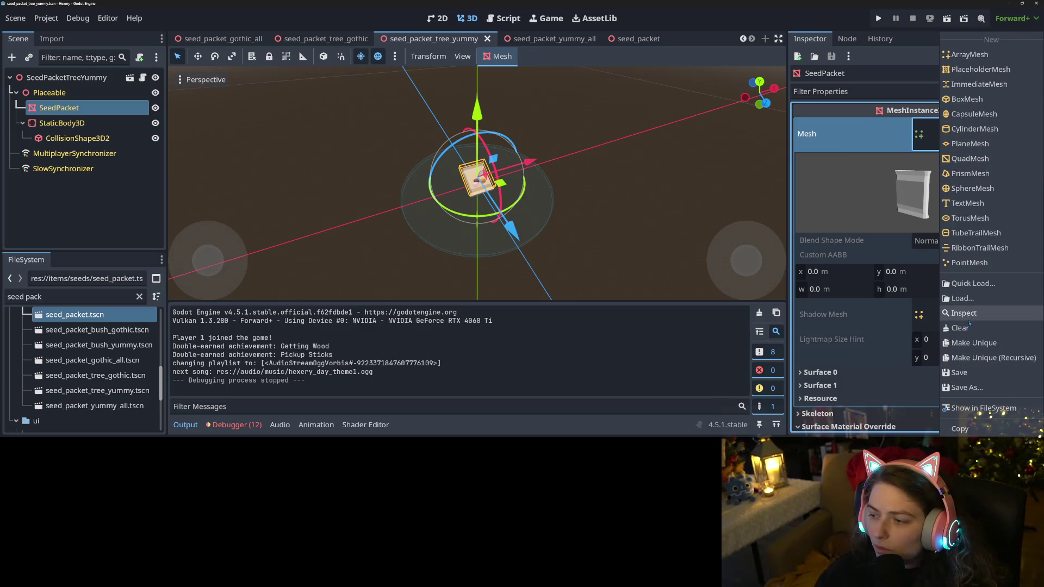
click(973, 408)
Reimport seed_packet.obj and review the OBJ material warnings in the Output log
right_click(73, 423)
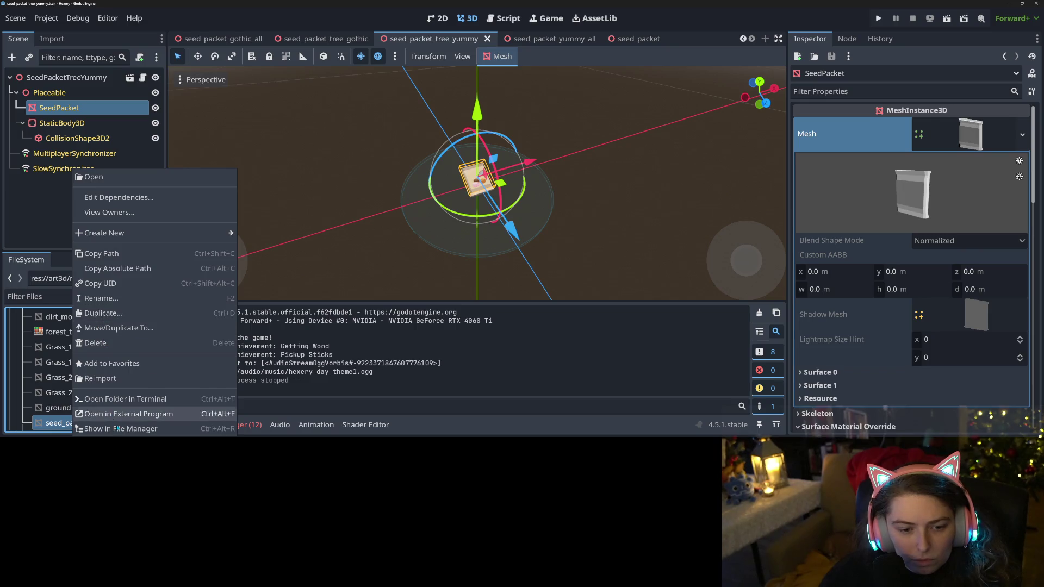
click(129, 377)
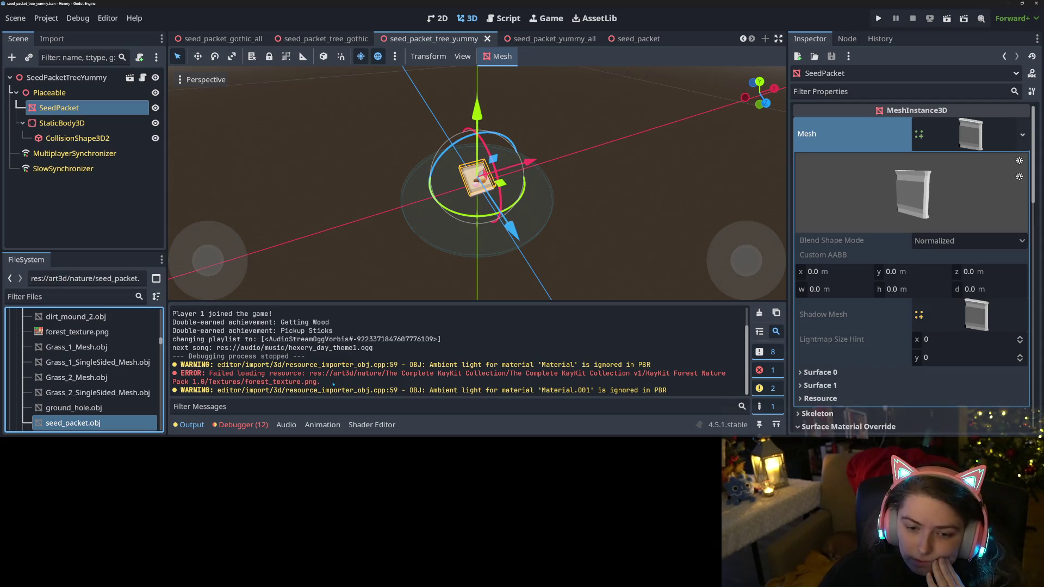
drag(337, 365, 665, 369)
click(606, 370)
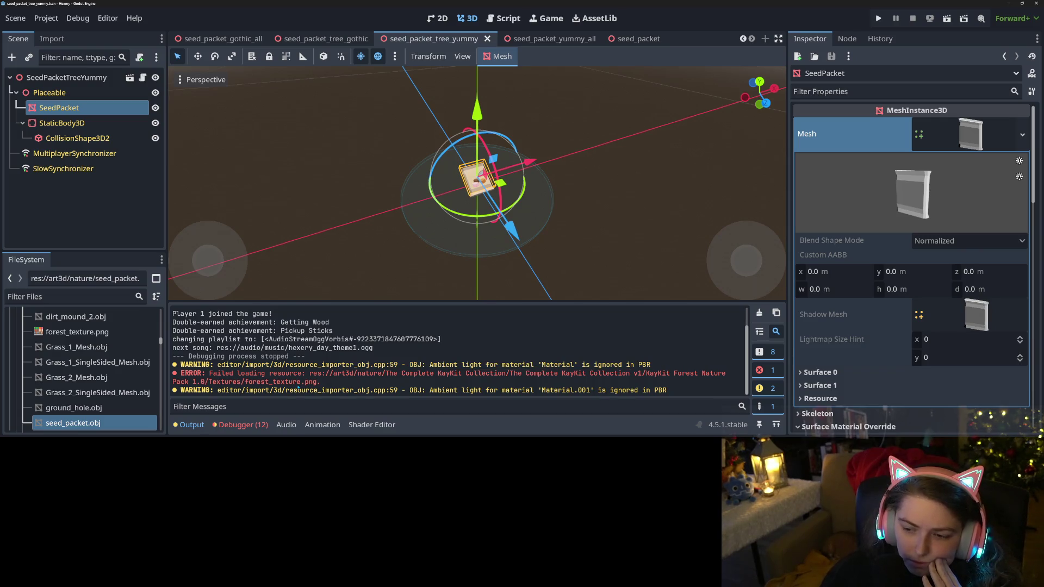
scroll(86, 402, down, 2)
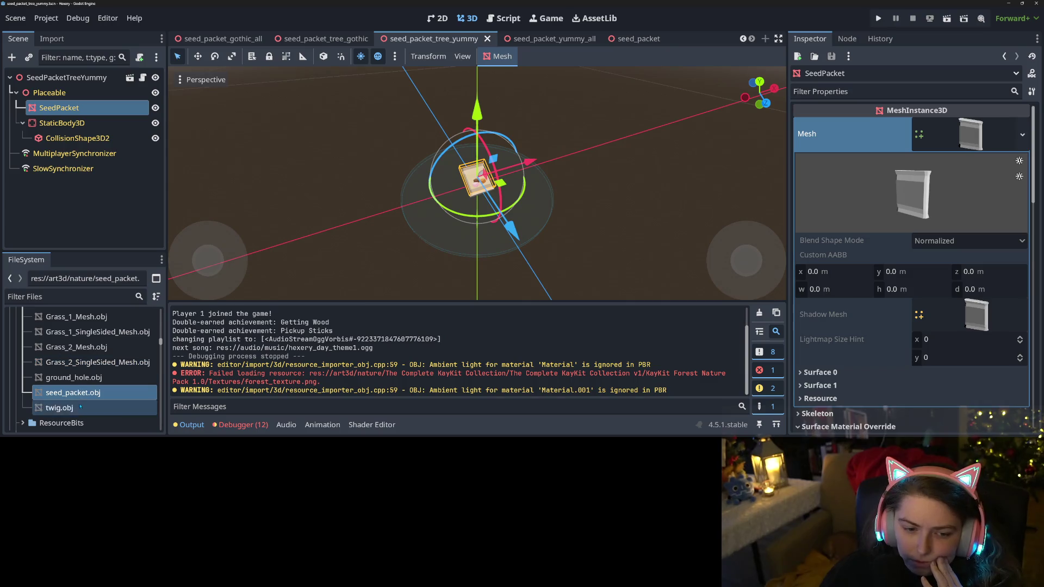
click(86, 405)
click(85, 396)
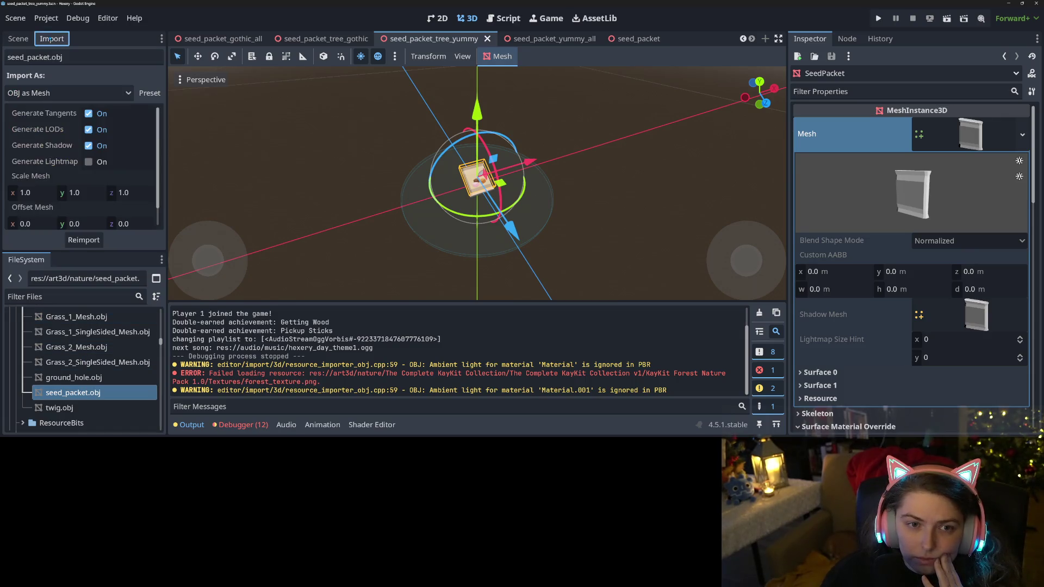
Reimport seed_packet.obj from its Import settings and collapse duplicate Output log messages
click(51, 39)
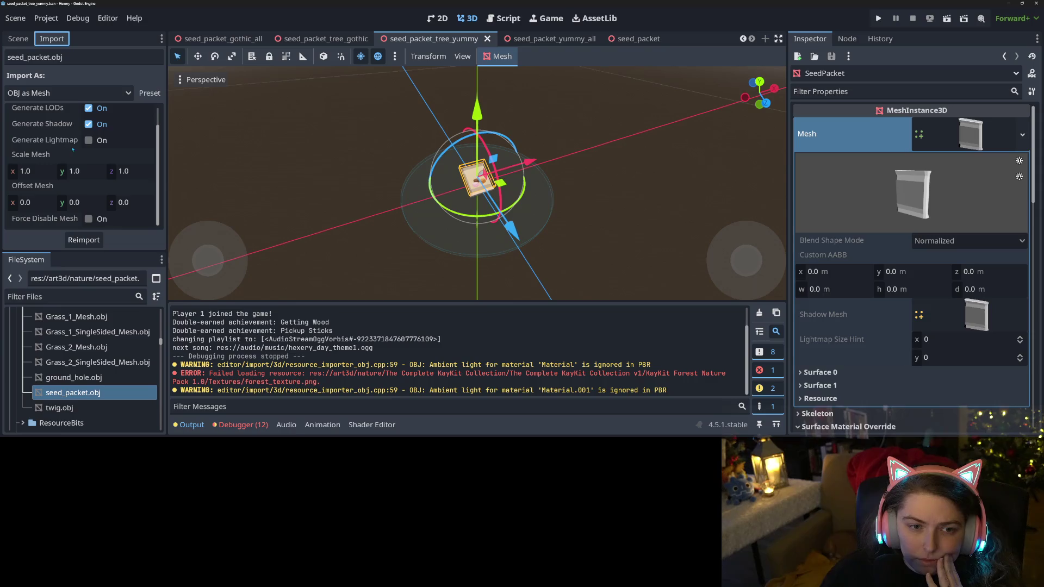
scroll(87, 145, up, 1)
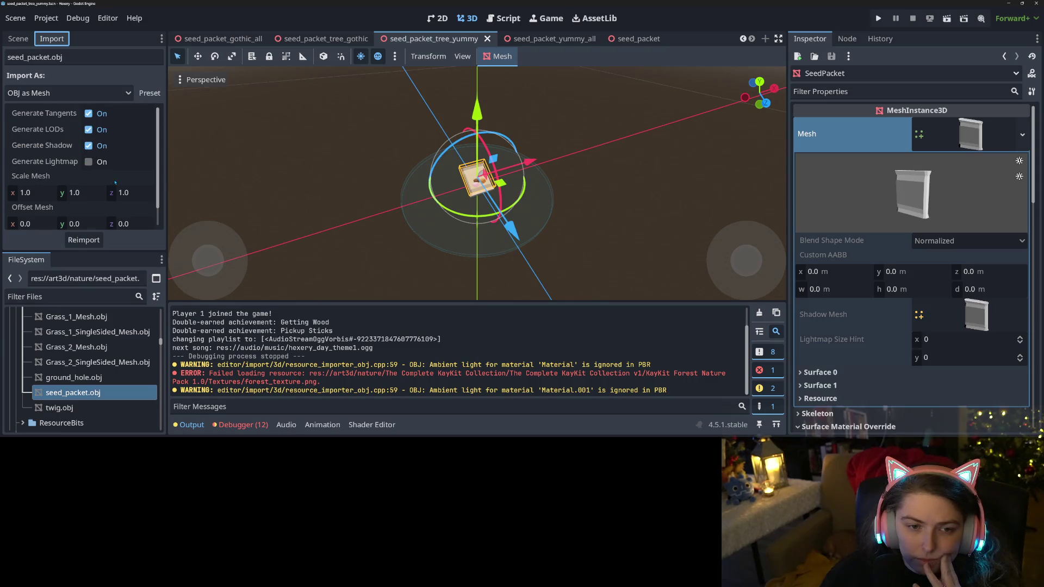
scroll(115, 183, down, 1)
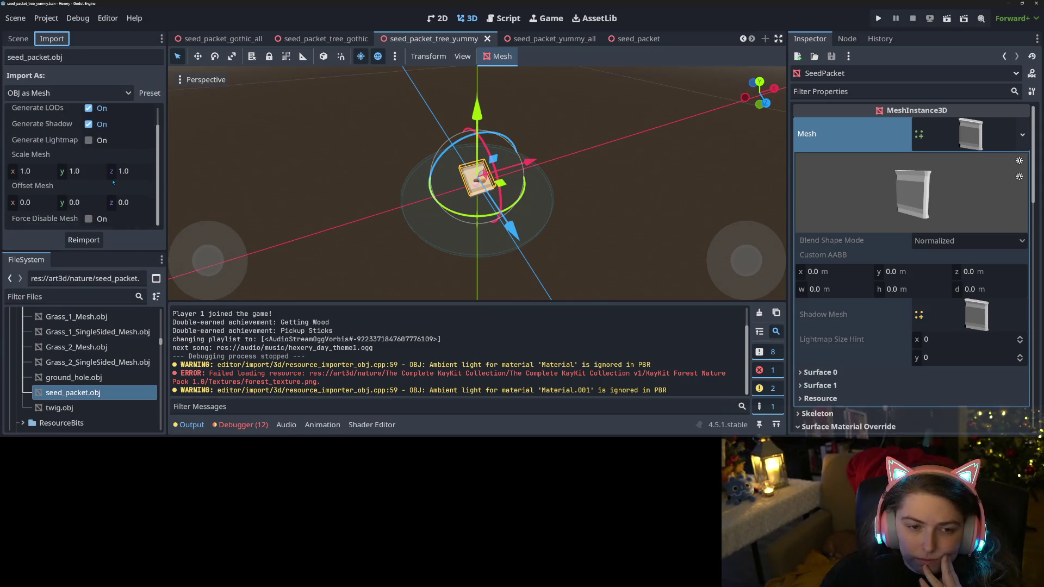
click(85, 239)
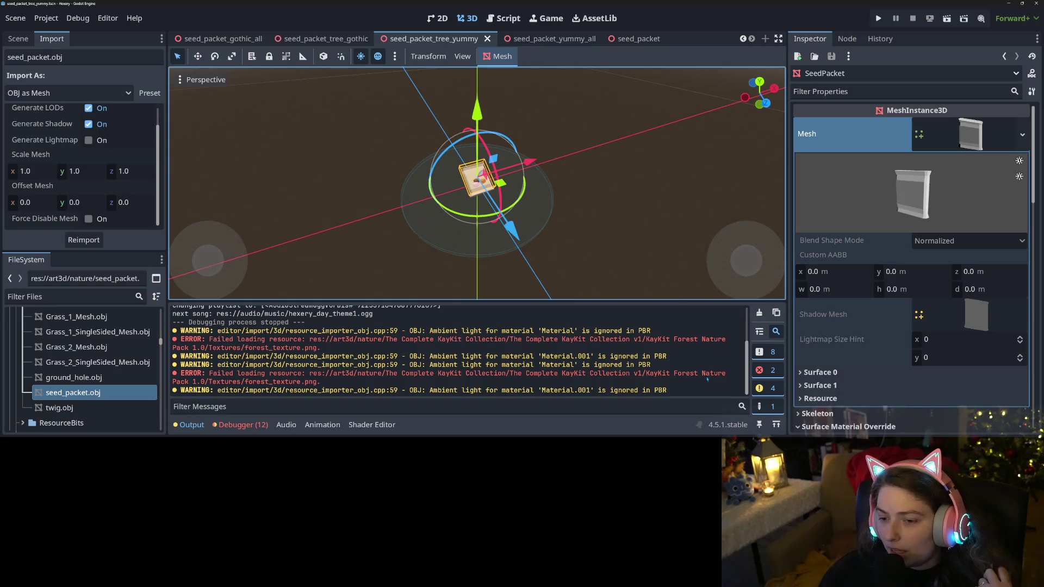
click(759, 331)
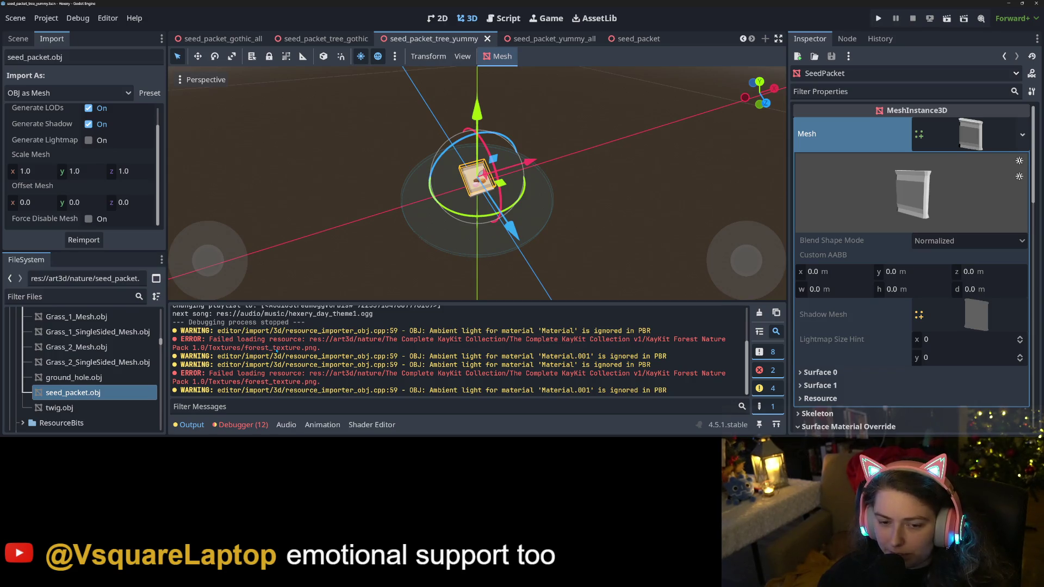
Search the project files for 'forest' from the error, then switch to Blender
double_click(277, 349)
click(276, 351)
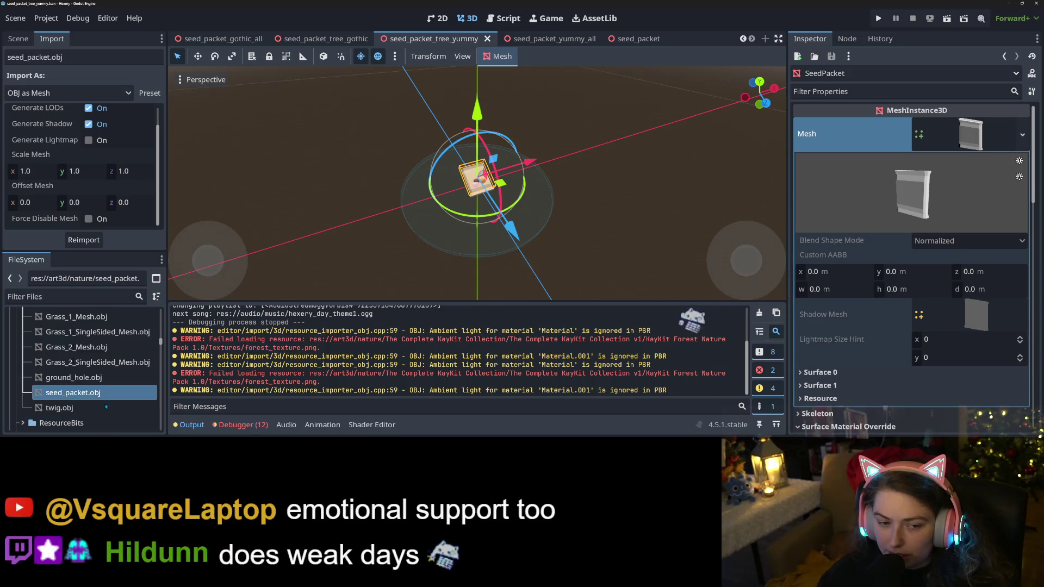
text(forest)
key(Down)
key(Down)
key(Down)
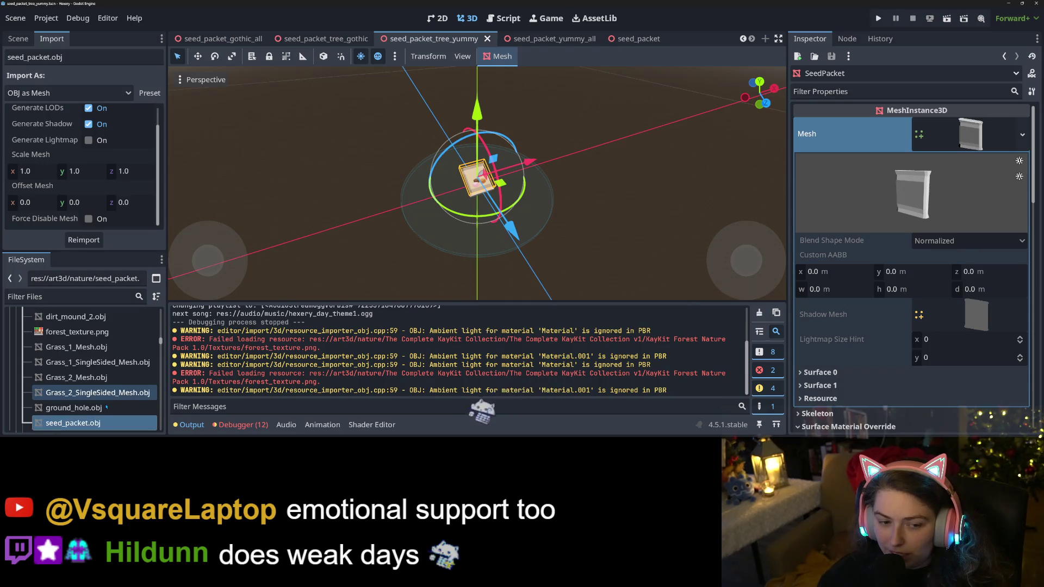
key(Down)
key(Up)
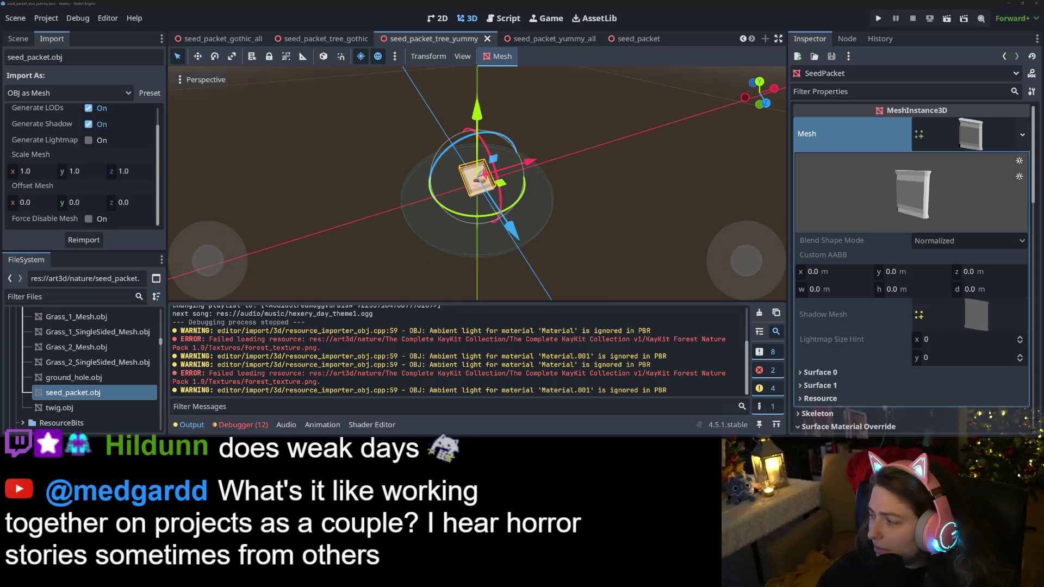
key(alt+Tab)
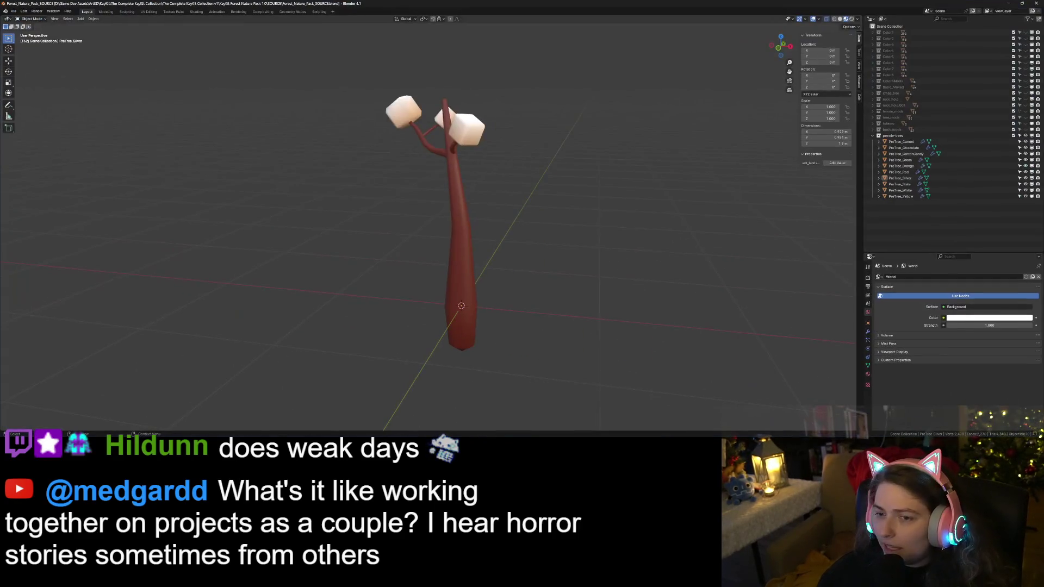
Open the recent Witch_Source_Mods.blend, assign Material.001 to the other material slot, and save
click(13, 10)
mouse_move(28, 30)
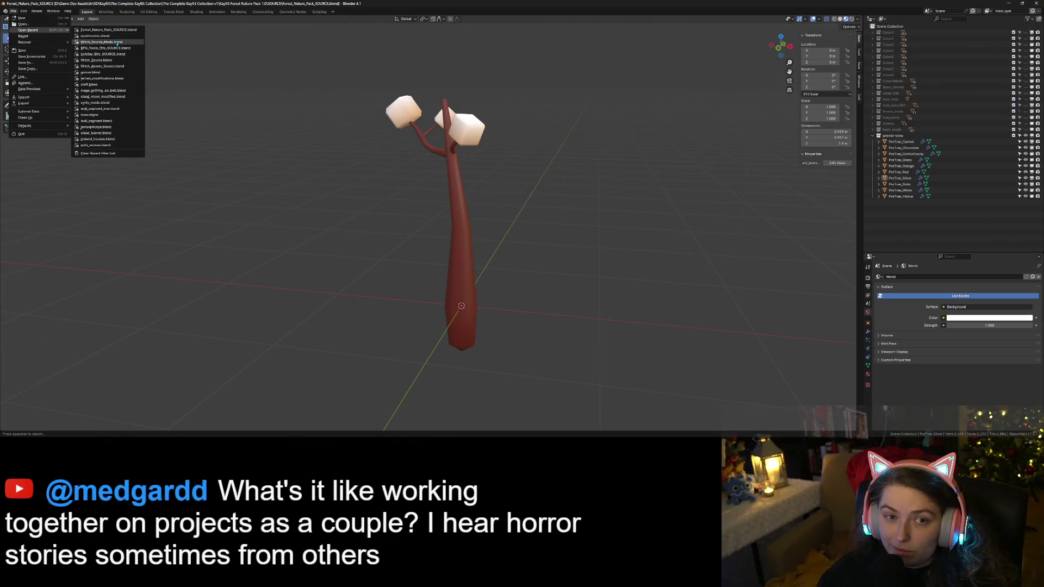
click(101, 42)
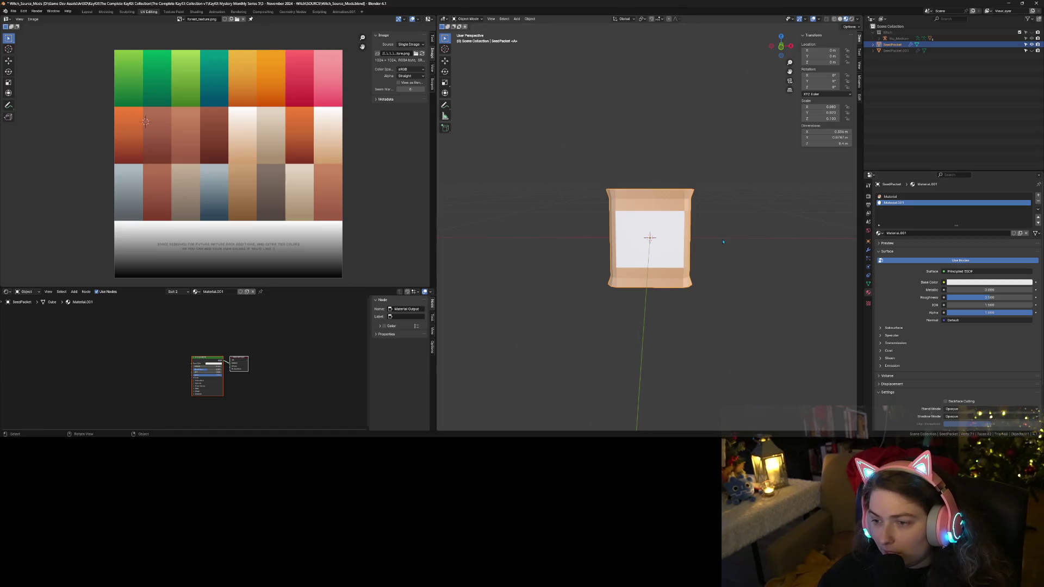
click(890, 196)
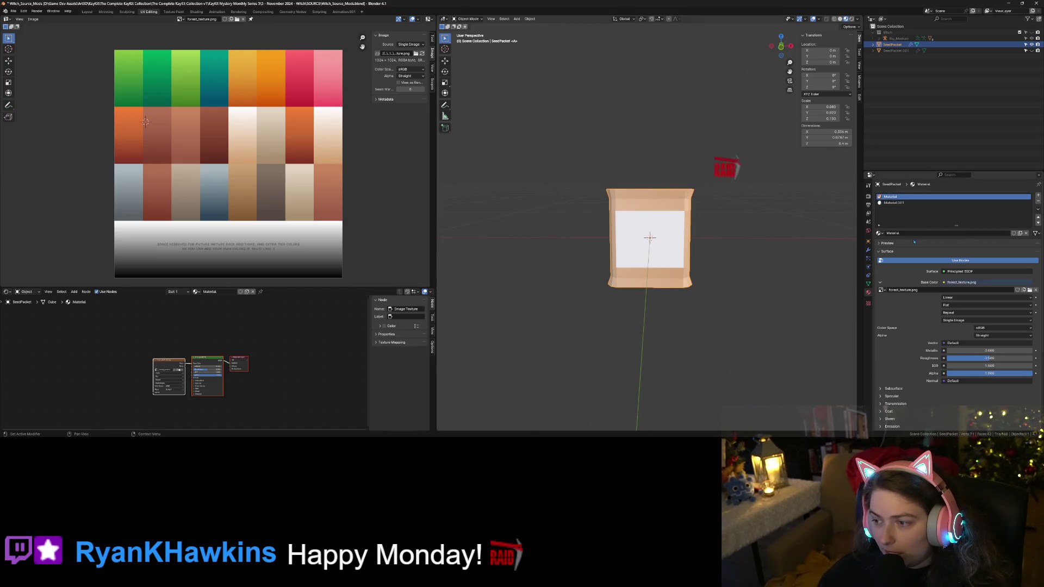
click(878, 233)
click(895, 248)
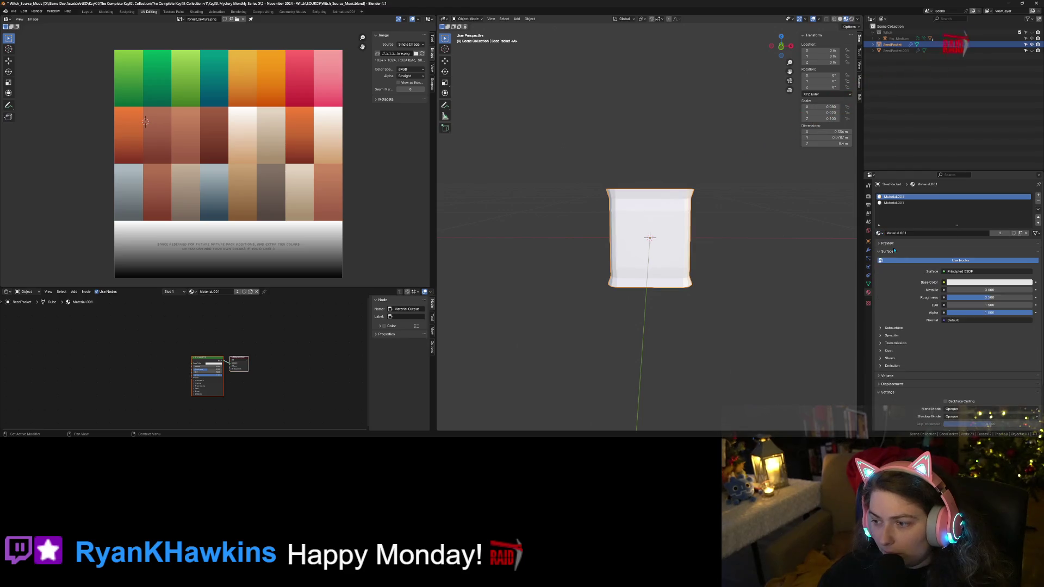
key(ctrl+s)
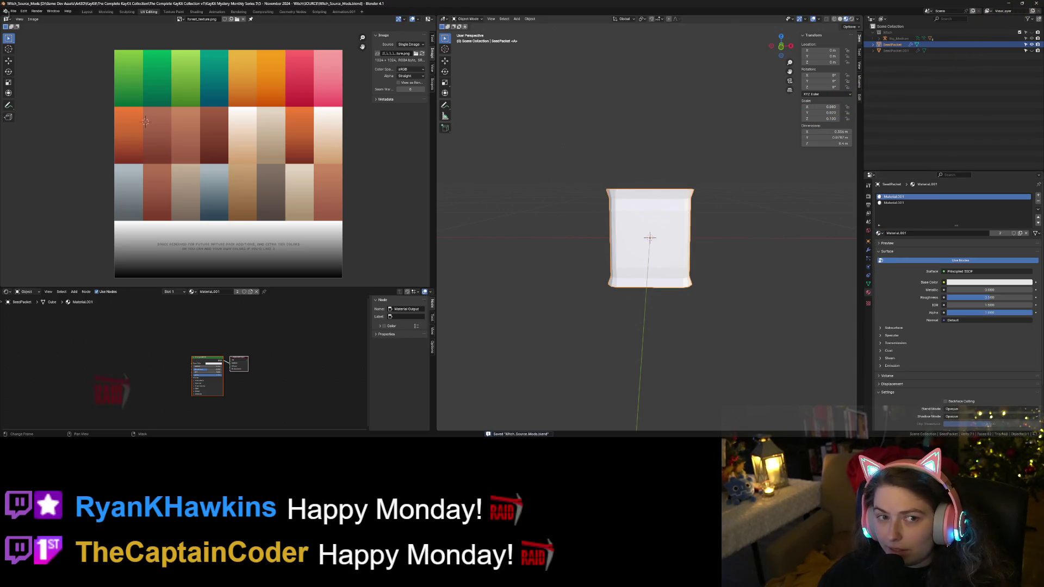
Start a Wavefront OBJ export limited to the selected object
click(13, 11)
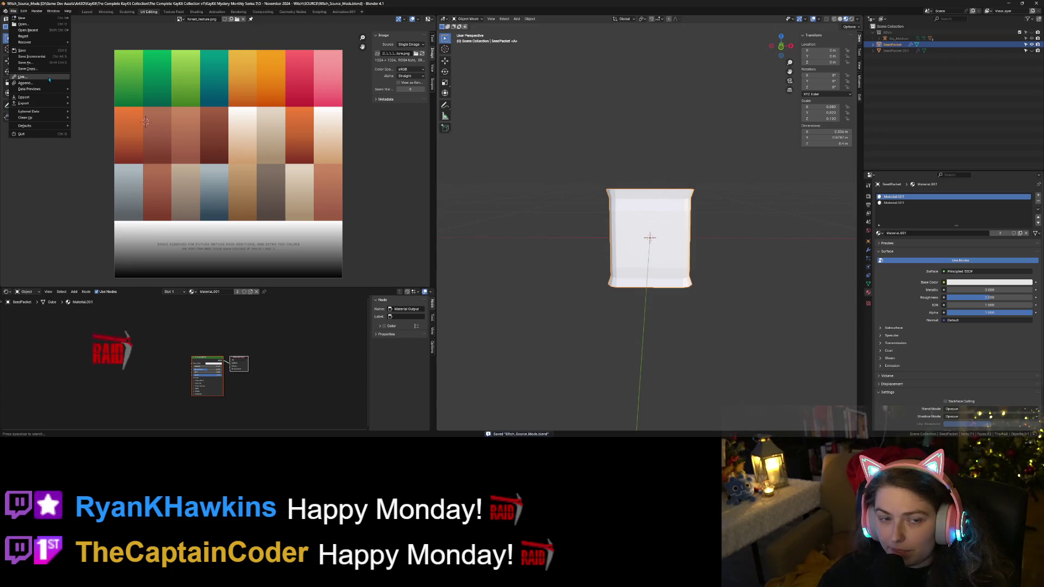
mouse_move(39, 106)
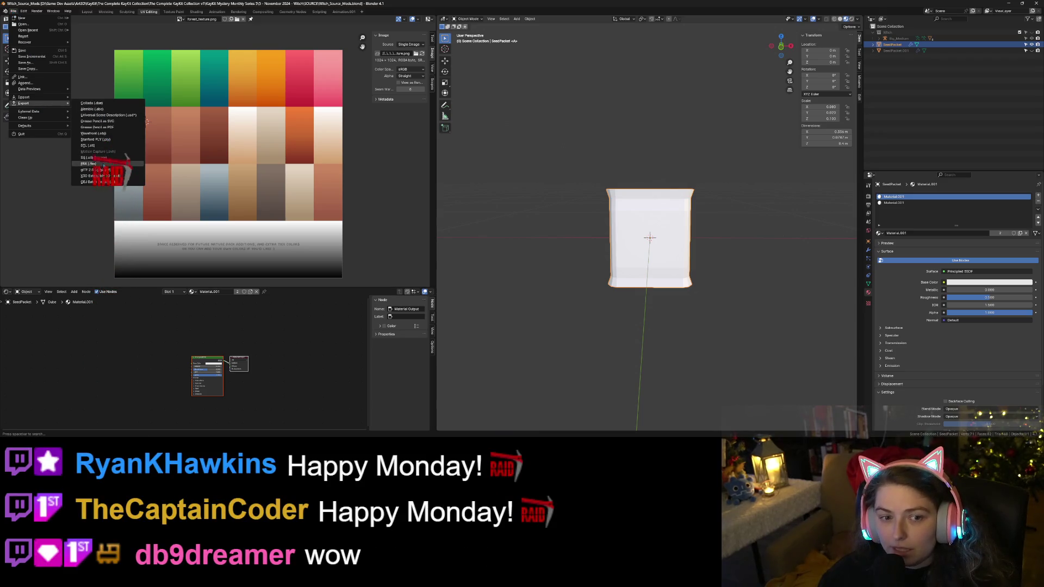
click(94, 133)
click(769, 105)
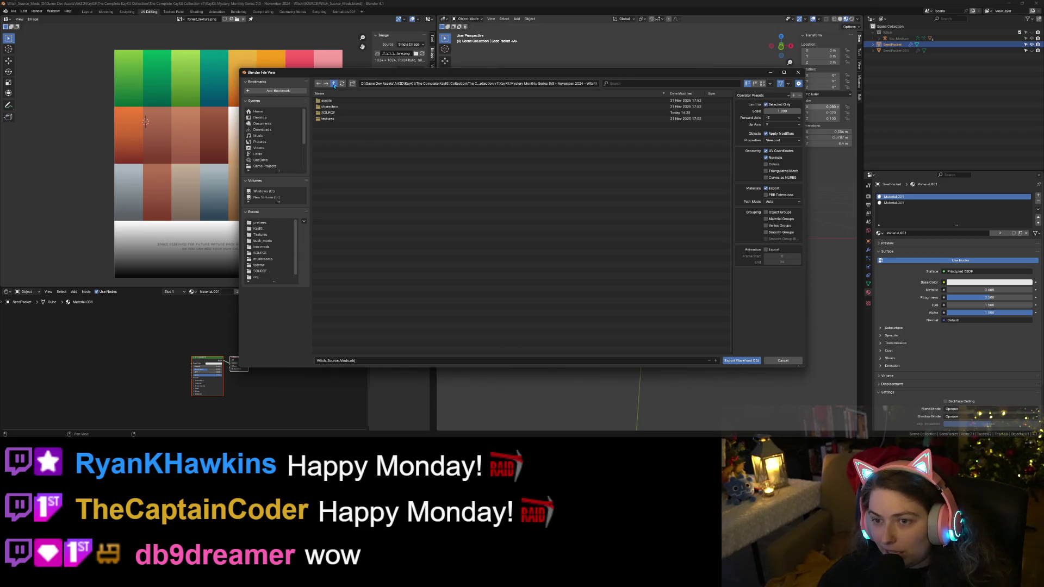
Export over seed_packet.obj in the KayKit folder, save Witch_Source_Mods.blend, and return to Godot
click(334, 84)
click(334, 83)
click(334, 84)
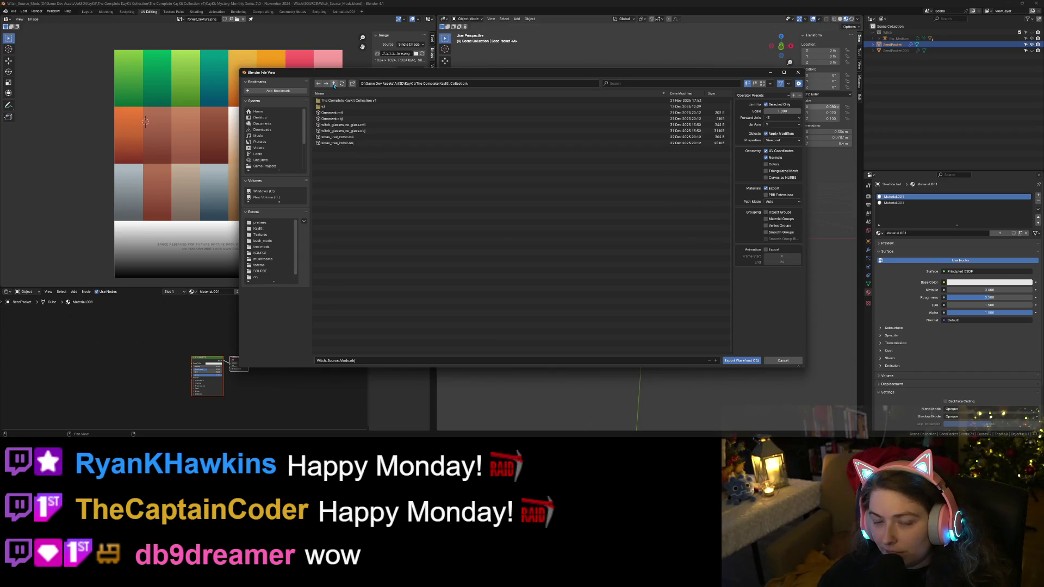
click(334, 84)
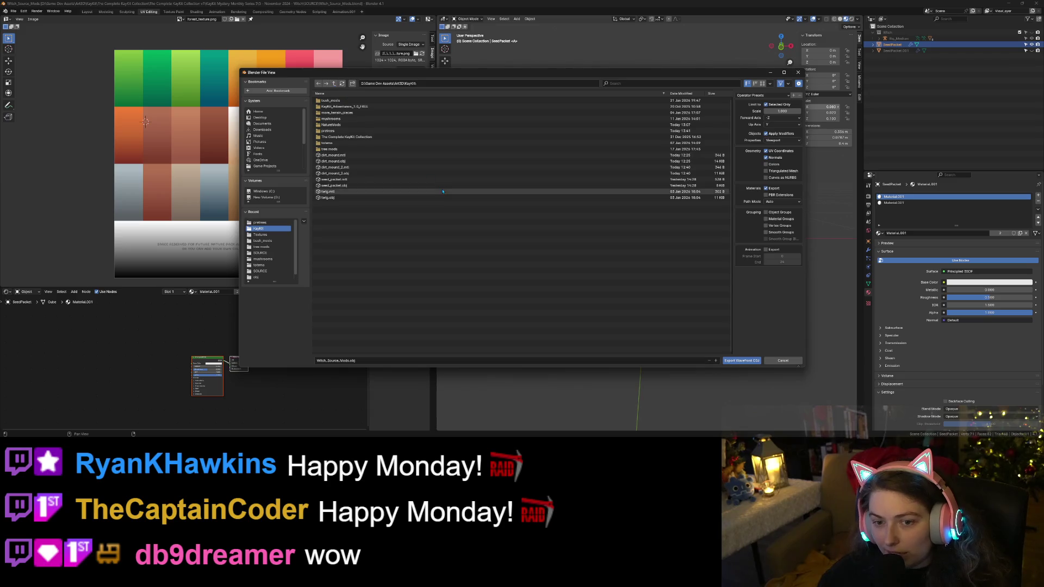
click(355, 186)
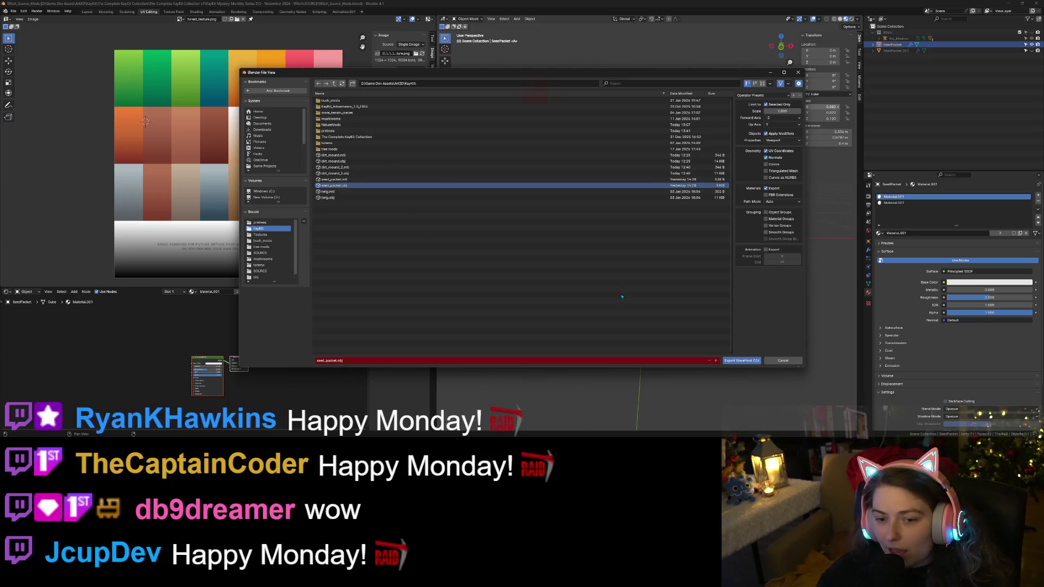
click(738, 361)
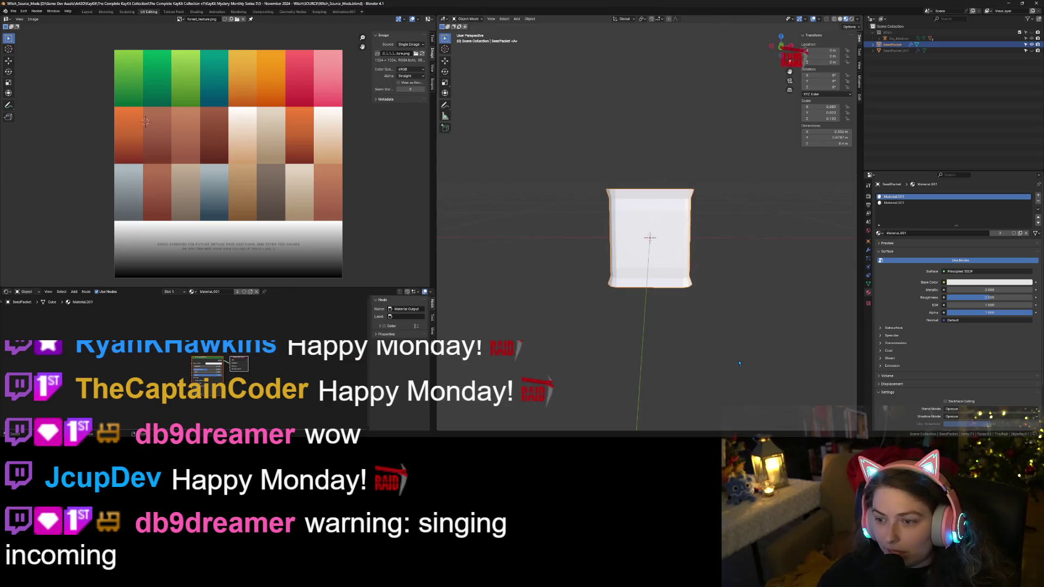
key(ctrl+s)
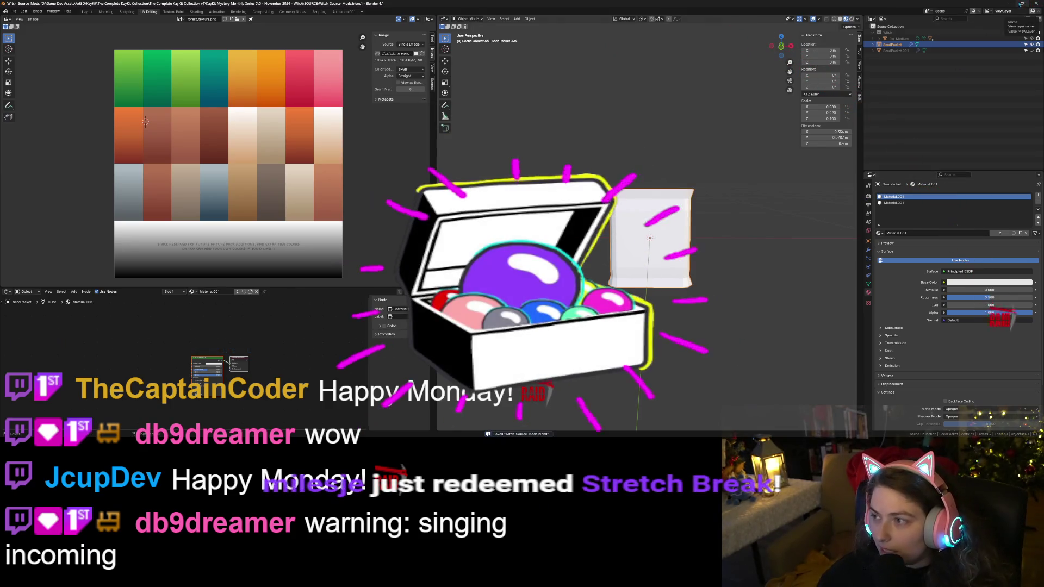
key(alt+Tab)
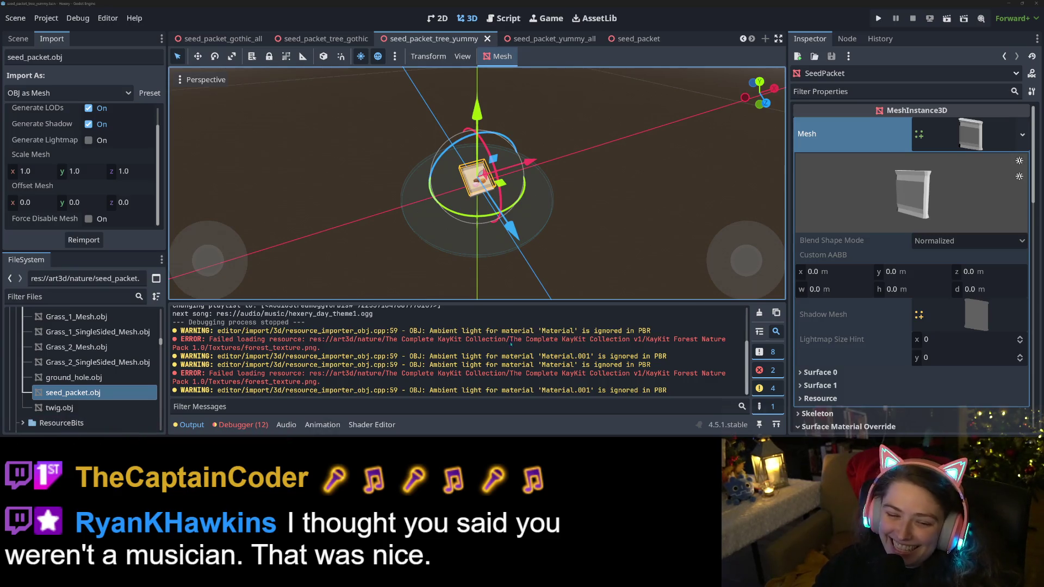
Clear the seed packet import warnings and errors from Godot's Output log
click(759, 313)
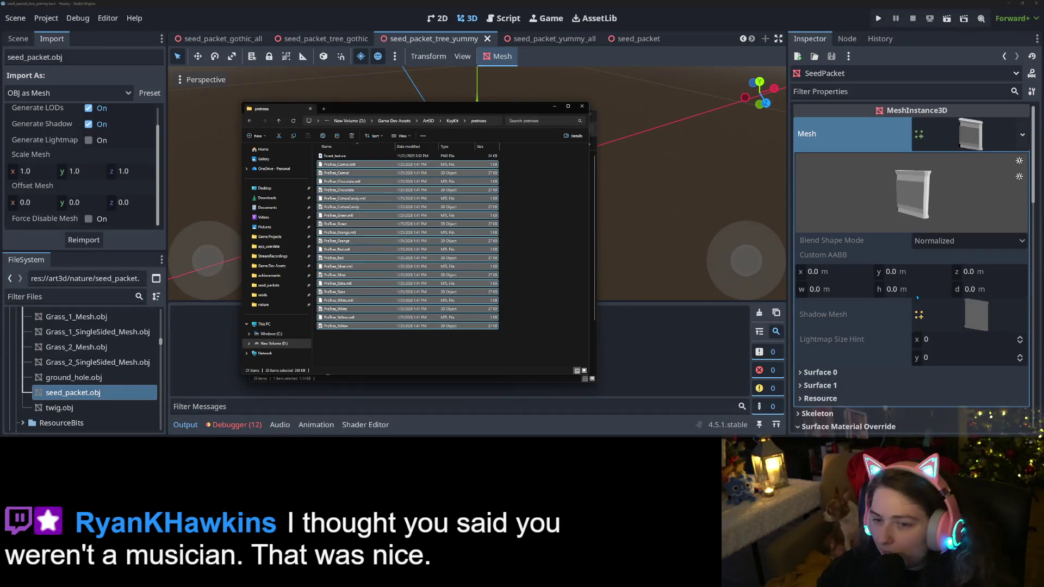
In the KayKit folder, select seed_packet and seed_packet.mtl
click(452, 121)
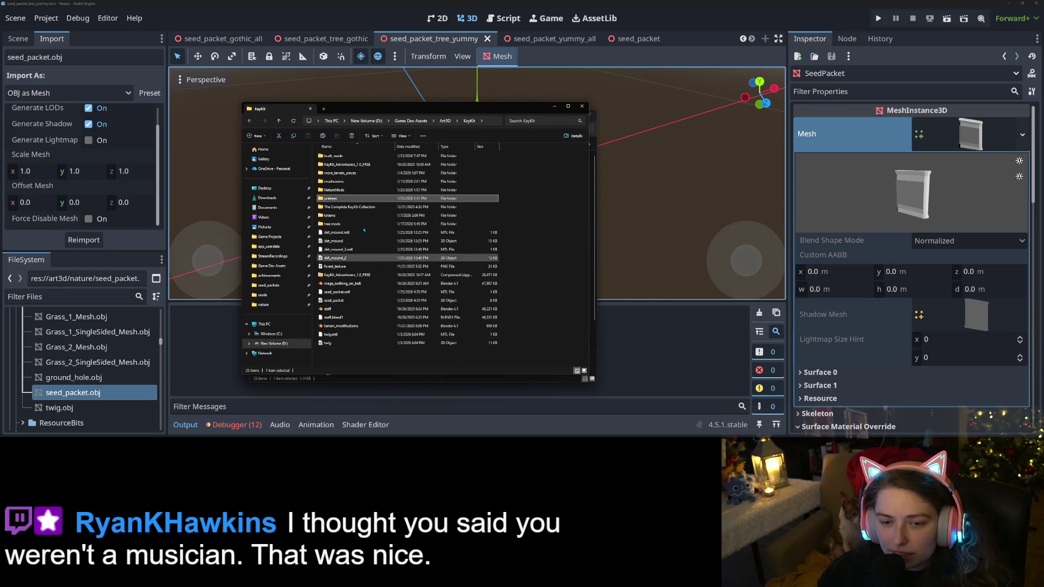
drag(407, 111, 768, 119)
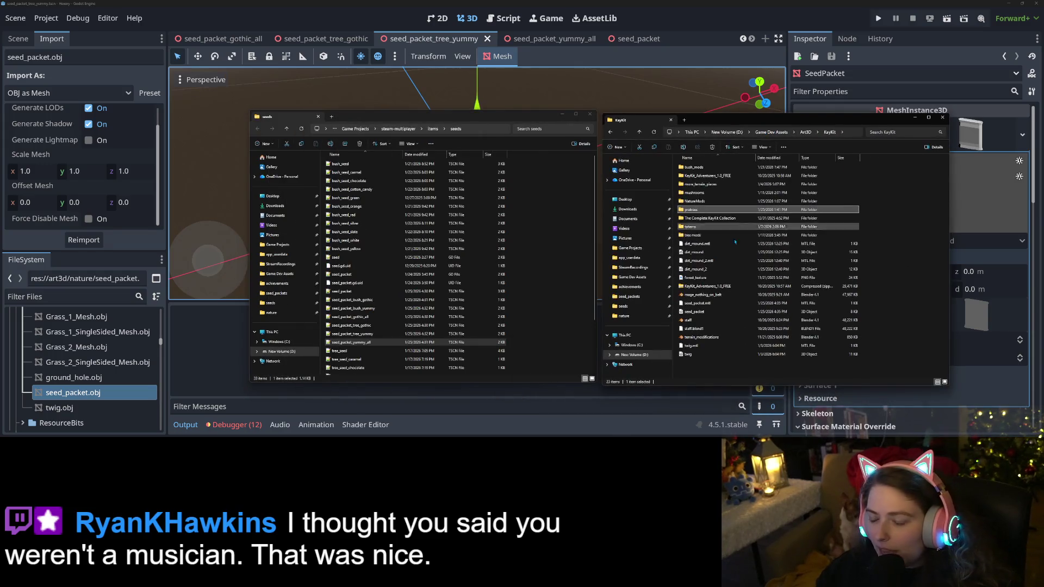
click(698, 303)
shift+click(721, 315)
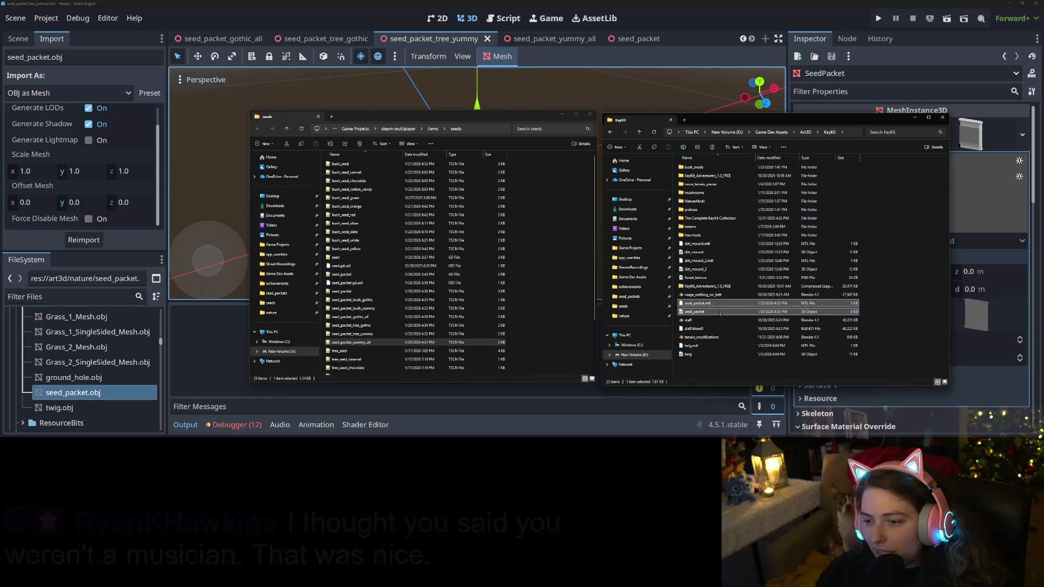
Paste both files into steam-multiplayer/art3d/nature, replacing the old copies, then launch a Godot test run
click(434, 130)
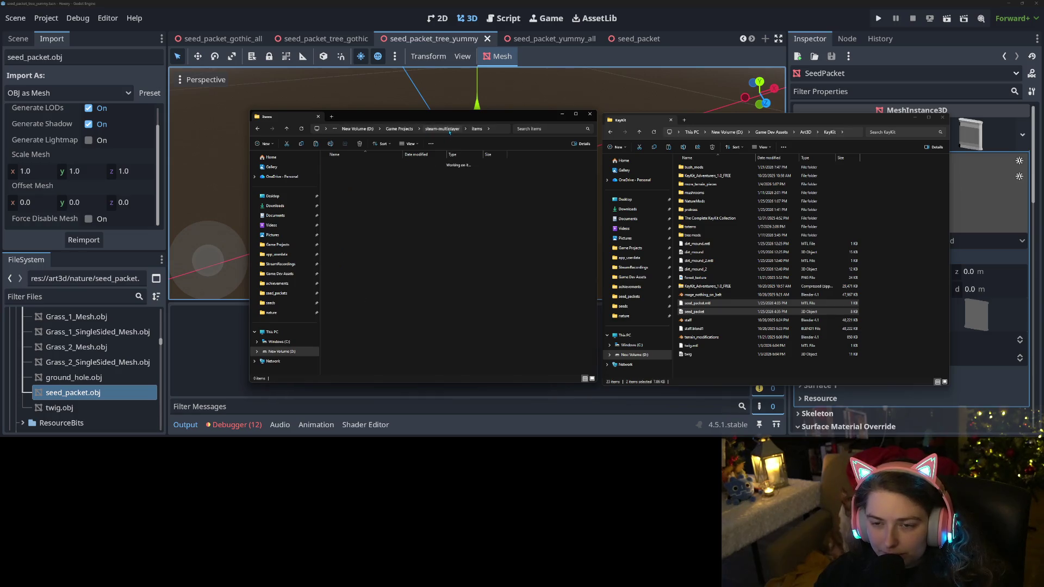
click(445, 129)
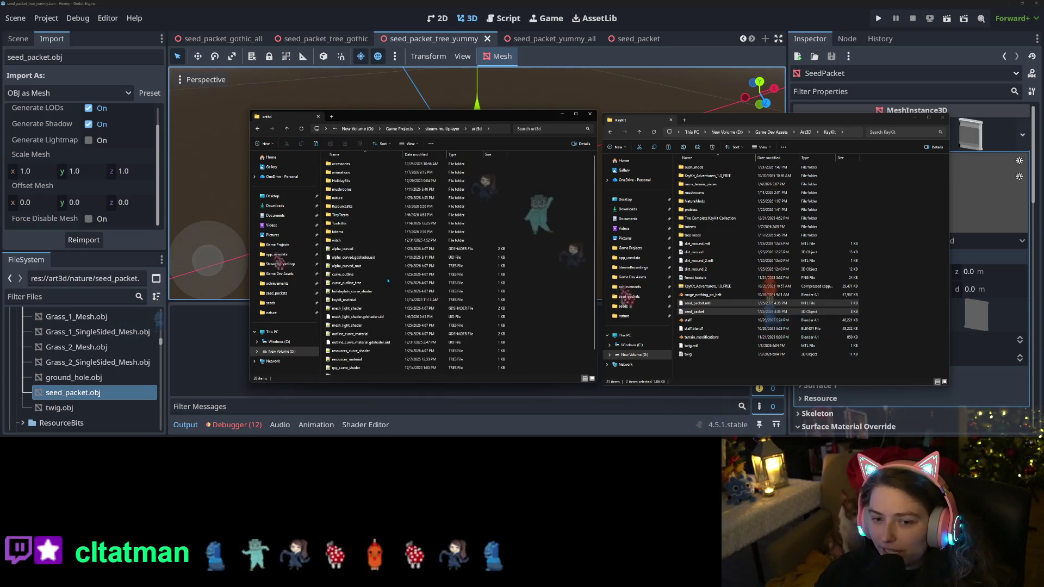
double_click(358, 283)
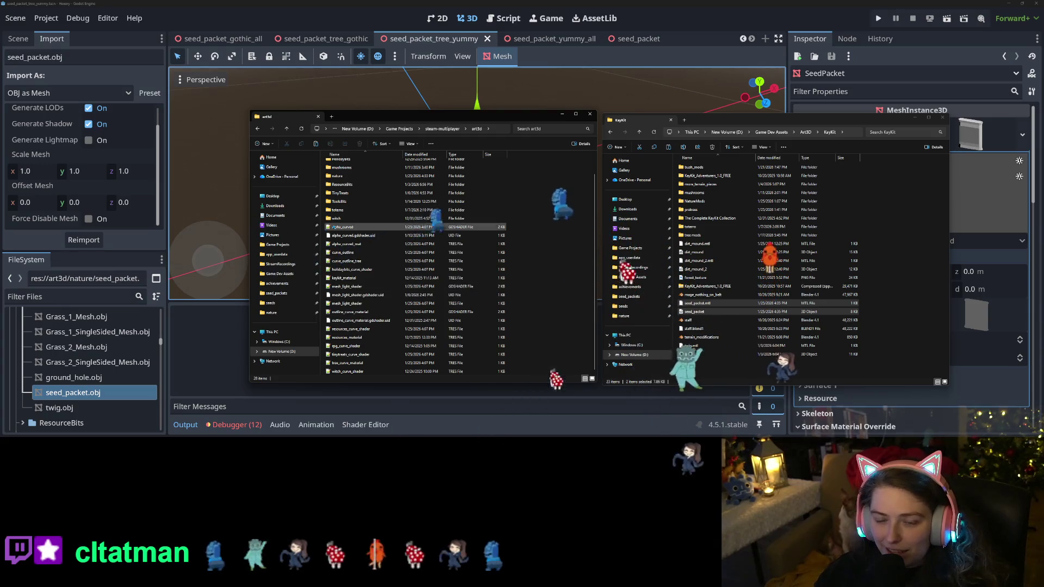
scroll(339, 234, up, 1)
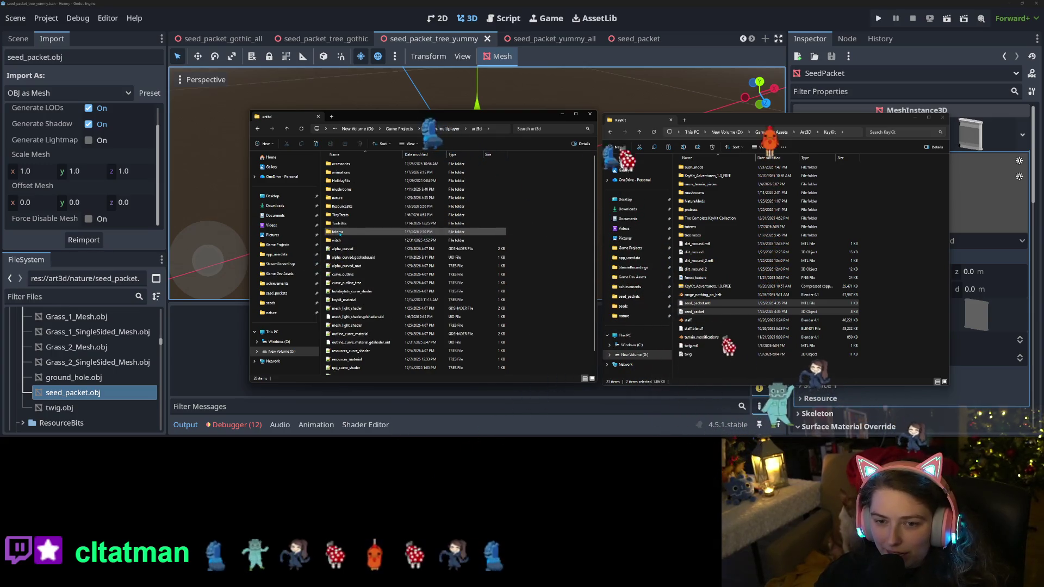
click(350, 198)
double_click(350, 199)
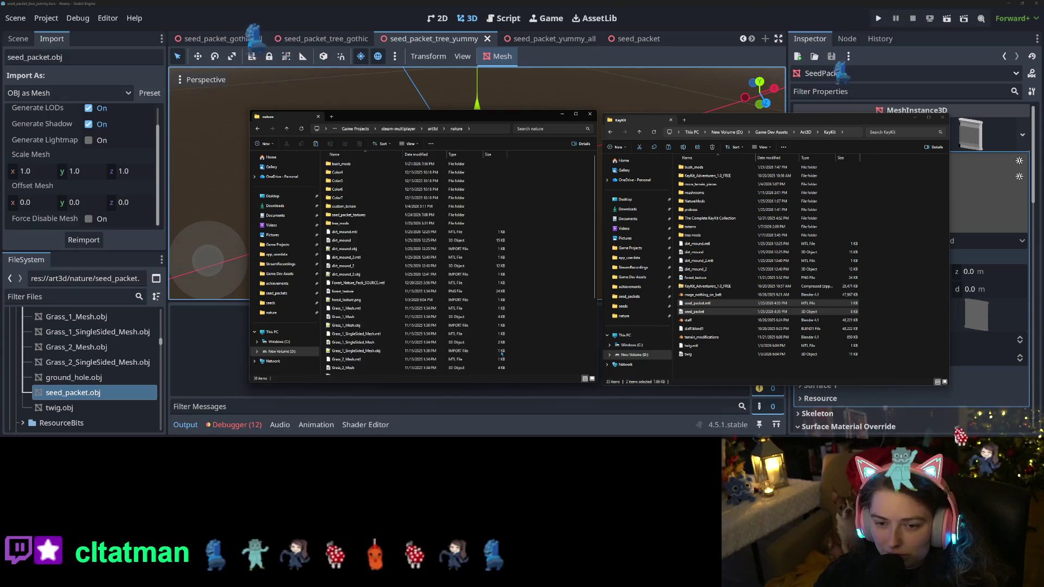
scroll(567, 341, down, 4)
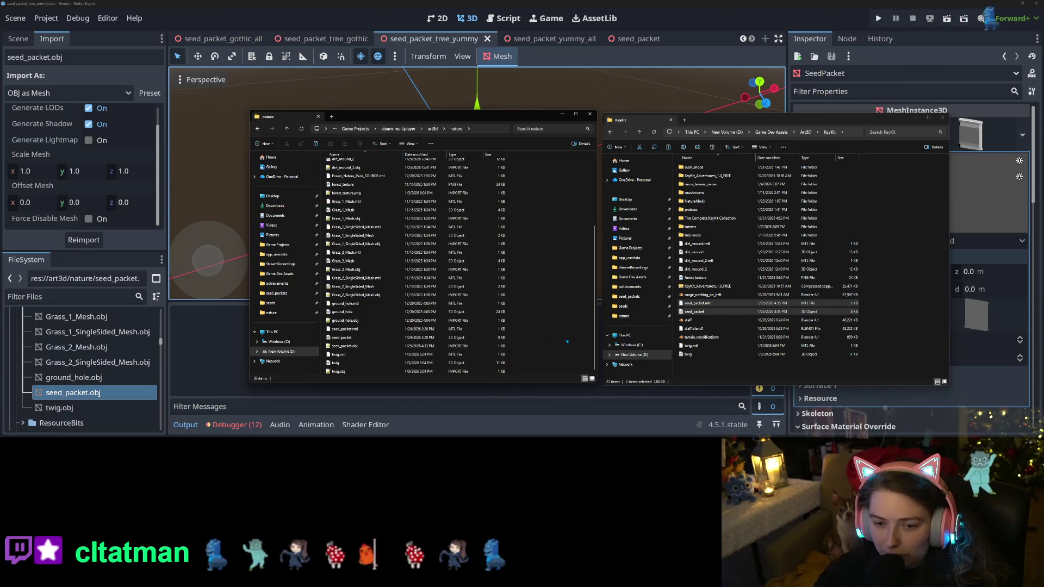
key(ctrl+v)
click(548, 173)
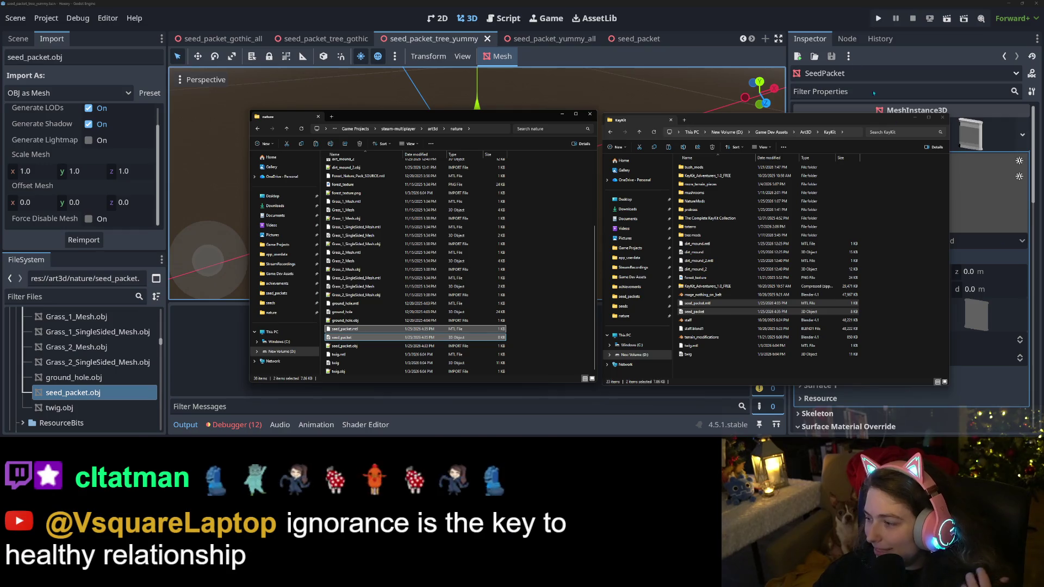
click(826, 11)
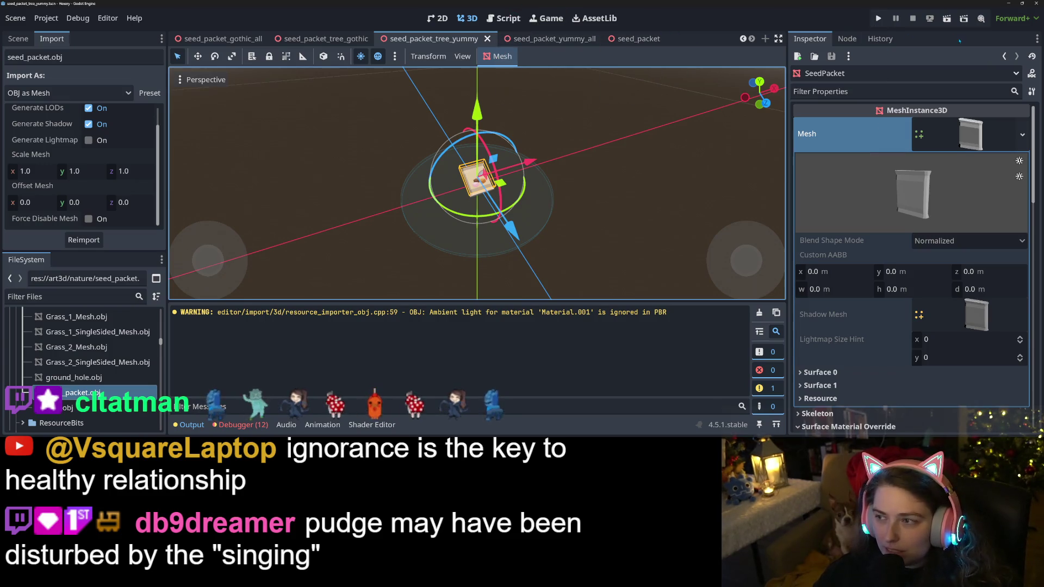
click(878, 18)
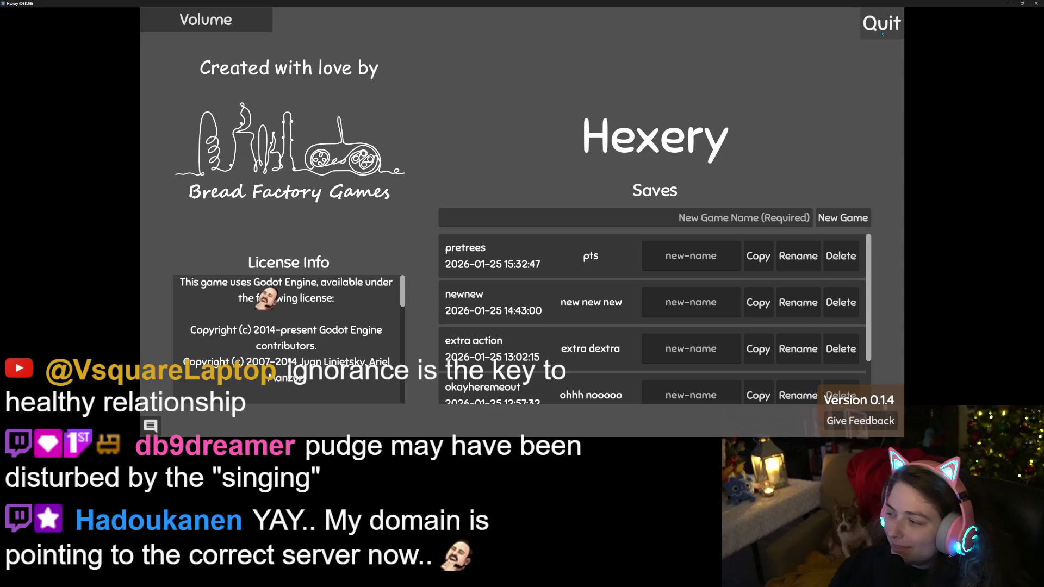
double_click(803, 3)
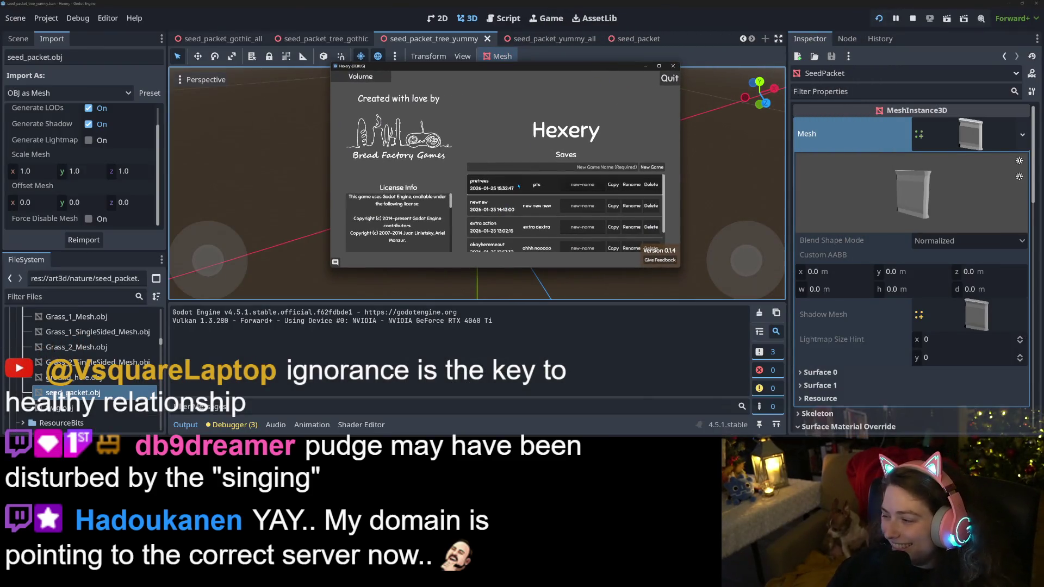
click(516, 187)
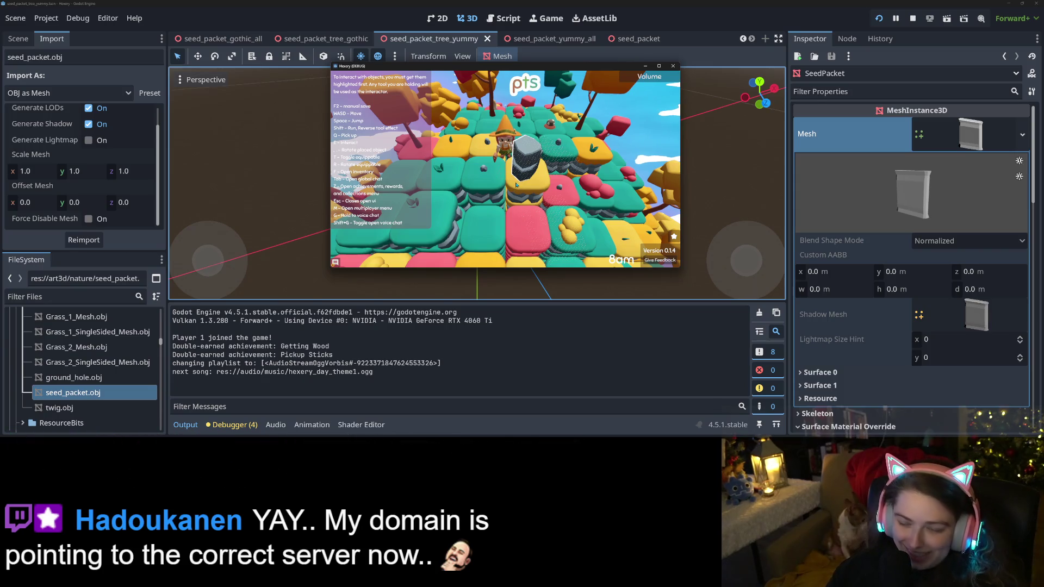
key(z)
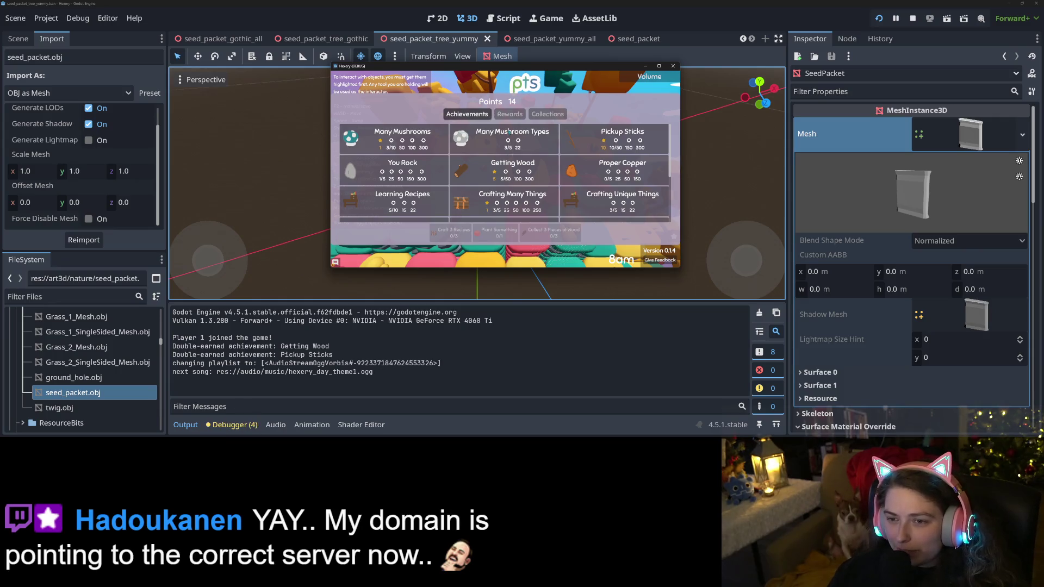
click(512, 117)
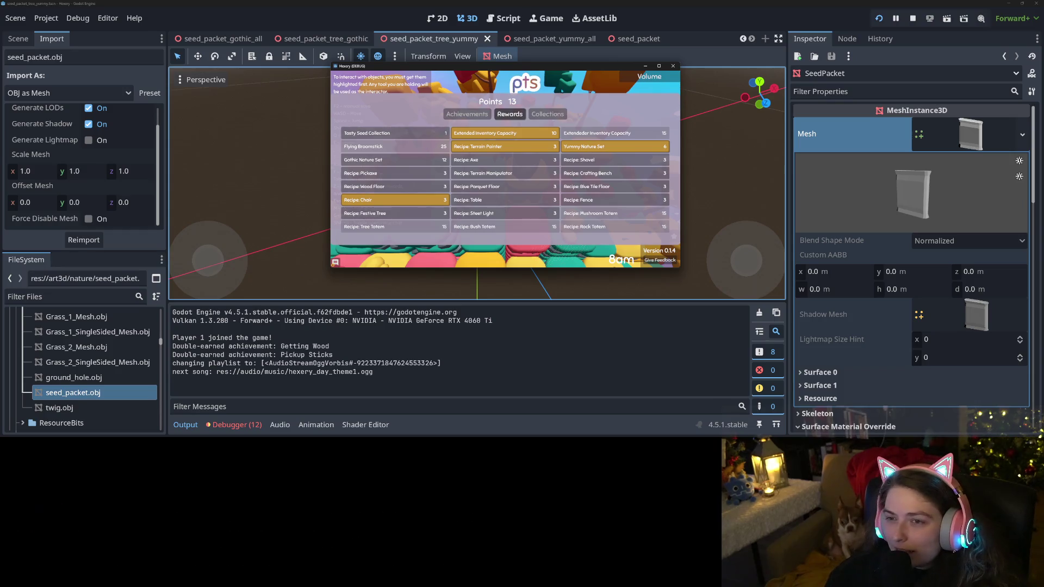
click(674, 66)
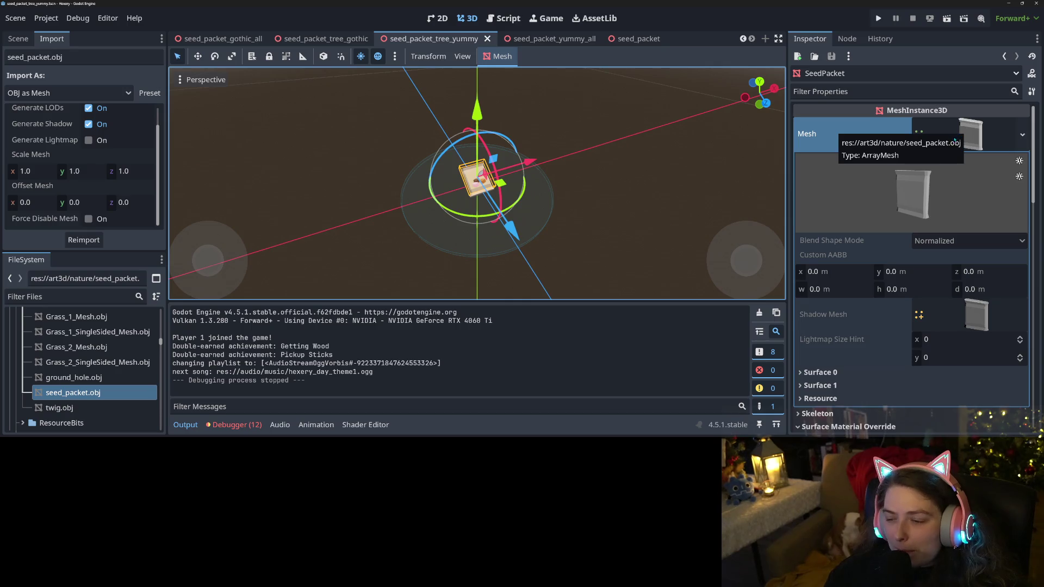
Collapse the material editor of SeedPacket's Surface Material Override slot 1
scroll(822, 358, down, 10)
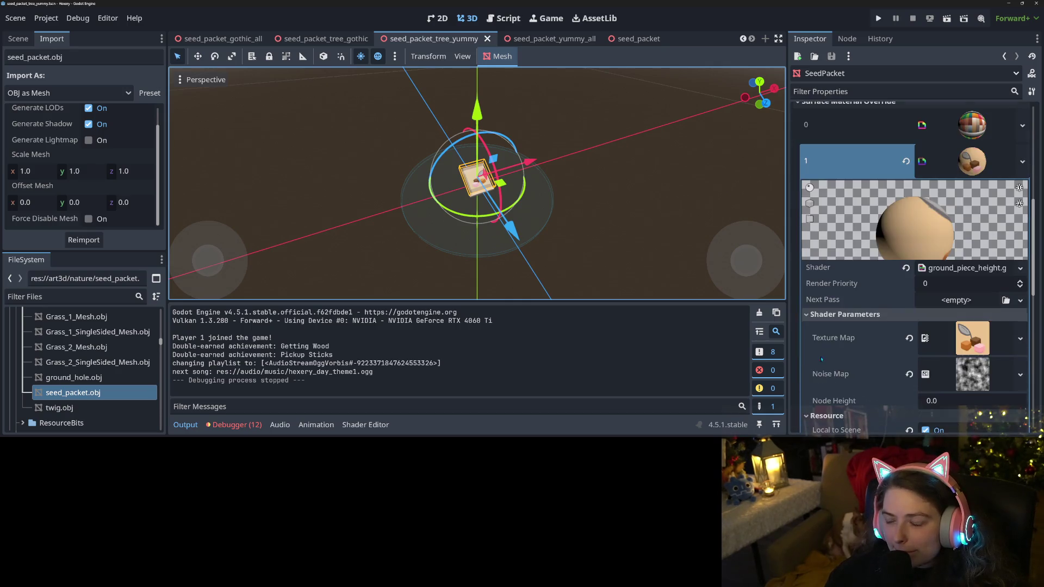
click(948, 157)
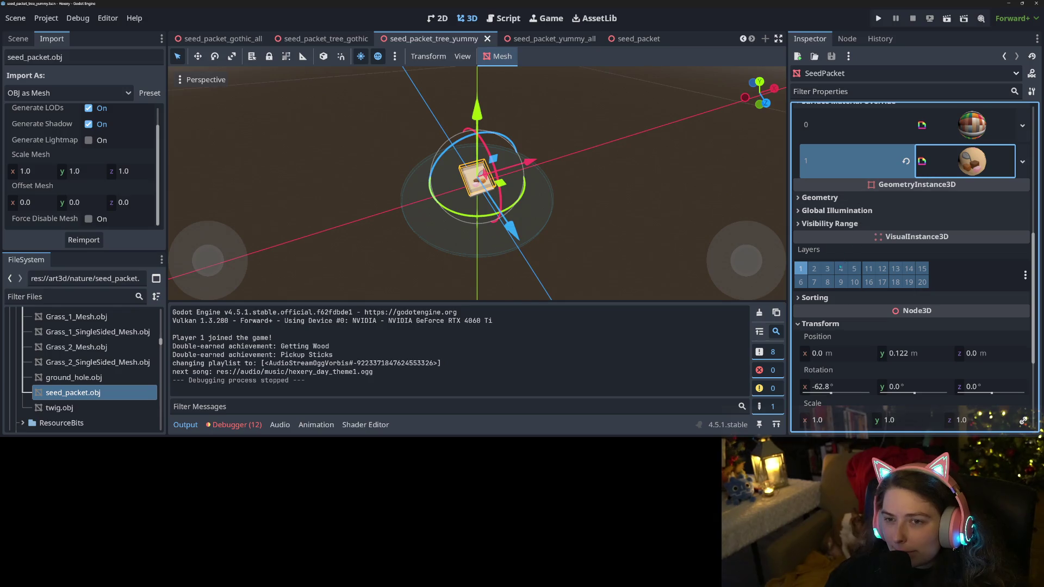
scroll(880, 245, up, 5)
scroll(848, 282, down, 3)
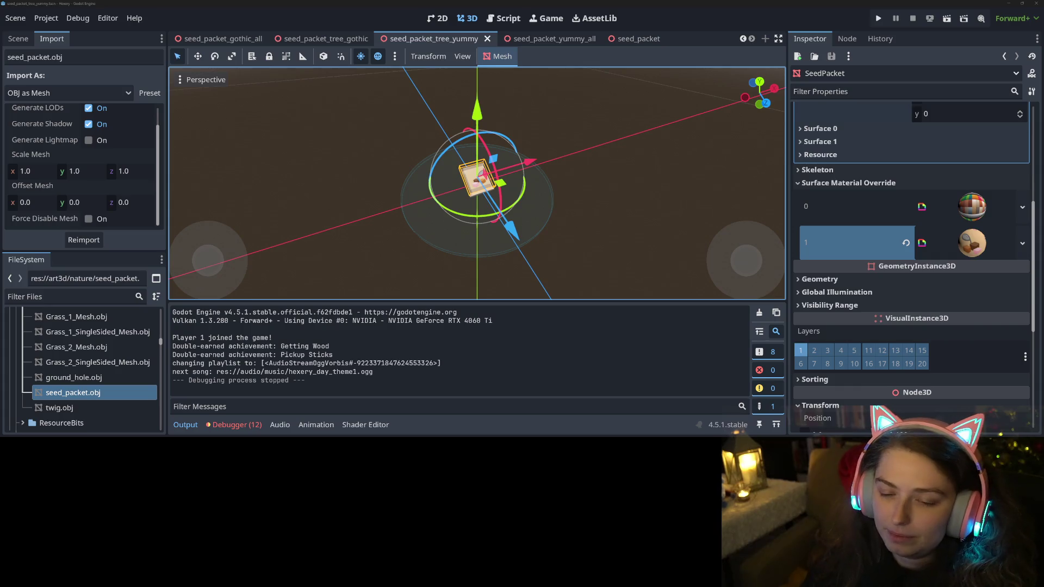
Select the material_casts_shadows error in the Debugger Errors list
click(234, 425)
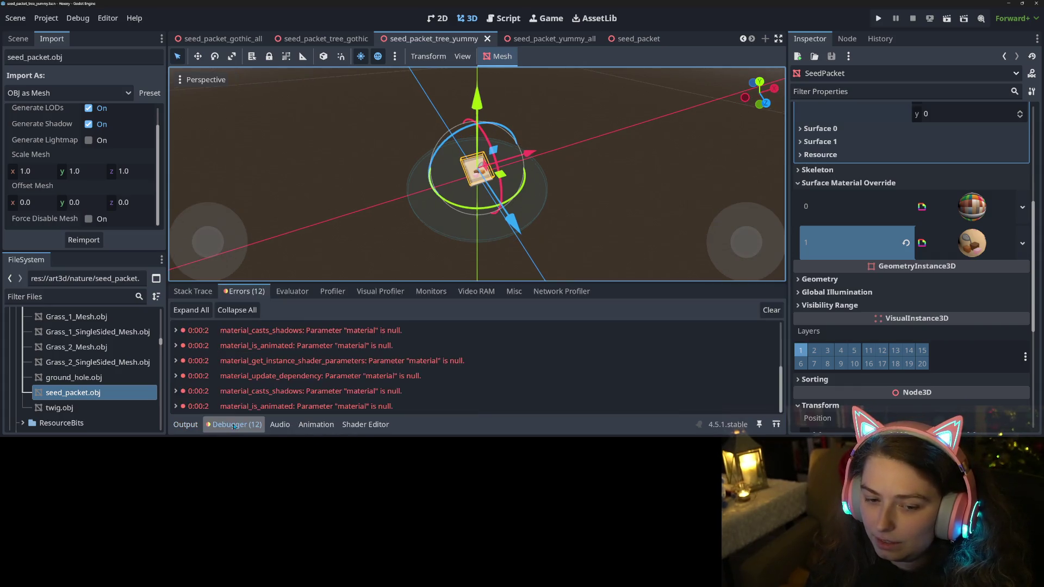
scroll(321, 374, down, 3)
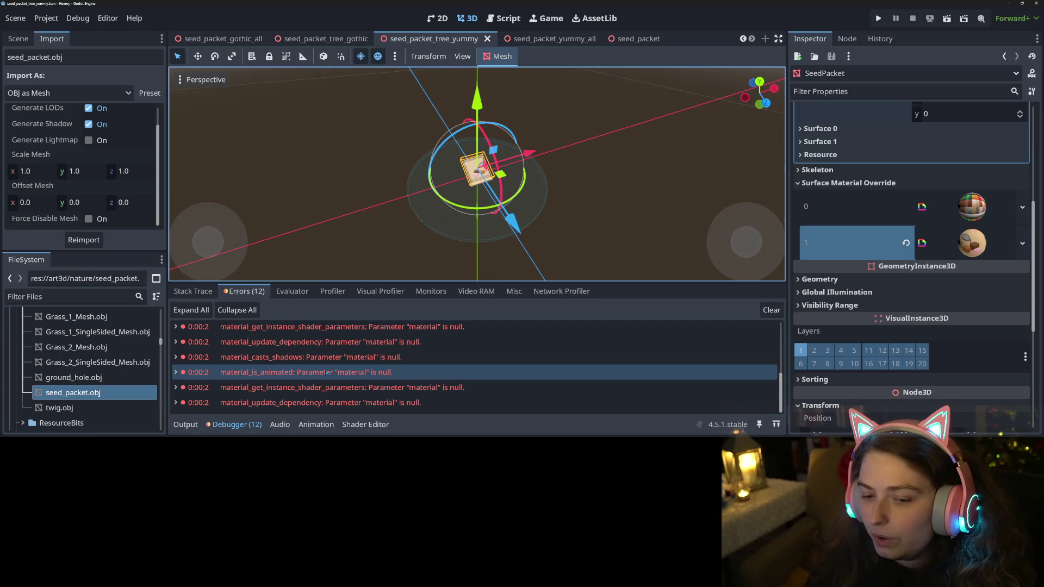
mouse_move(322, 373)
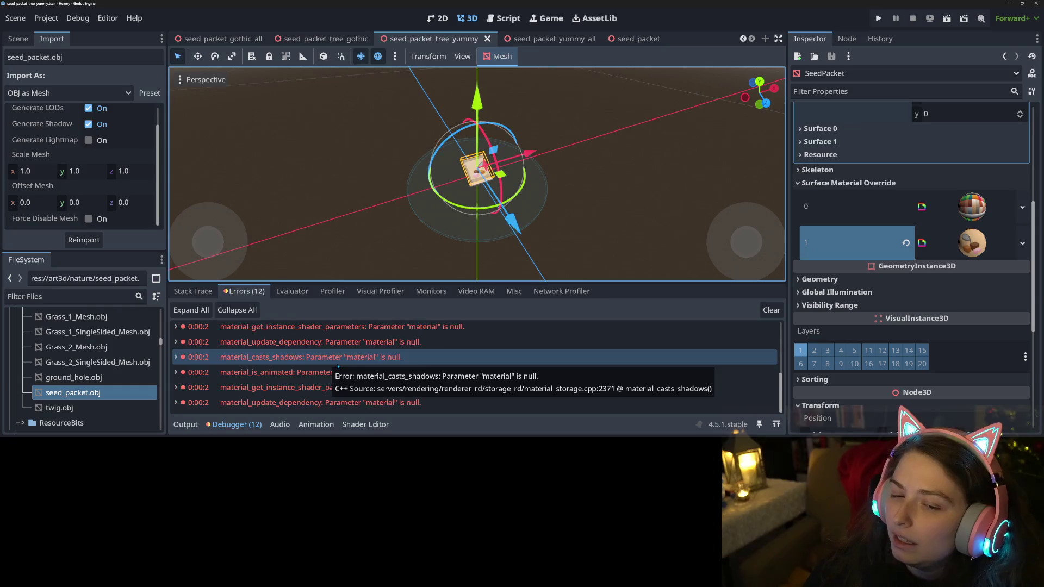
scroll(344, 366, down, 2)
scroll(344, 366, up, 1)
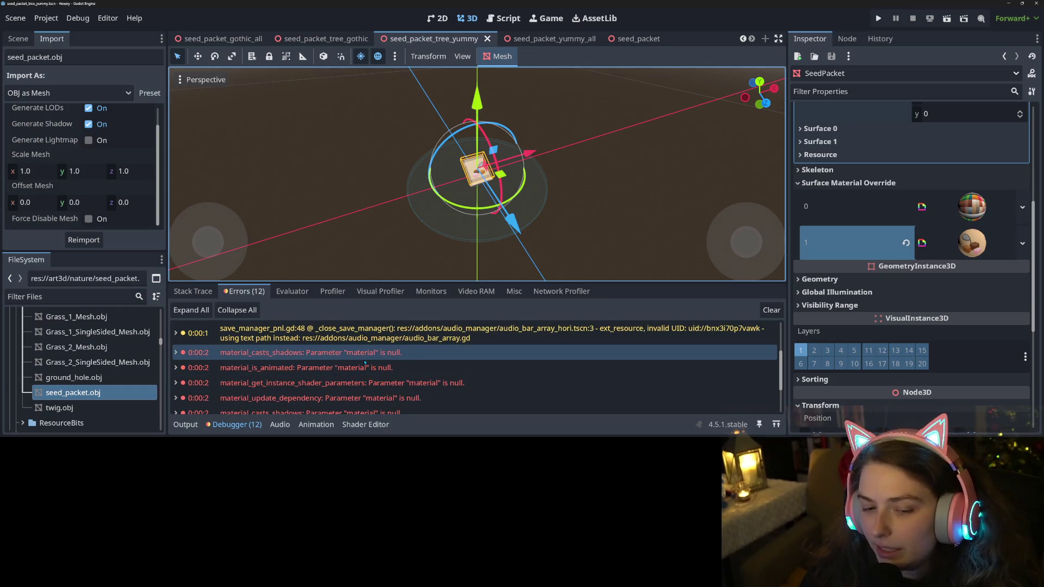
click(361, 358)
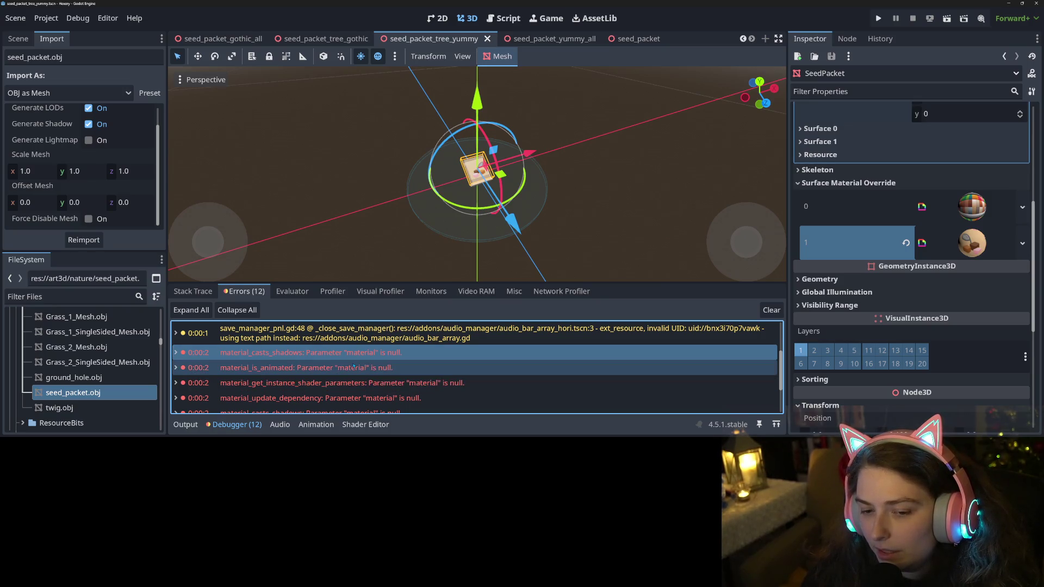
Expand the Surface 0 material details in the Inspector and switch to the seed_packet scene
scroll(922, 331, up, 5)
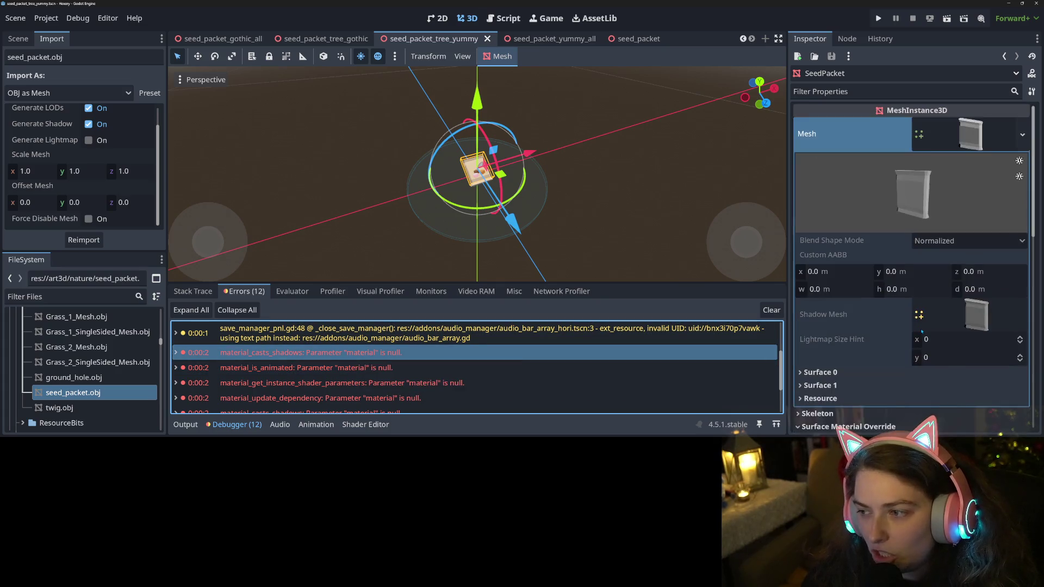
click(819, 372)
scroll(867, 359, down, 3)
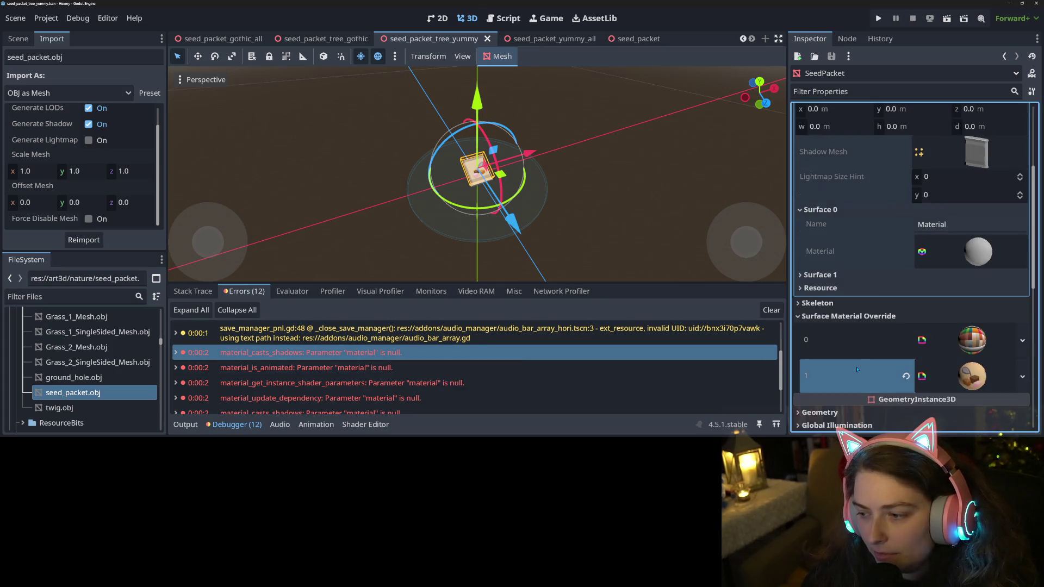
click(625, 38)
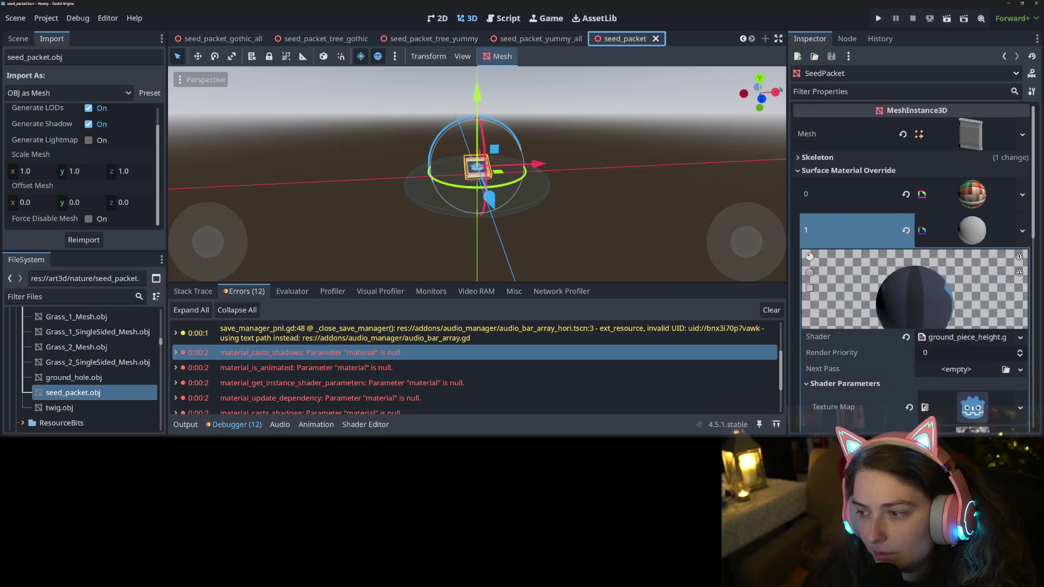
Expand Surface 1's material details and review the override slots' shader material
scroll(897, 244, down, 2)
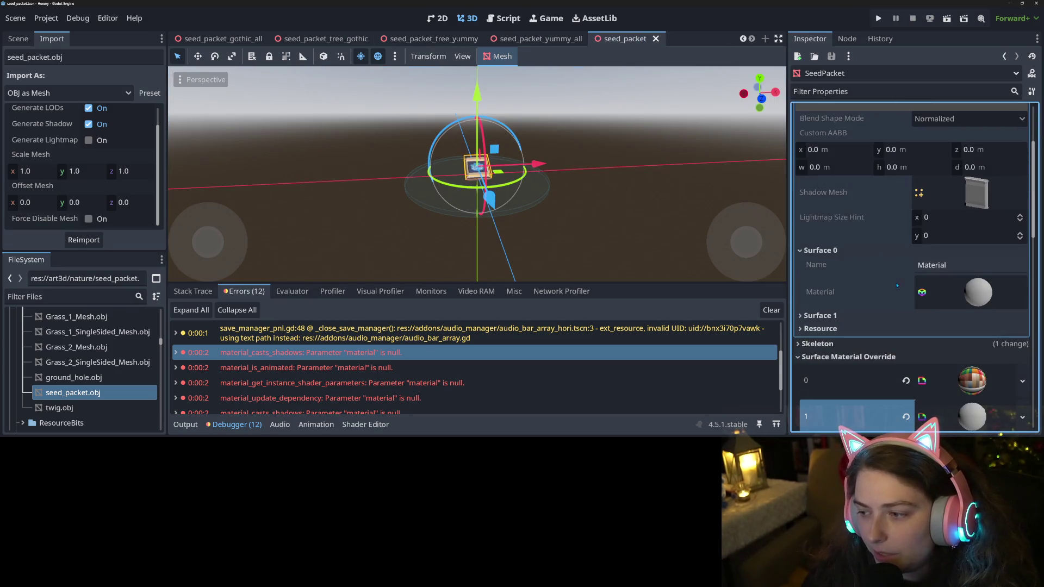
click(832, 317)
scroll(977, 256, down, 1)
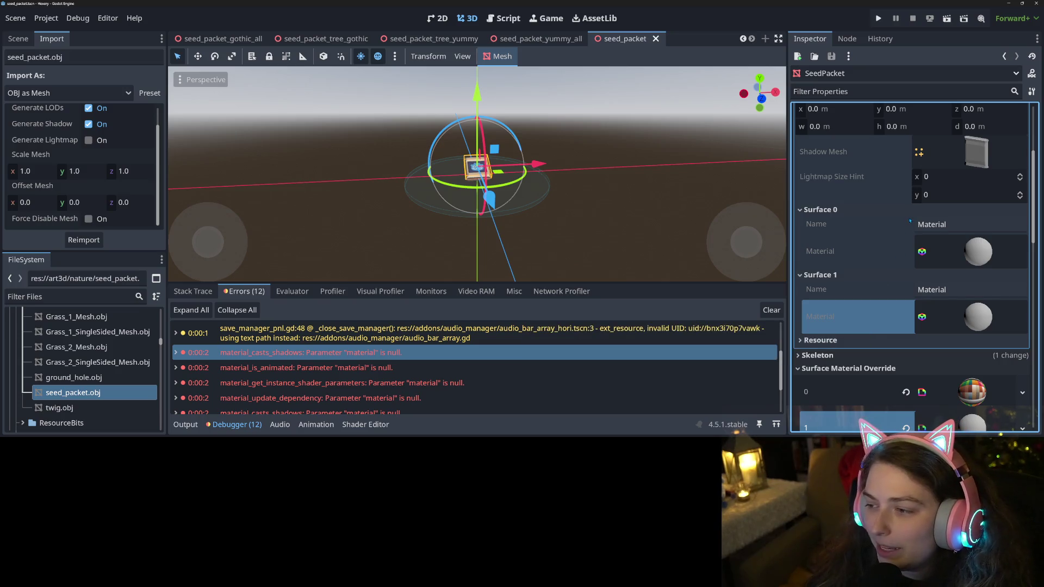
scroll(892, 250, down, 3)
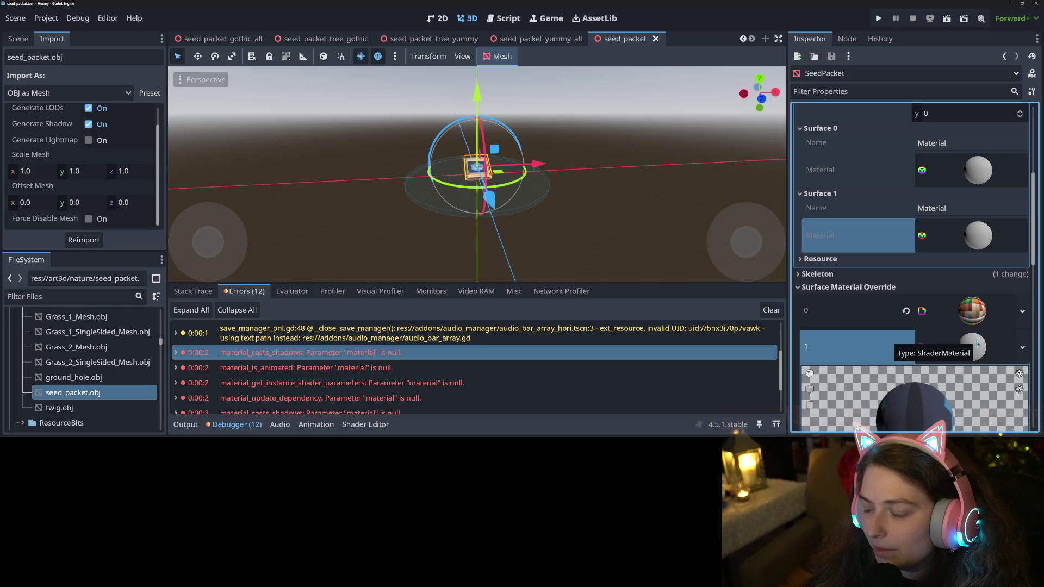
scroll(977, 344, down, 8)
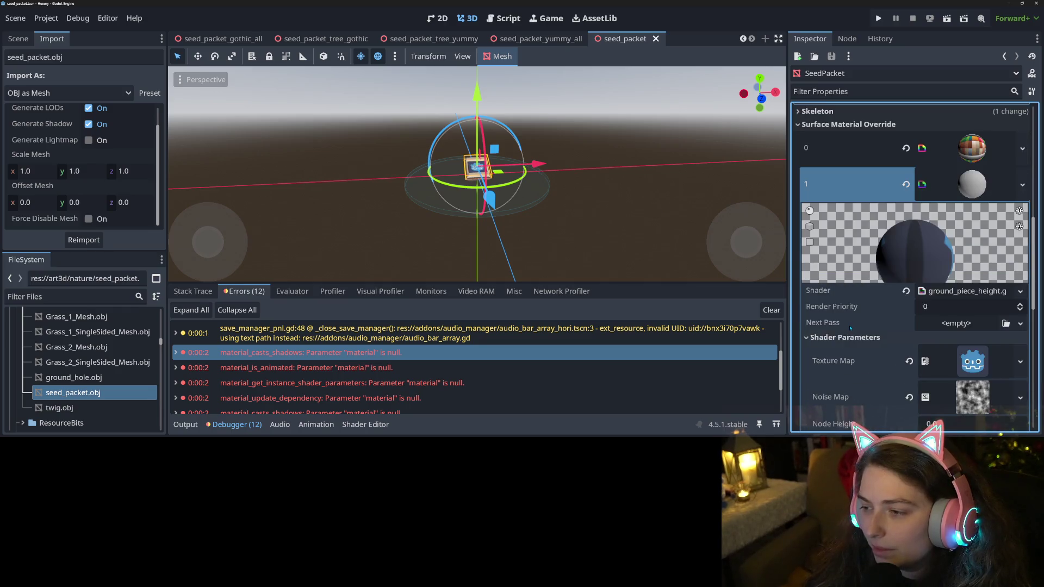
scroll(850, 328, up, 5)
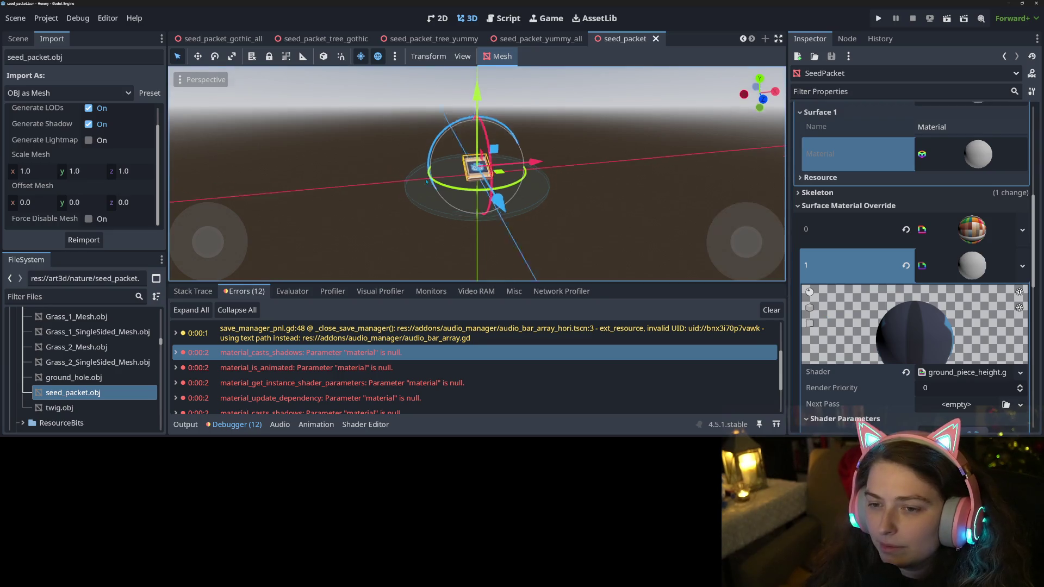
scroll(489, 210, up, 3)
mouse_move(489, 209)
mouse_down()
mouse_move(707, 219)
mouse_move(601, 238)
mouse_up()
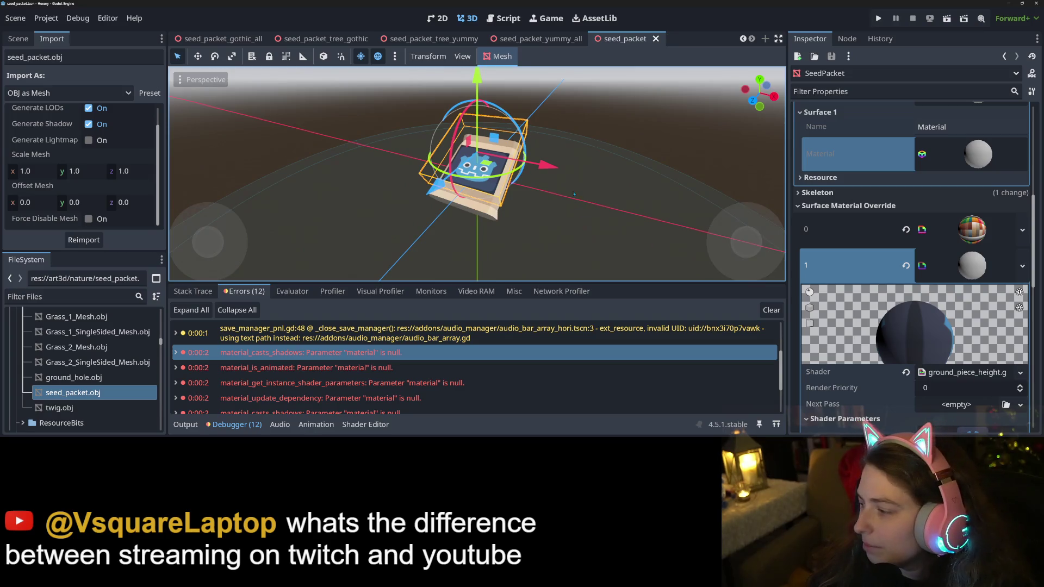
mouse_move(530, 192)
mouse_down()
mouse_move(621, 218)
mouse_move(506, 215)
mouse_move(660, 220)
mouse_up()
scroll(622, 217, down, 2)
scroll(660, 220, up, 3)
scroll(567, 206, down, 3)
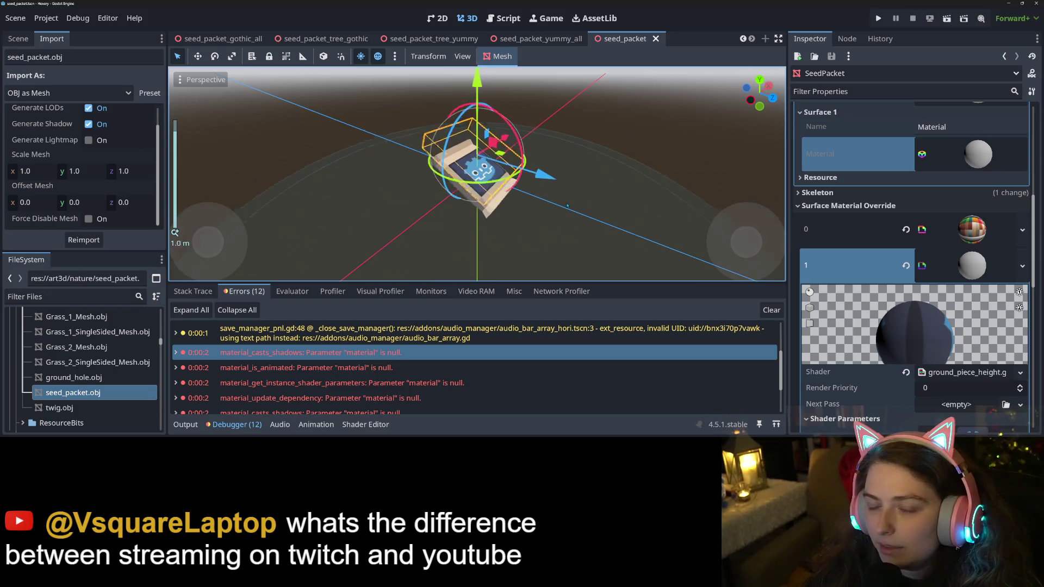
mouse_move(567, 206)
mouse_down()
mouse_move(542, 185)
mouse_move(523, 192)
mouse_up()
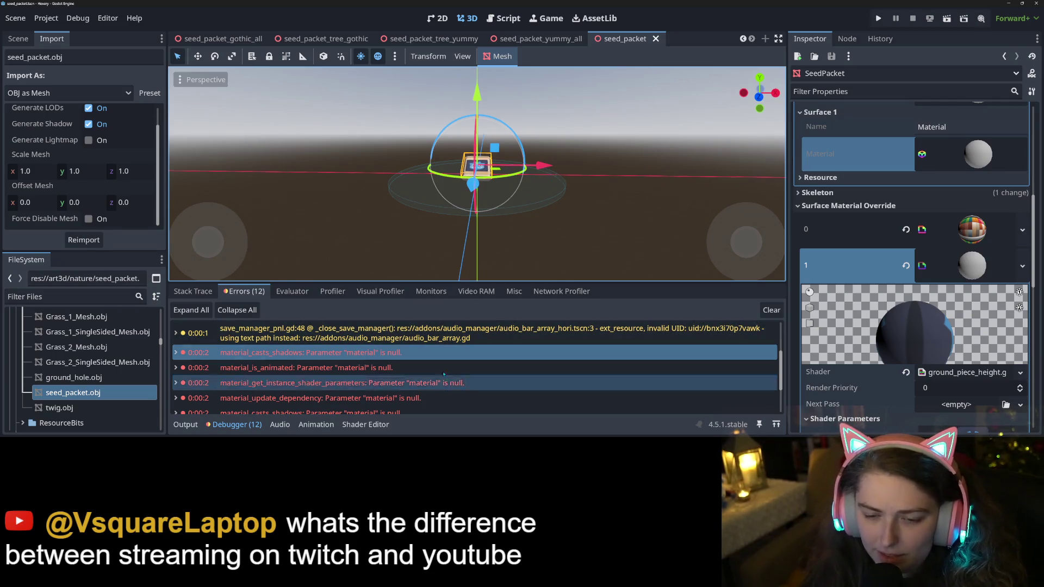
scroll(447, 382, down, 2)
Copy the material_get_instance_shader_parameters error text and switch to the web browser
scroll(446, 382, down, 3)
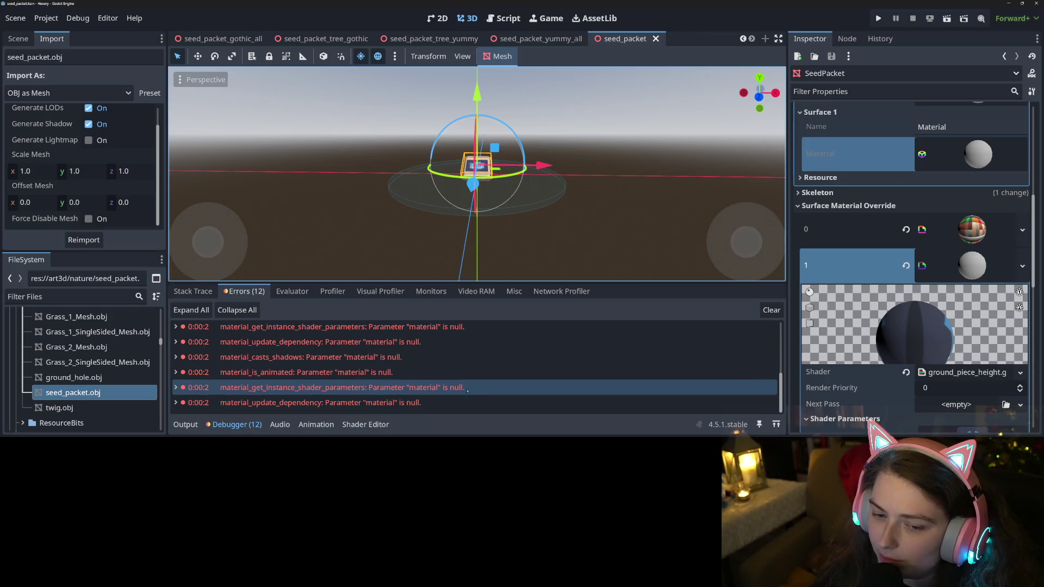
right_click(386, 387)
click(402, 394)
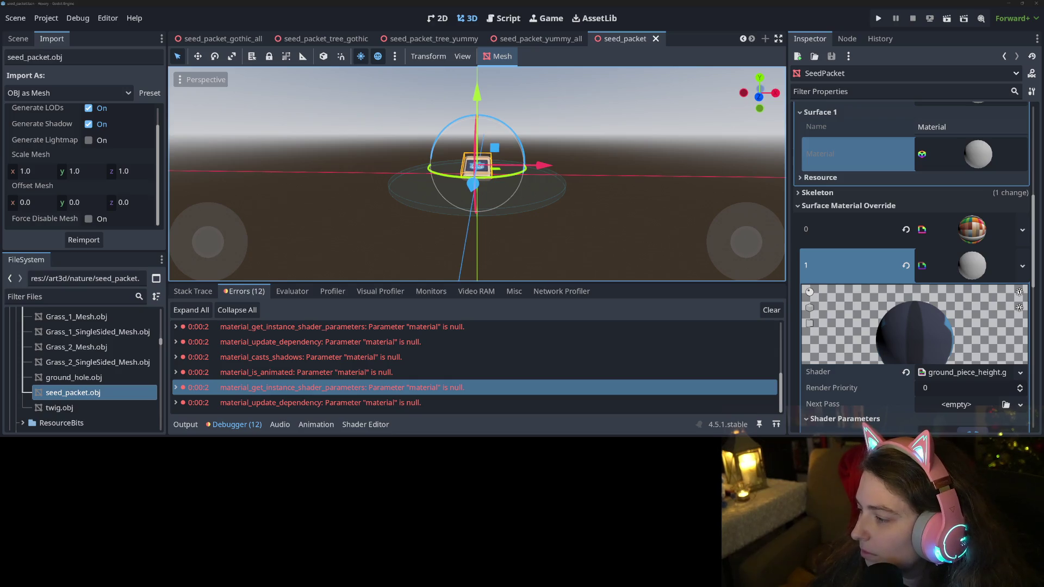
key(alt+Tab)
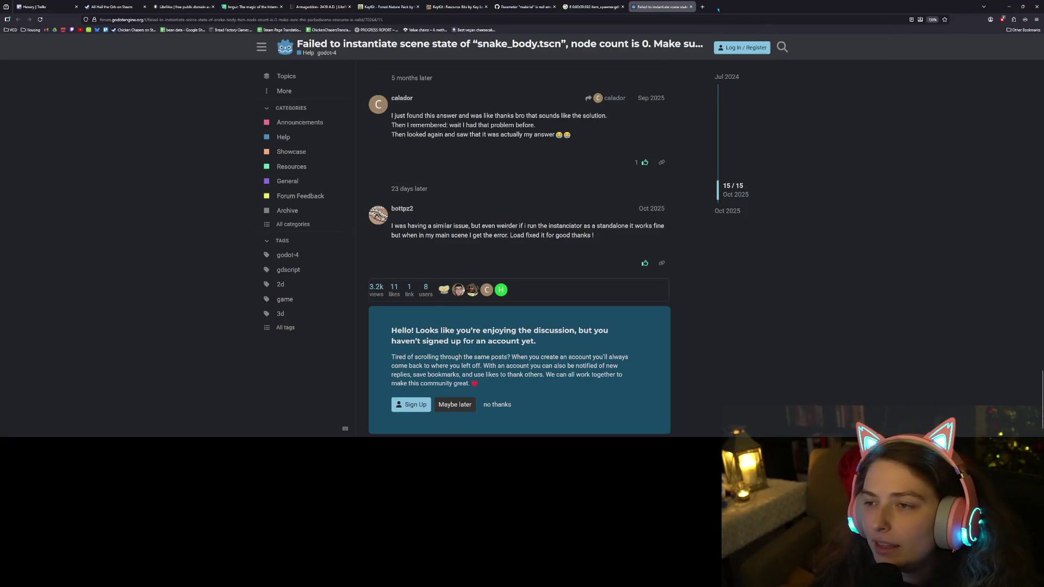
Search Google in a new tab for the pasted error message
click(702, 6)
key(ctrl+v)
key(Return)
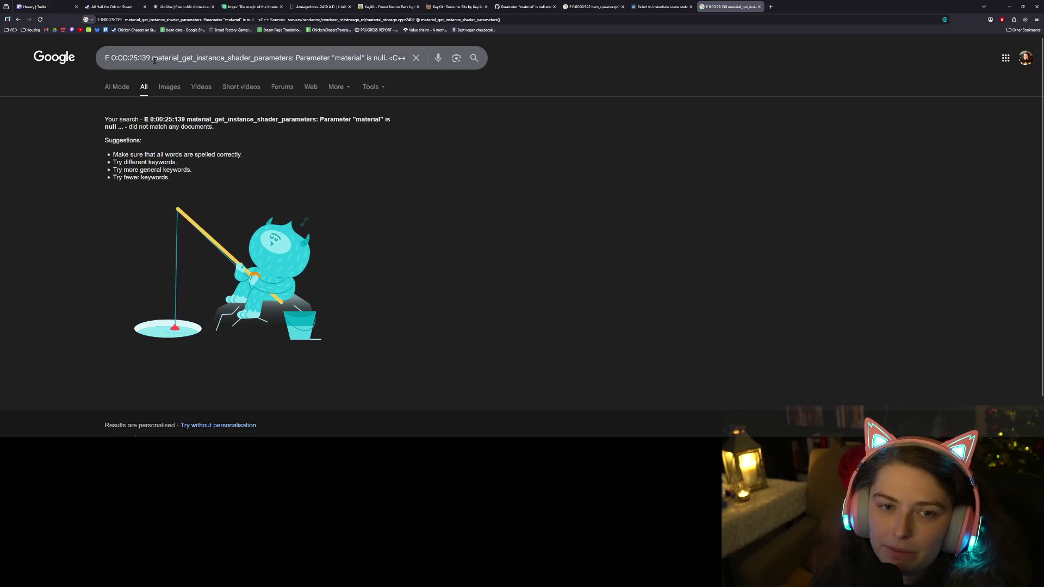
Remove the timestamp and C++ source path from the query, re-search, and open the duplicated-materials forum thread
drag(154, 60, 104, 58)
key(BackSpace)
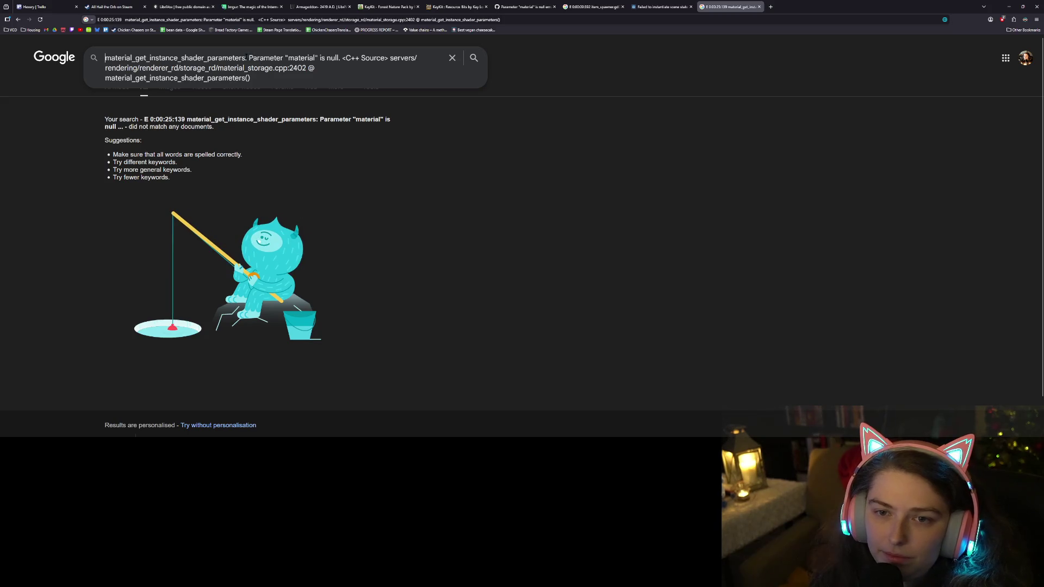
drag(341, 58, 250, 78)
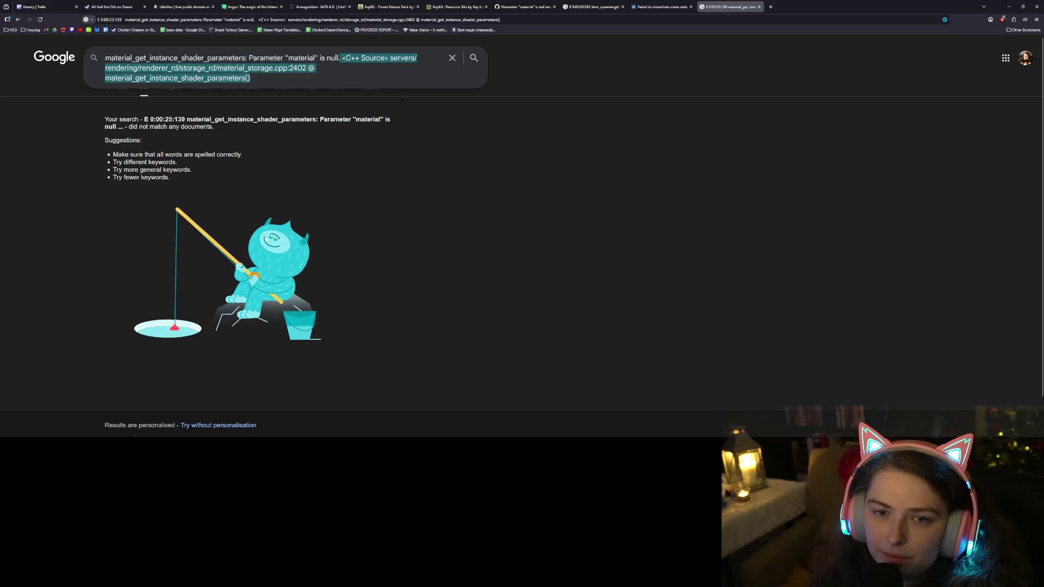
key(BackSpace)
key(BackSpace)
key(Return)
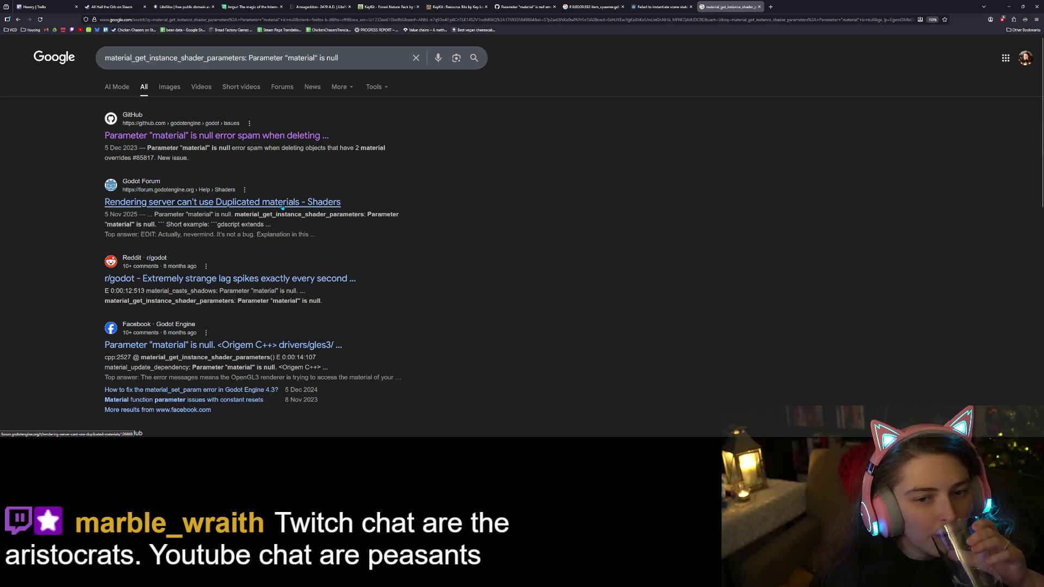
click(302, 203)
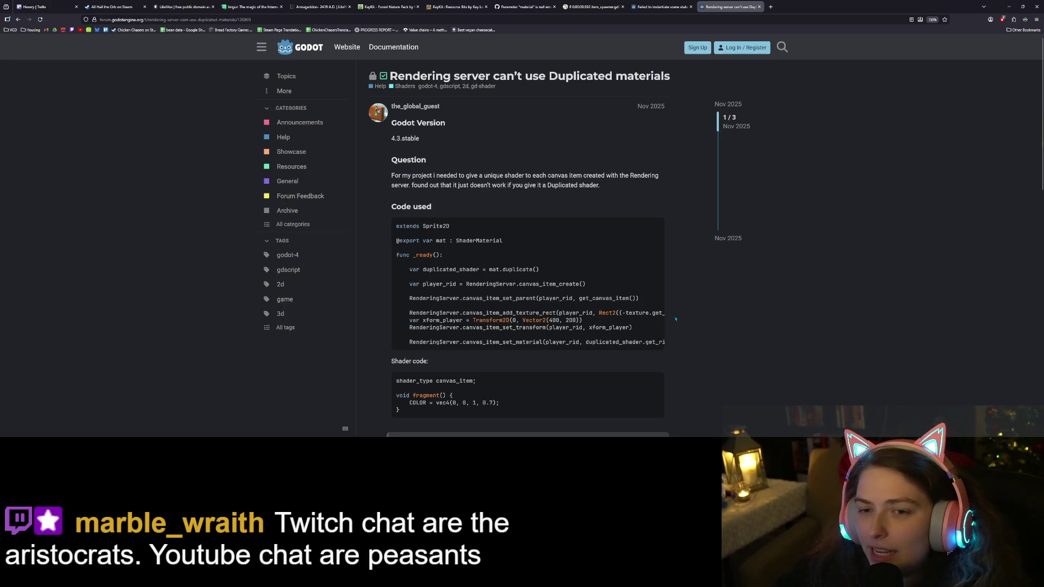
Read the forum question, highlighting duplicated_shader and the duplicate() call in its code
scroll(665, 321, down, 2)
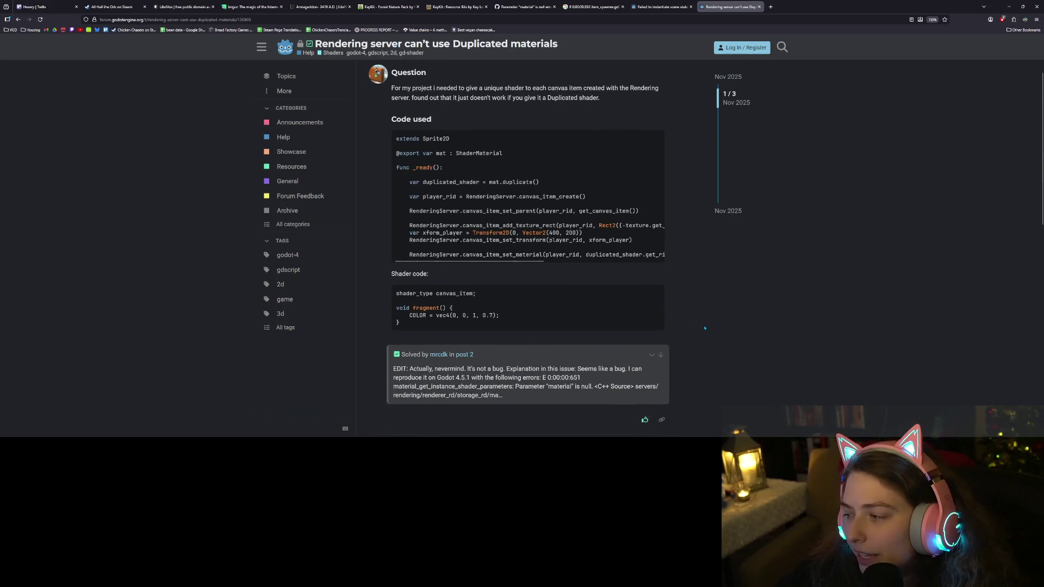
scroll(634, 224, down, 1)
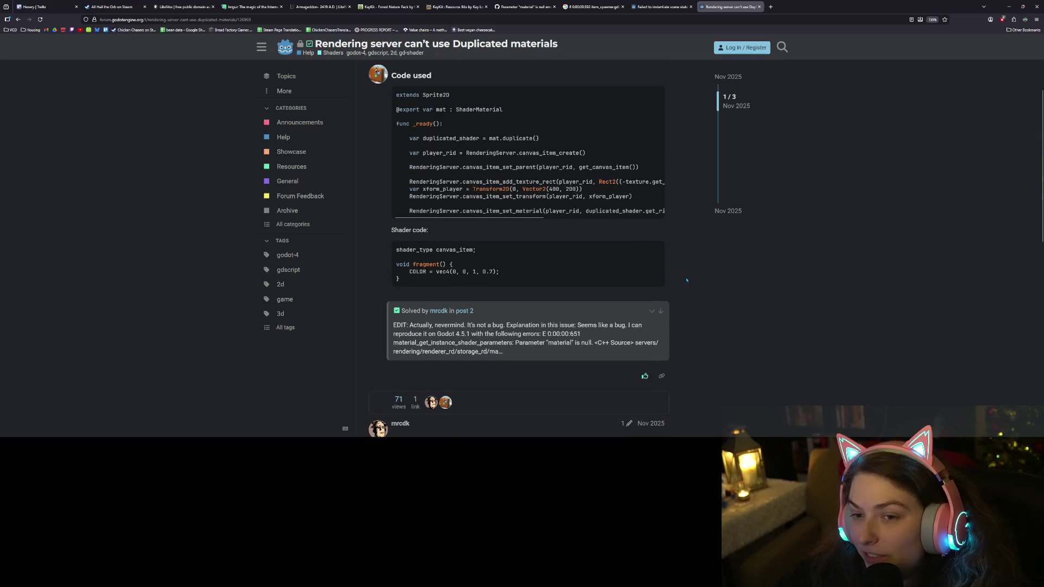
scroll(686, 280, up, 1)
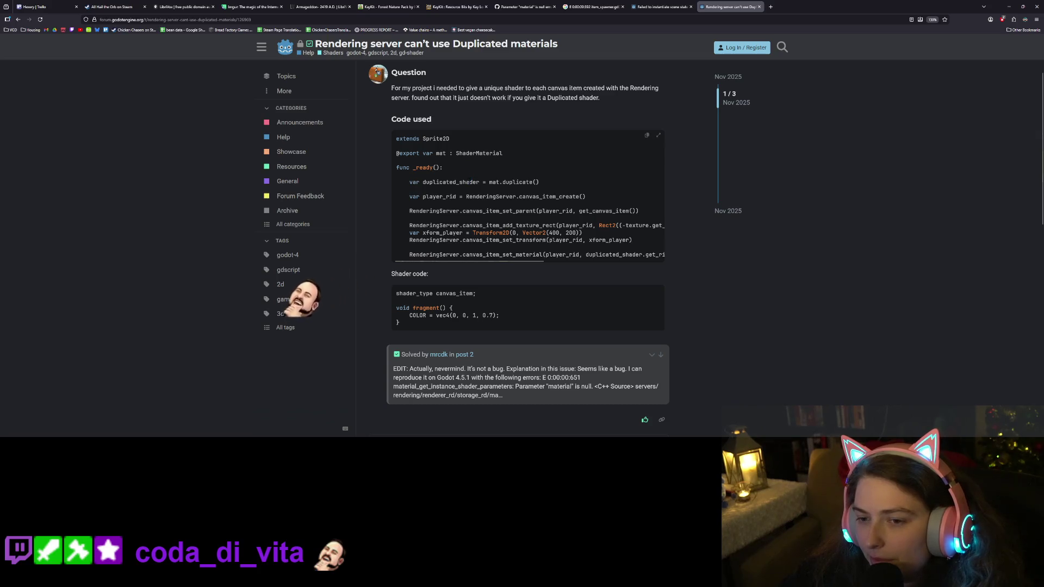
double_click(469, 182)
double_click(517, 182)
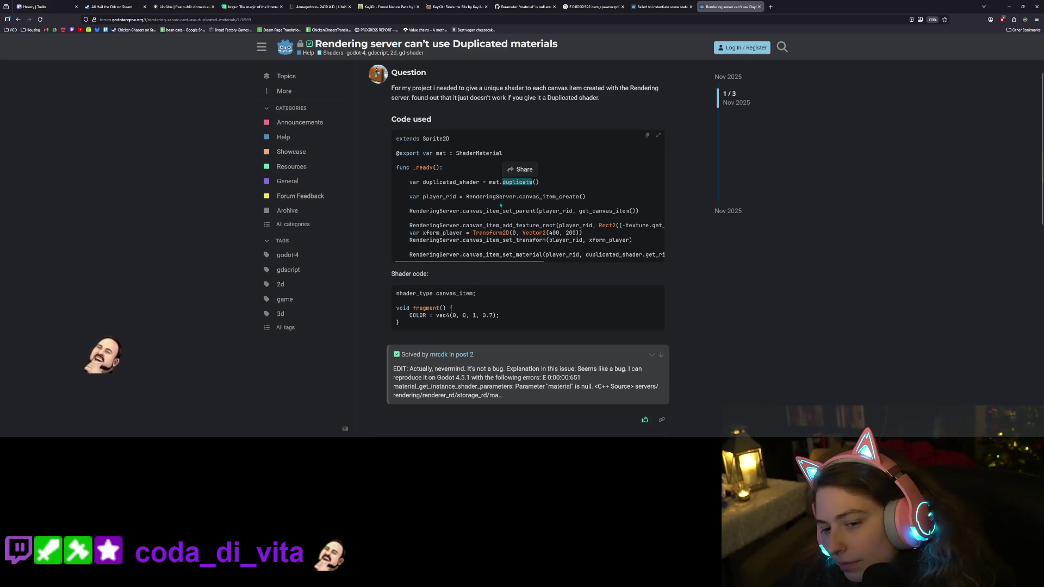
scroll(611, 280, down, 1)
scroll(610, 280, down, 3)
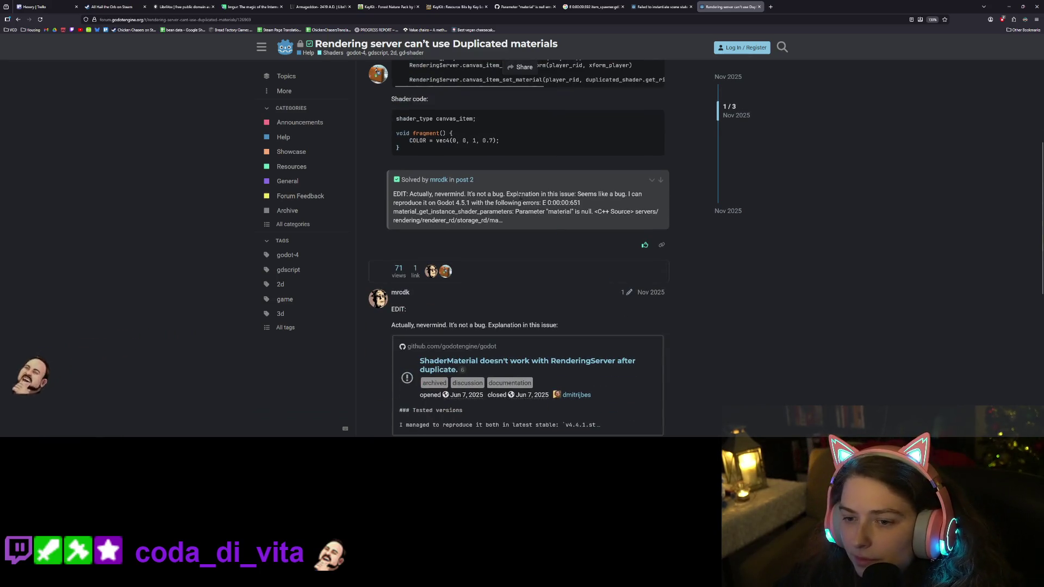
drag(522, 194, 540, 203)
click(548, 203)
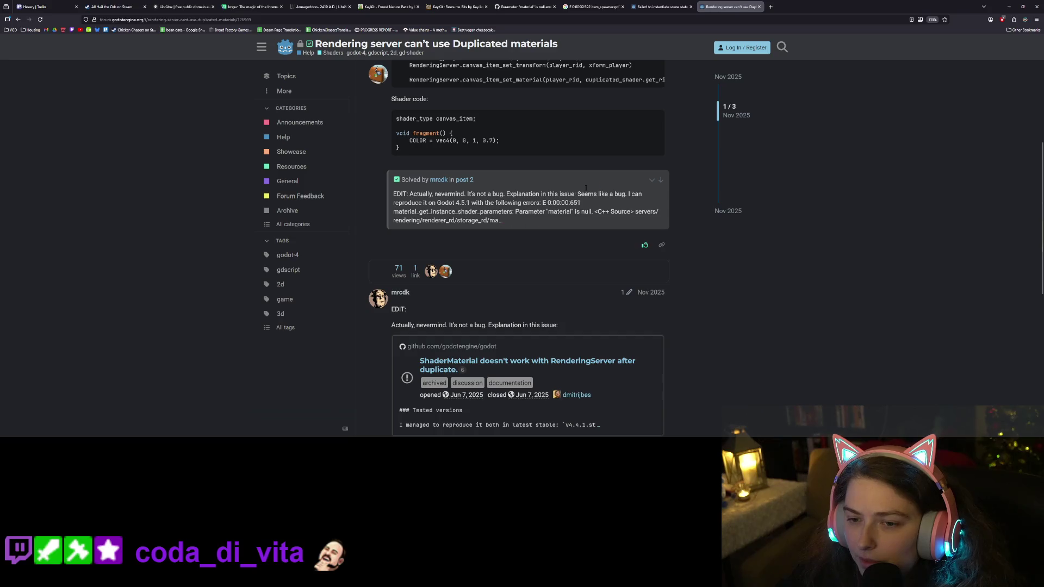
Jump to the accepted solution post and open the linked GitHub issue #107259
click(661, 181)
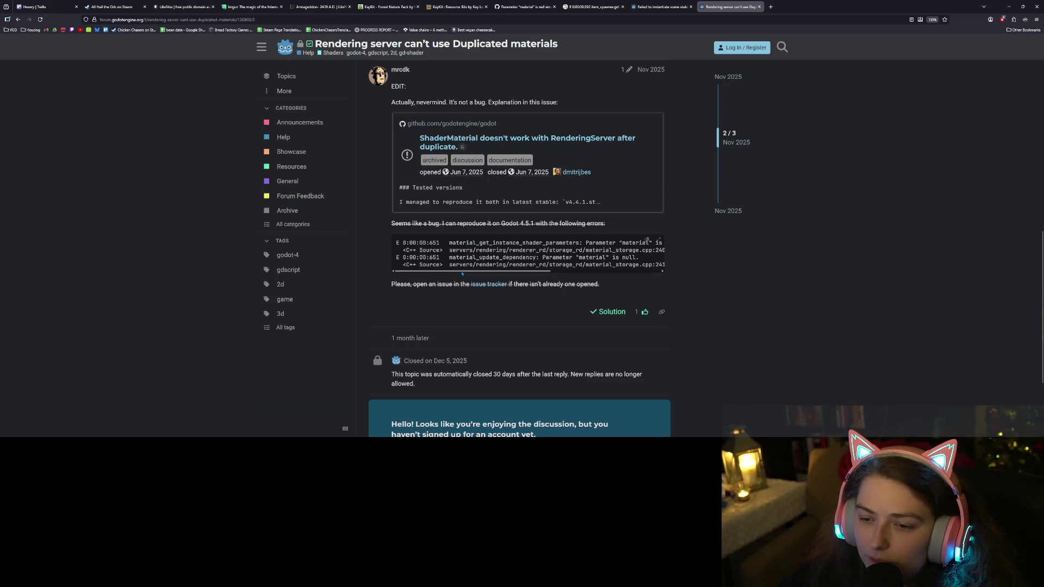
drag(461, 272, 565, 278)
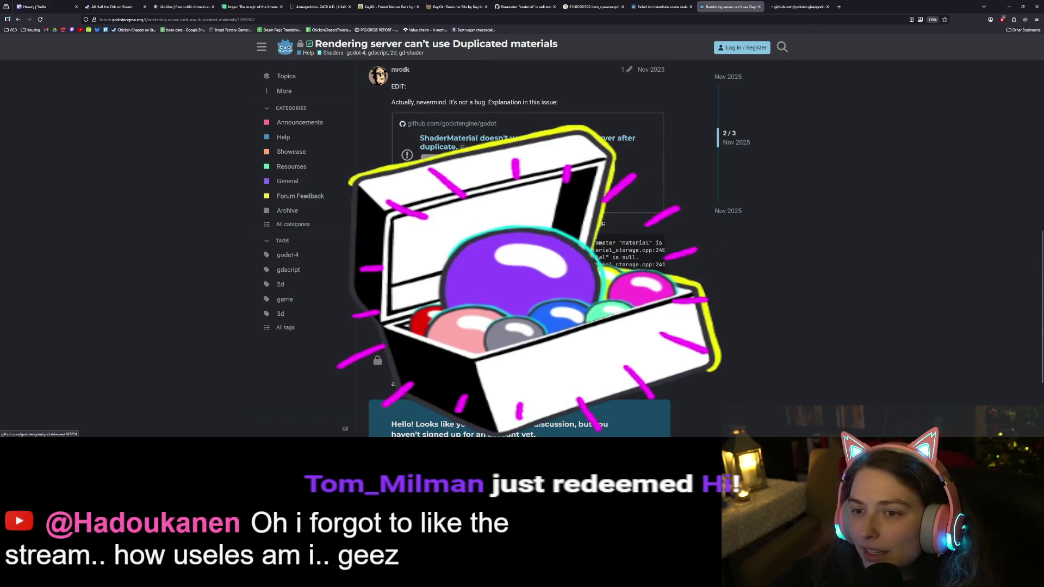
middle_click(521, 140)
click(796, 6)
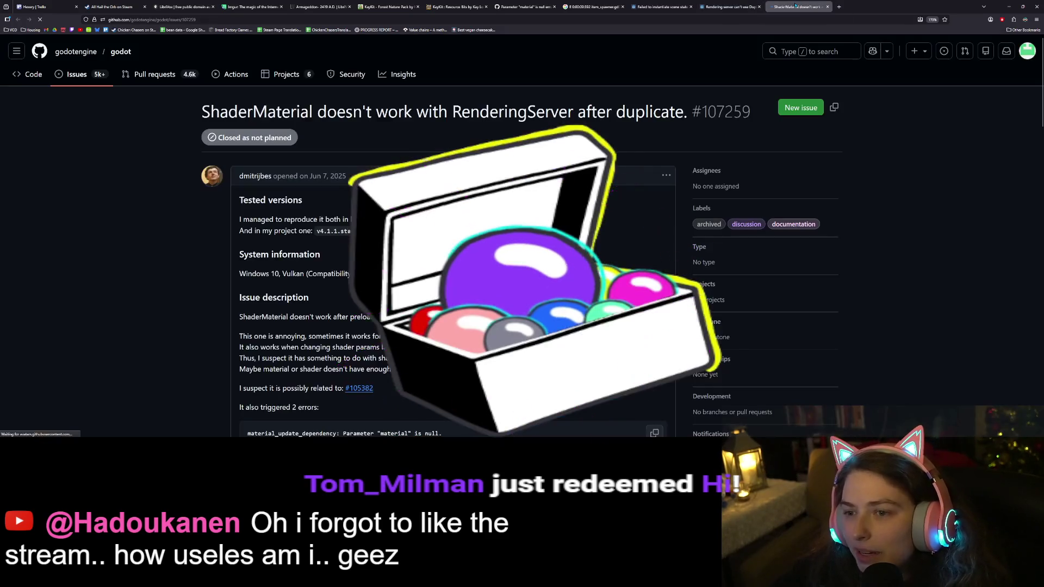
Read issue #107259's description, highlighting passages on duplicate(), export and shader initialization timing
scroll(522, 237, down, 2)
scroll(522, 237, down, 2)
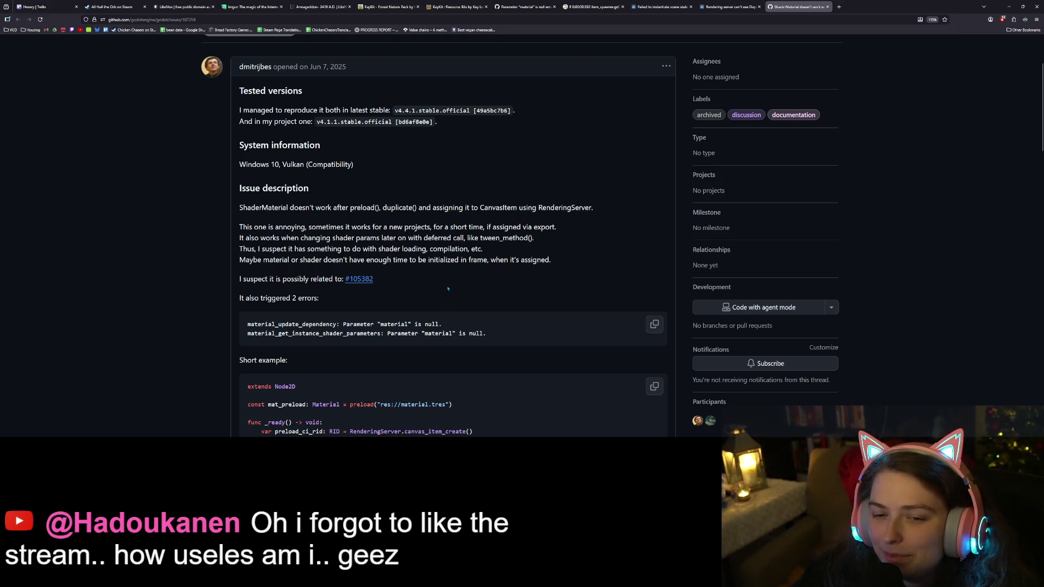
double_click(395, 207)
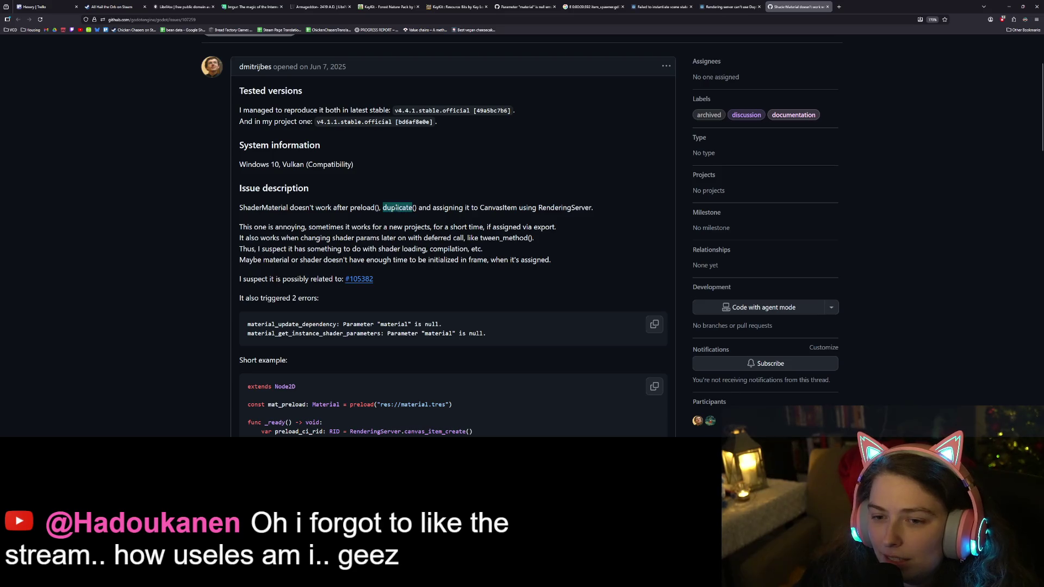
click(303, 208)
mouse_move(267, 208)
mouse_down()
mouse_move(383, 207)
mouse_move(517, 227)
mouse_move(545, 208)
mouse_move(586, 220)
mouse_move(591, 209)
mouse_move(531, 209)
mouse_up()
click(532, 209)
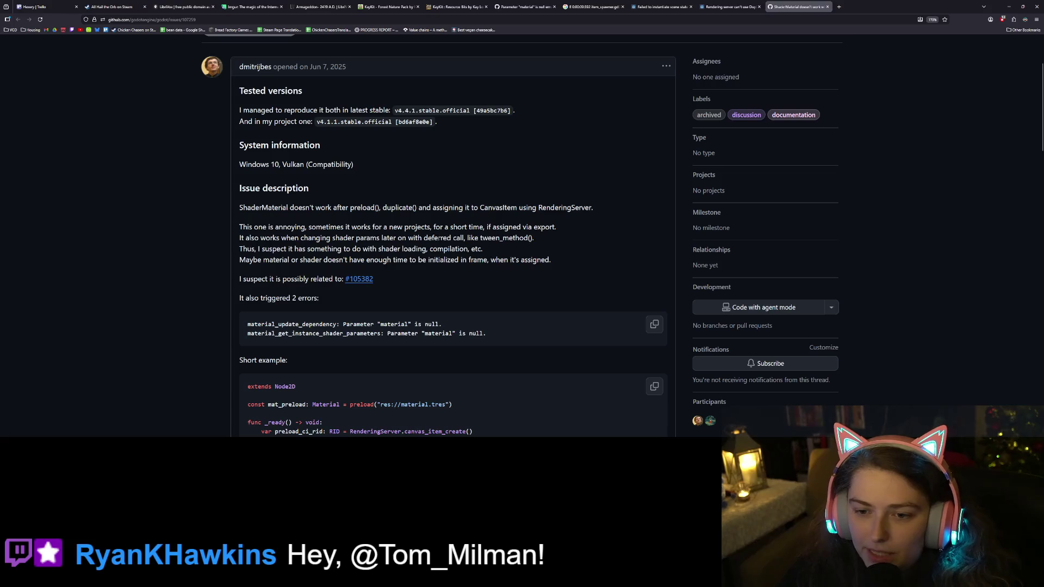
drag(447, 228, 553, 228)
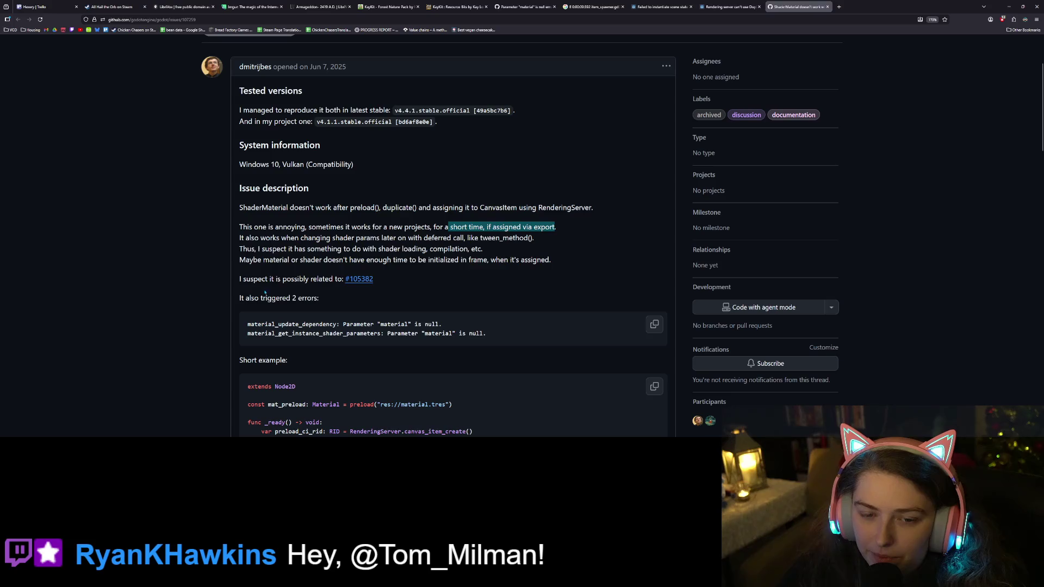
mouse_move(269, 237)
mouse_down()
mouse_move(422, 249)
mouse_move(531, 238)
mouse_move(445, 227)
mouse_move(269, 238)
mouse_up()
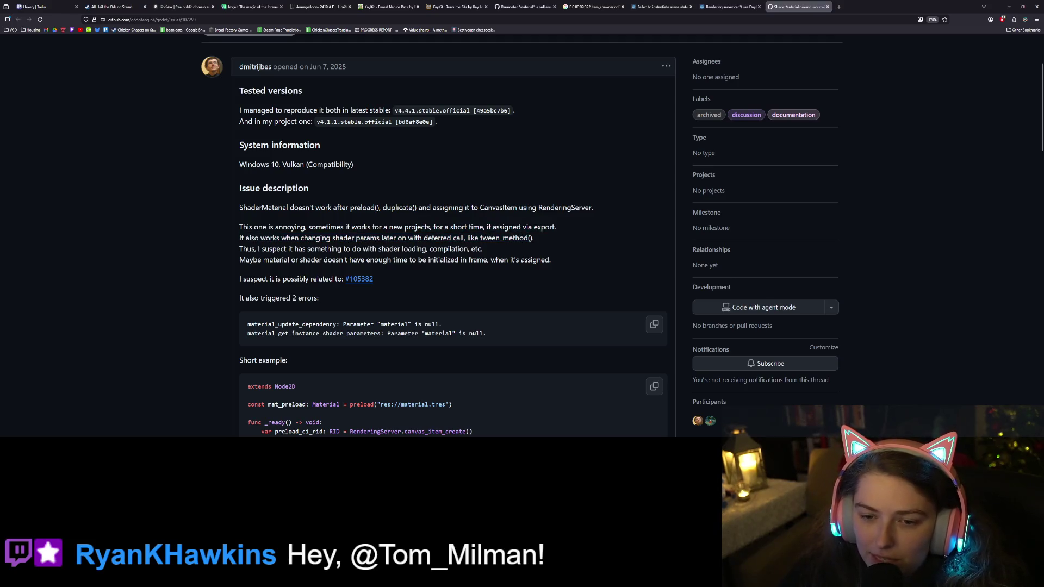
mouse_move(323, 259)
mouse_down()
mouse_move(436, 259)
mouse_move(457, 248)
mouse_move(323, 259)
mouse_move(466, 259)
mouse_move(239, 260)
mouse_up()
drag(524, 256, 551, 258)
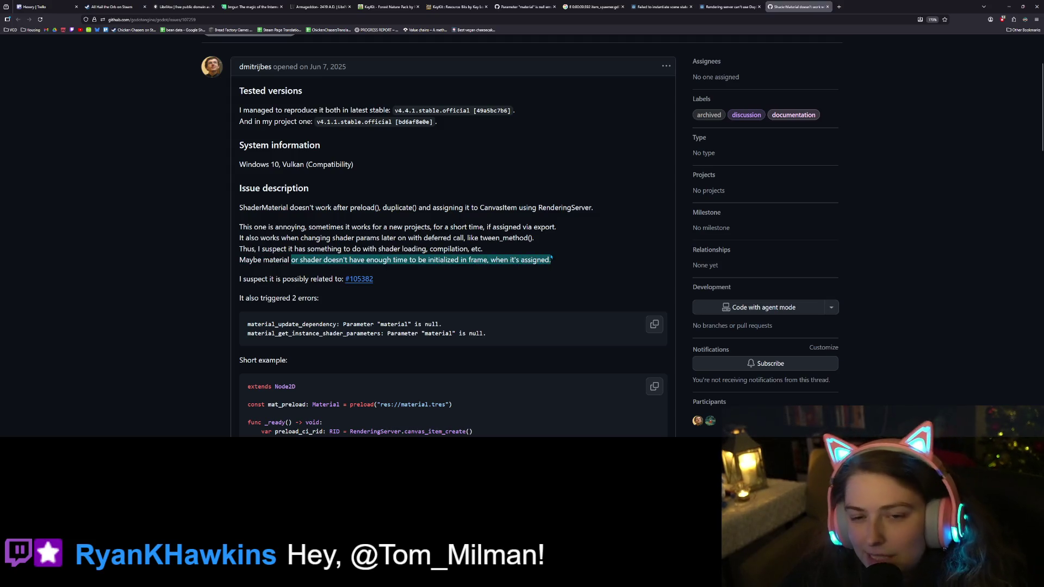
click(551, 259)
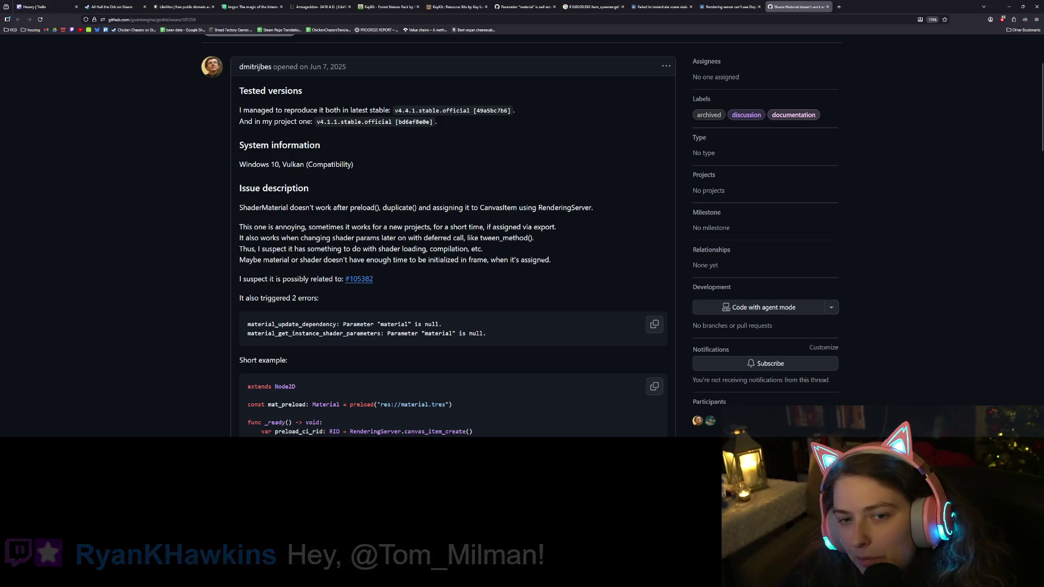
scroll(543, 260, down, 1)
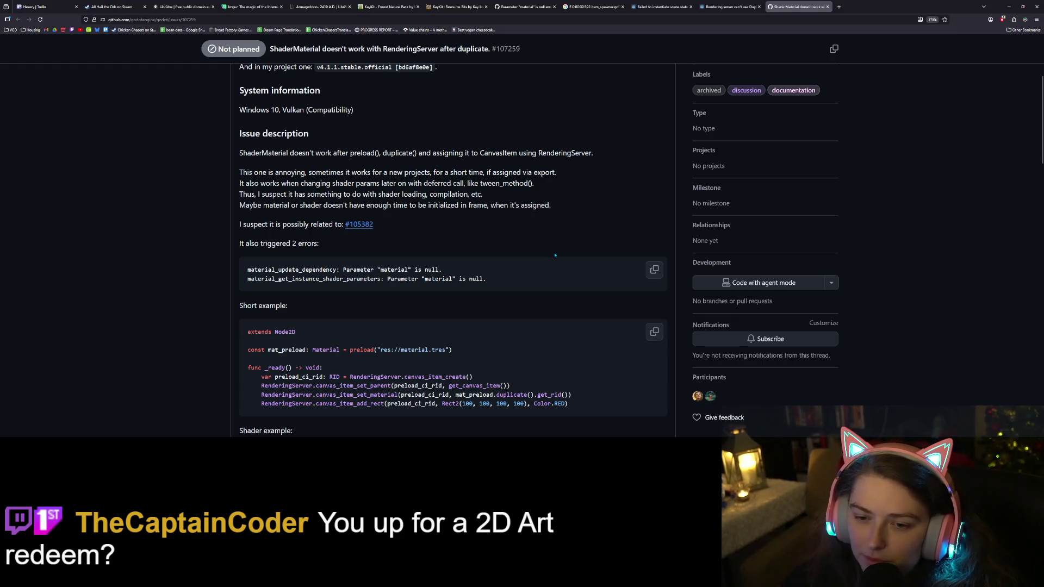
scroll(549, 261, down, 3)
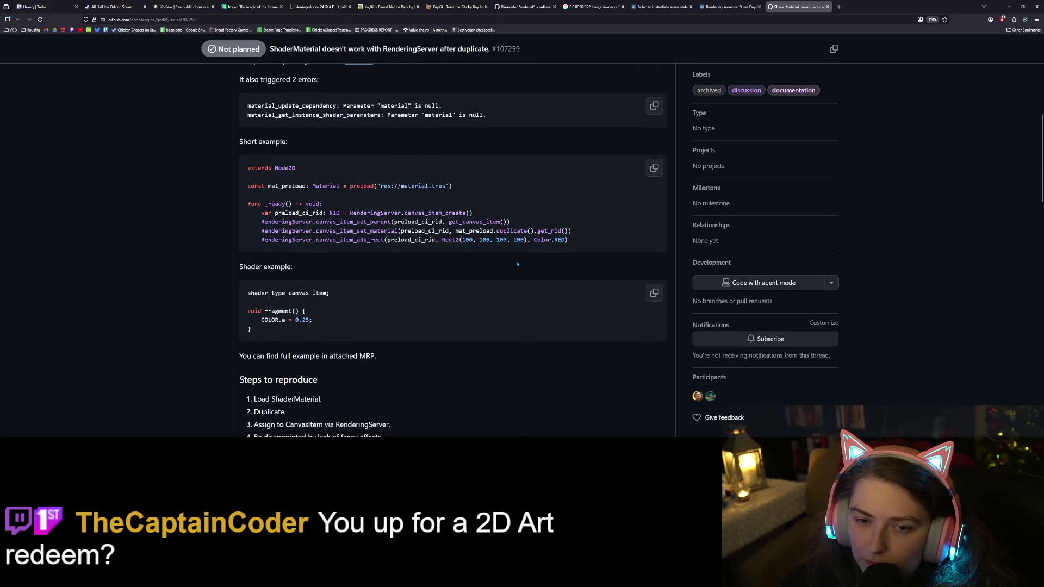
double_click(286, 186)
scroll(336, 190, up, 4)
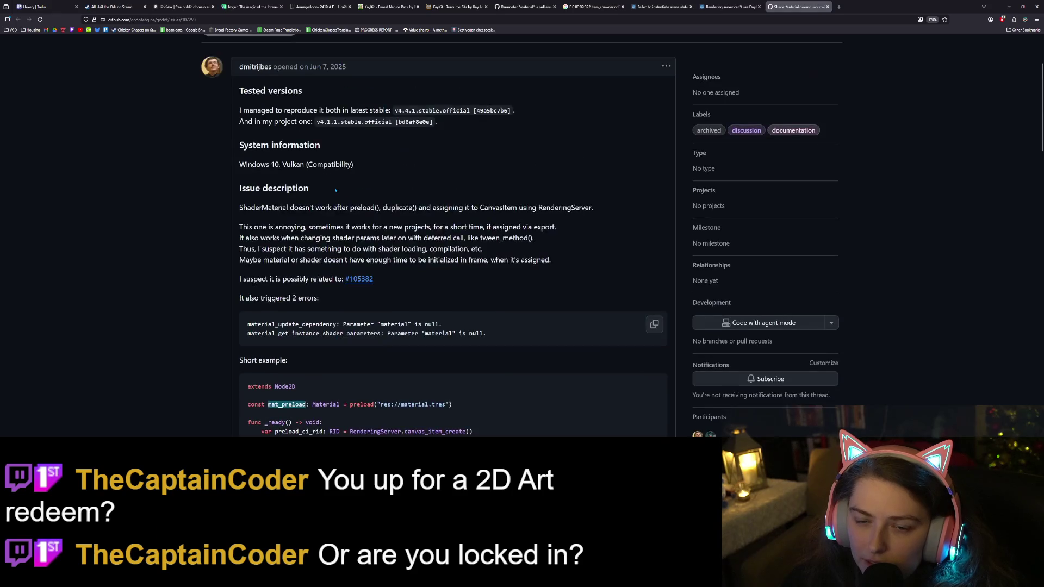
scroll(337, 190, down, 1)
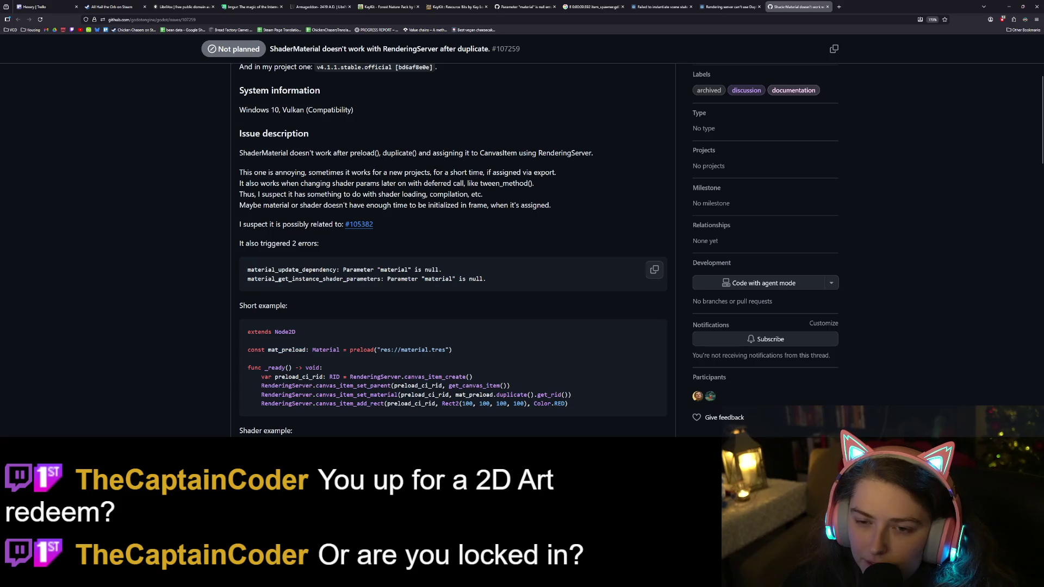
double_click(396, 153)
drag(383, 153, 374, 153)
double_click(362, 153)
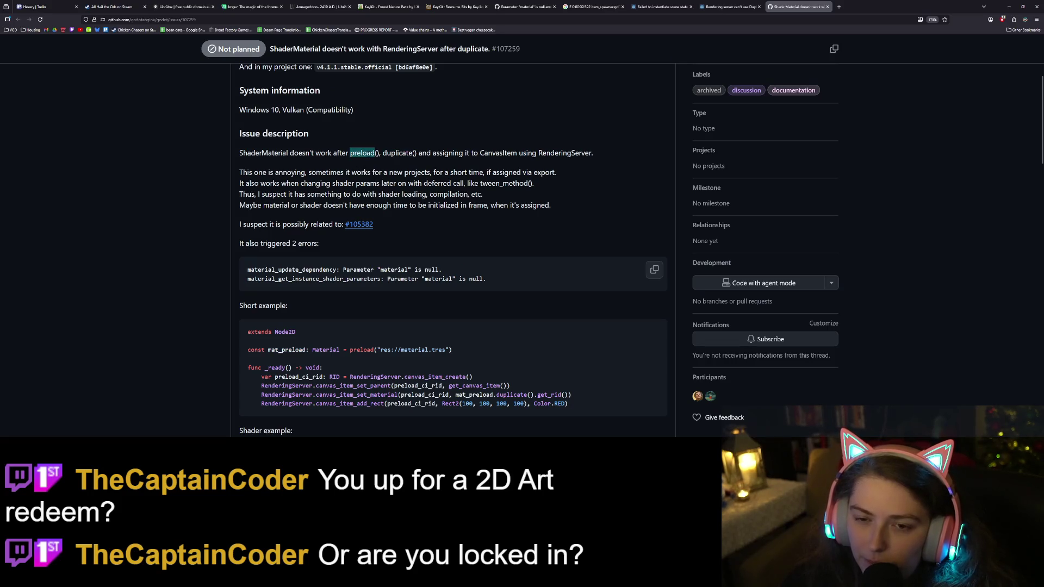
double_click(398, 153)
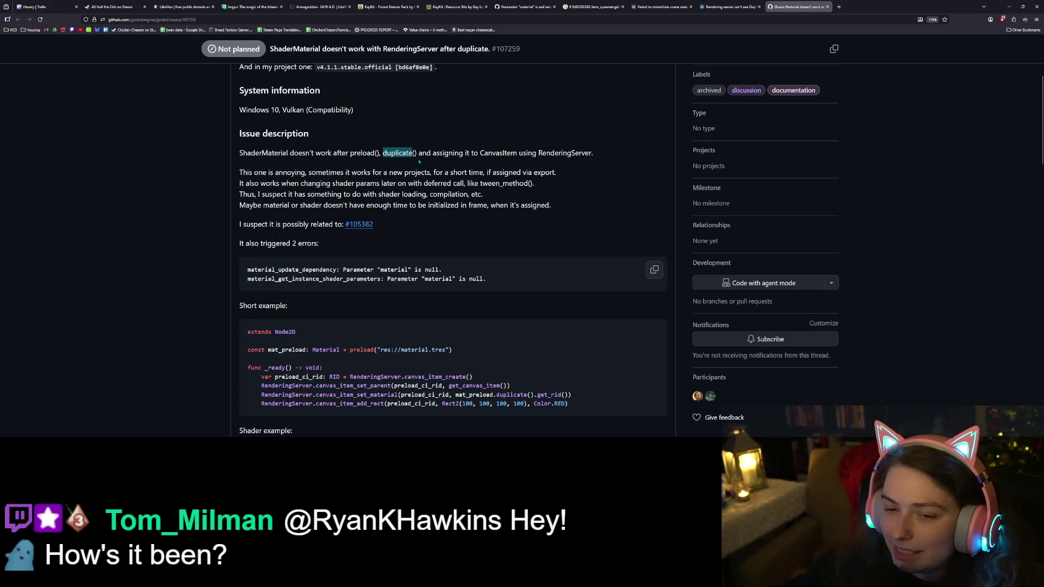
scroll(475, 205, down, 3)
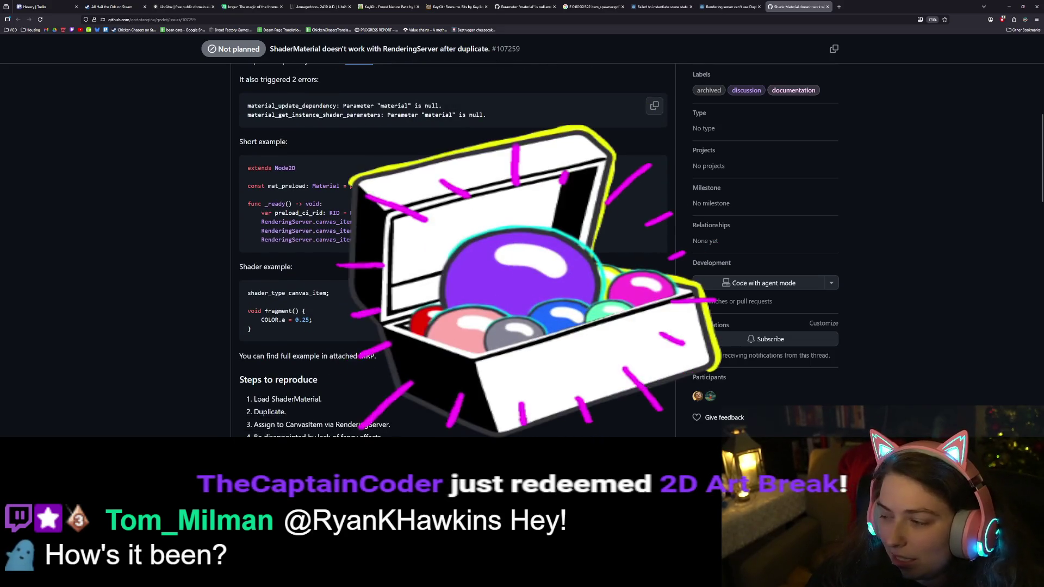
scroll(474, 205, down, 1)
scroll(474, 205, down, 5)
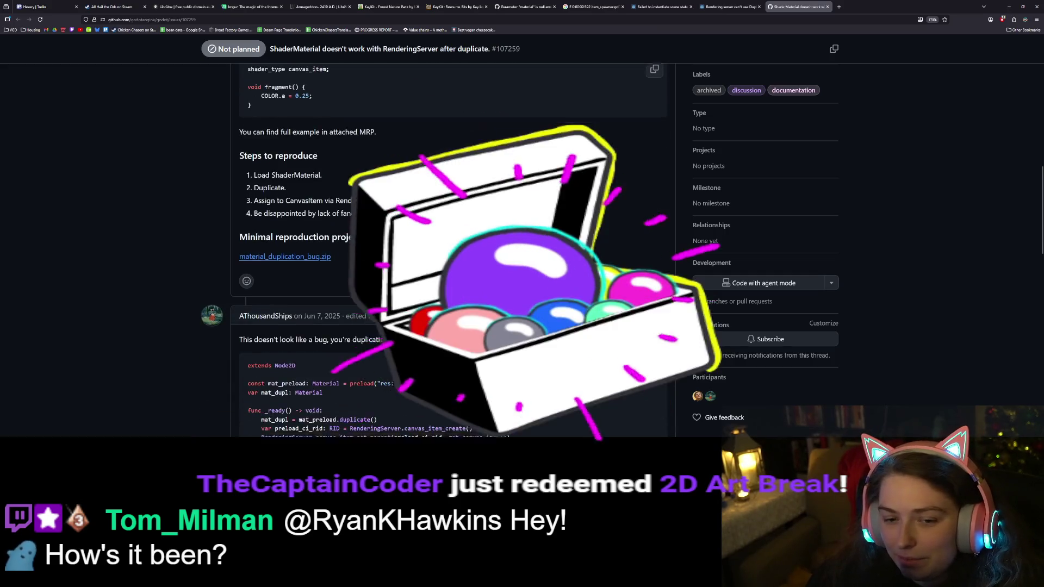
scroll(475, 205, down, 2)
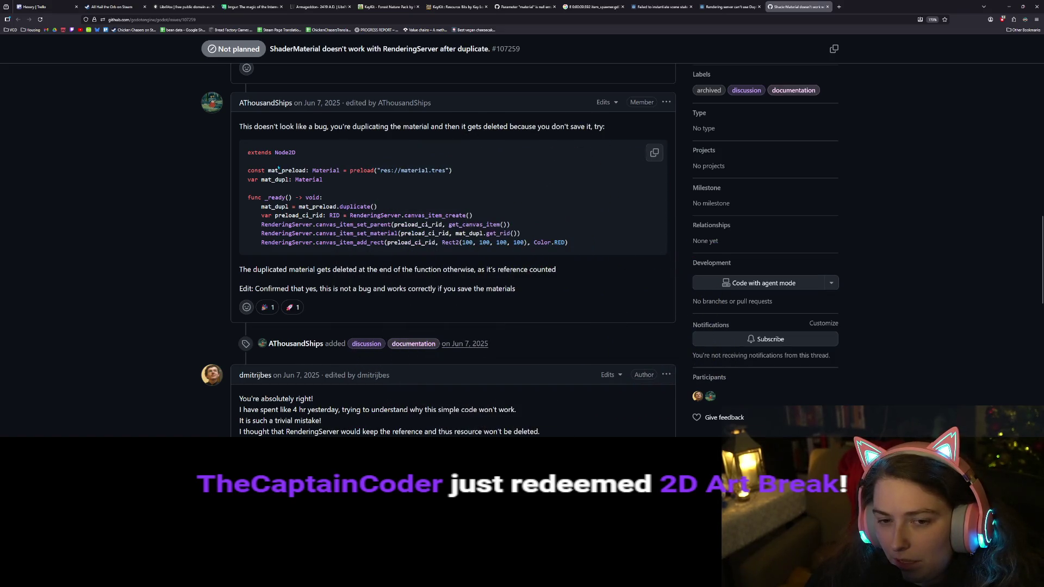
Highlight mat_preload and the Edit line in the reply, then minimize the browser back to Godot
double_click(287, 170)
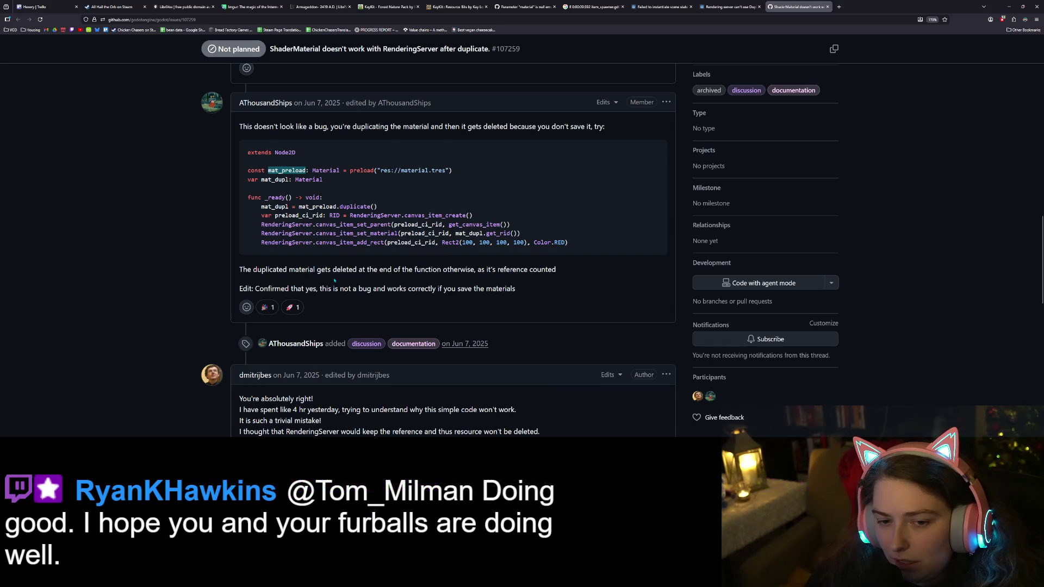
mouse_move(357, 288)
mouse_down()
mouse_move(516, 289)
mouse_move(409, 289)
mouse_up()
double_click(500, 289)
click(408, 288)
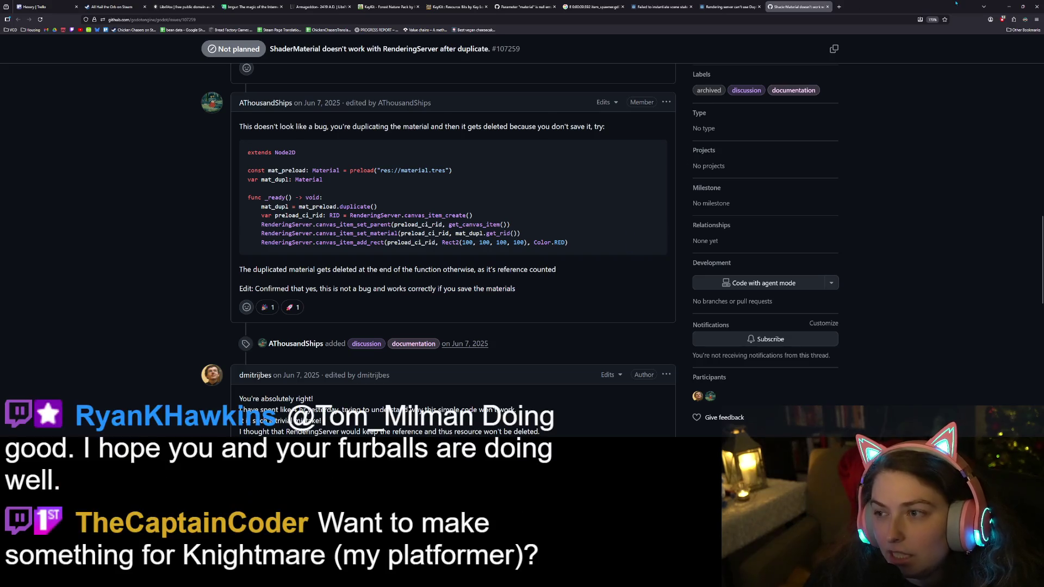
click(1009, 6)
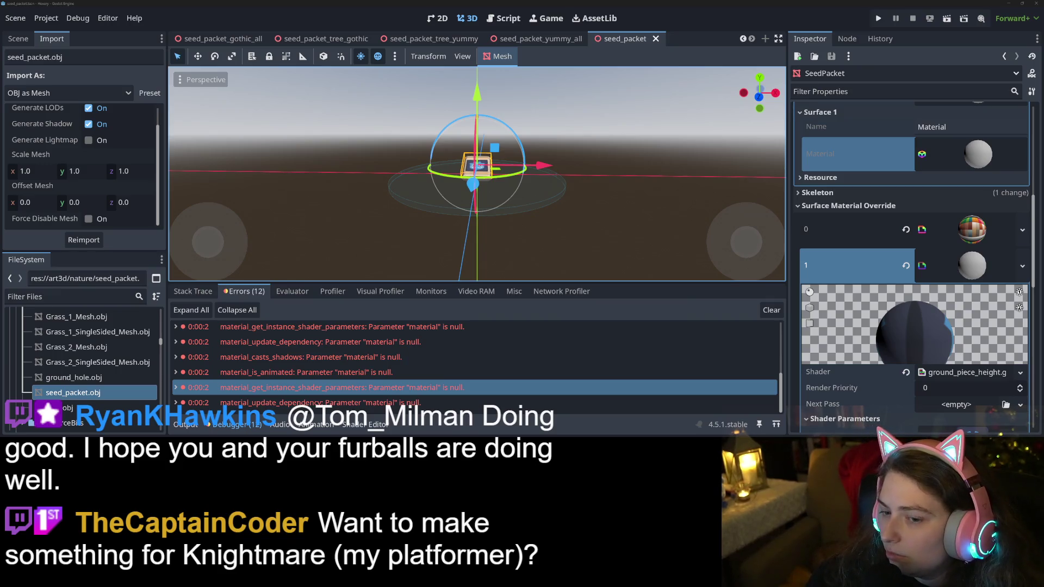
Switch from the Godot editor over to the Krita window
key(alt+Tab)
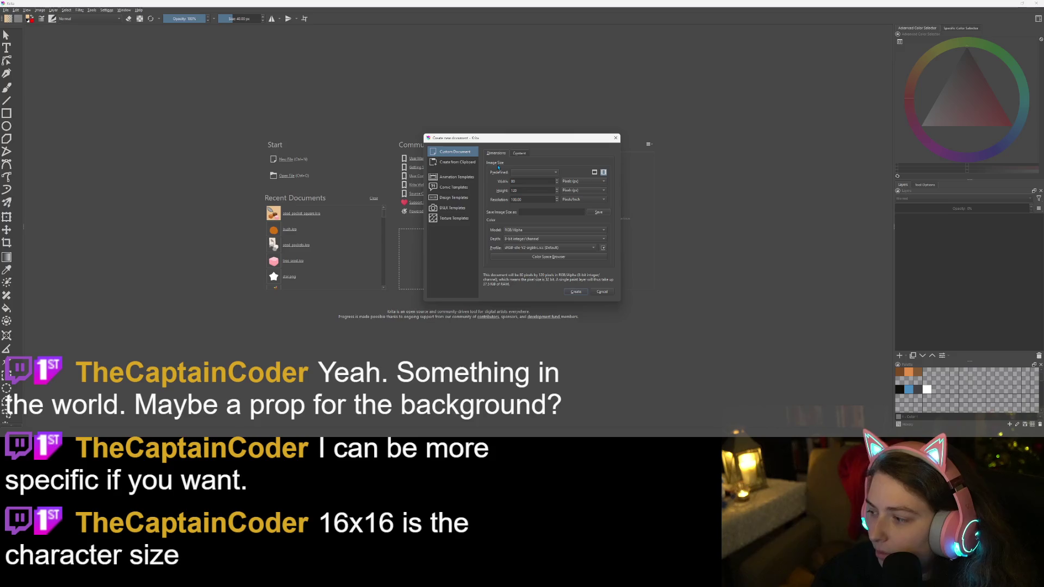
Select the Width value in Krita's new-document dialog, then open a blank Firefox tab
double_click(534, 182)
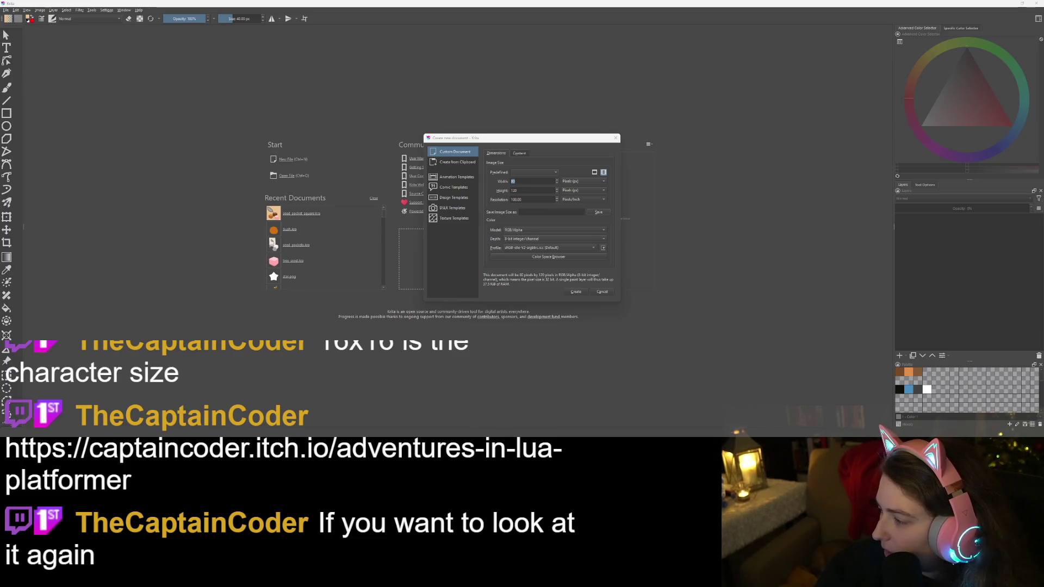
key(alt+Tab)
click(840, 7)
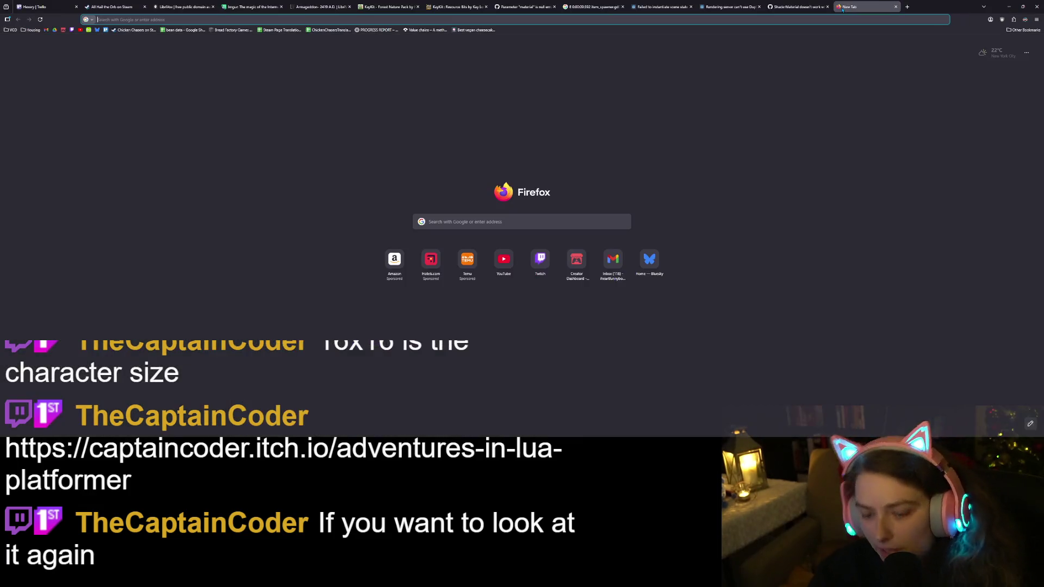
Load captaincoder.itch.io/adventures-in-lua-platformer and start a new Knightmare game in slot 1
text(captaincoder.itch.io/adventures-in-lua-platformer)
key(Return)
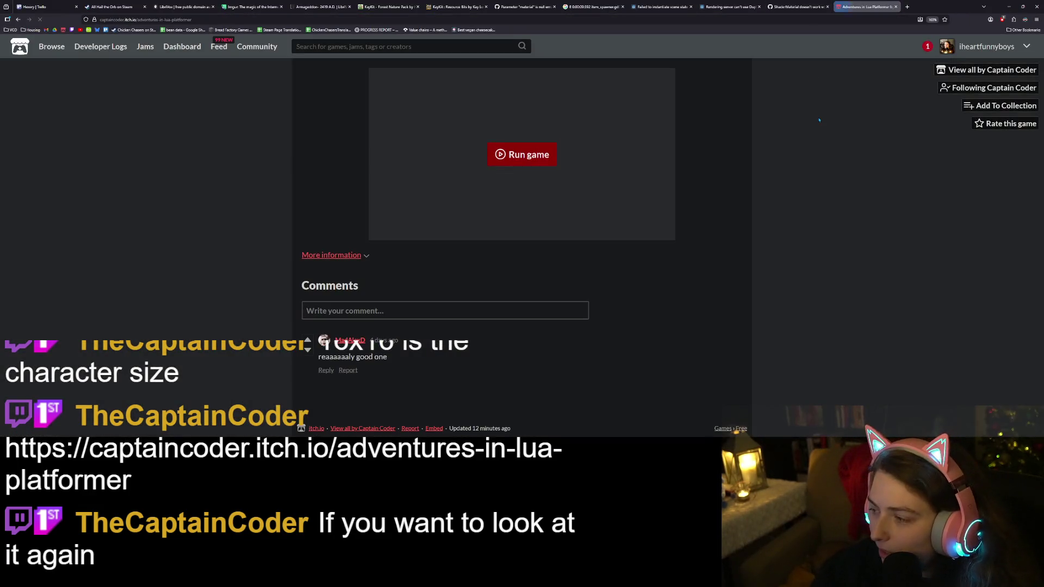
click(554, 163)
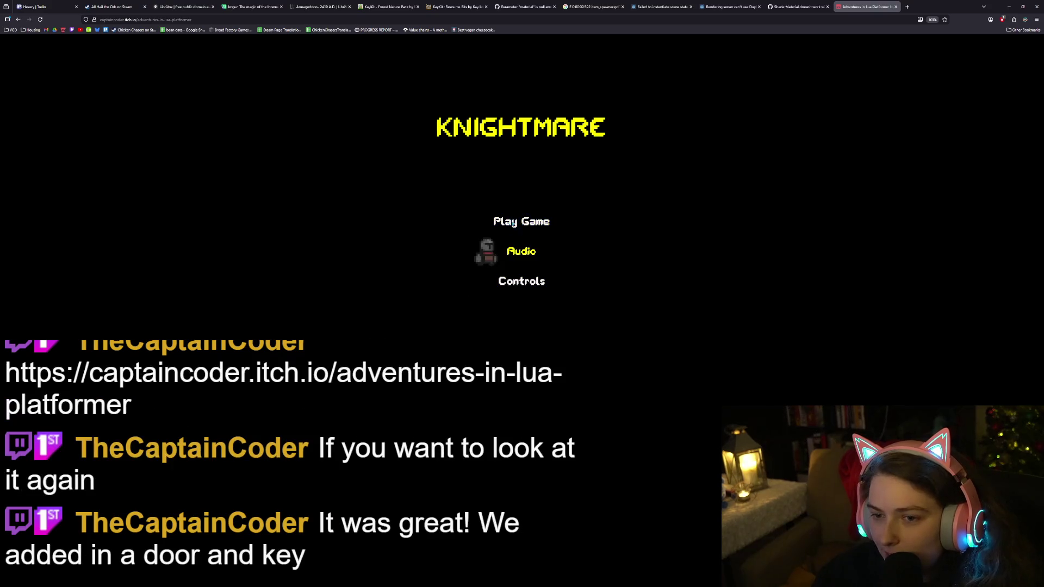
click(513, 223)
click(516, 185)
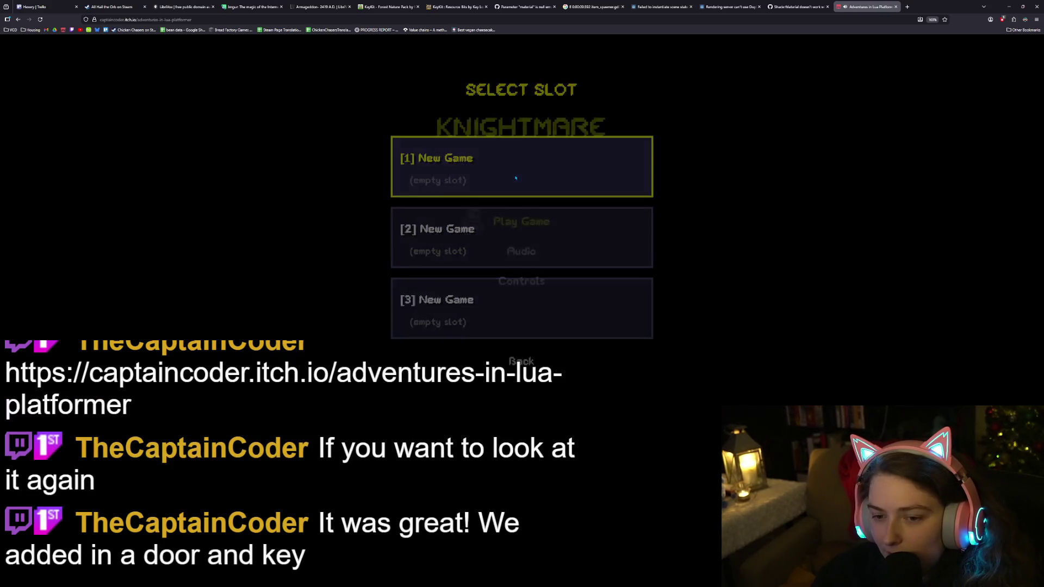
Guide the knight through the move, jump and drop-through tutorials onto the platform by the pillar
key(d)
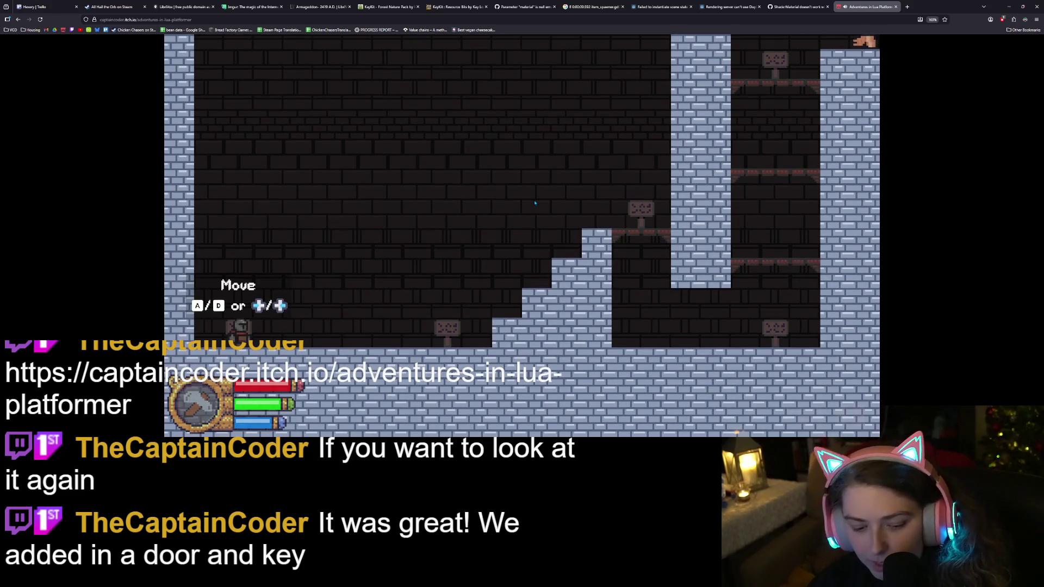
key(space)
key(d)
key(space)
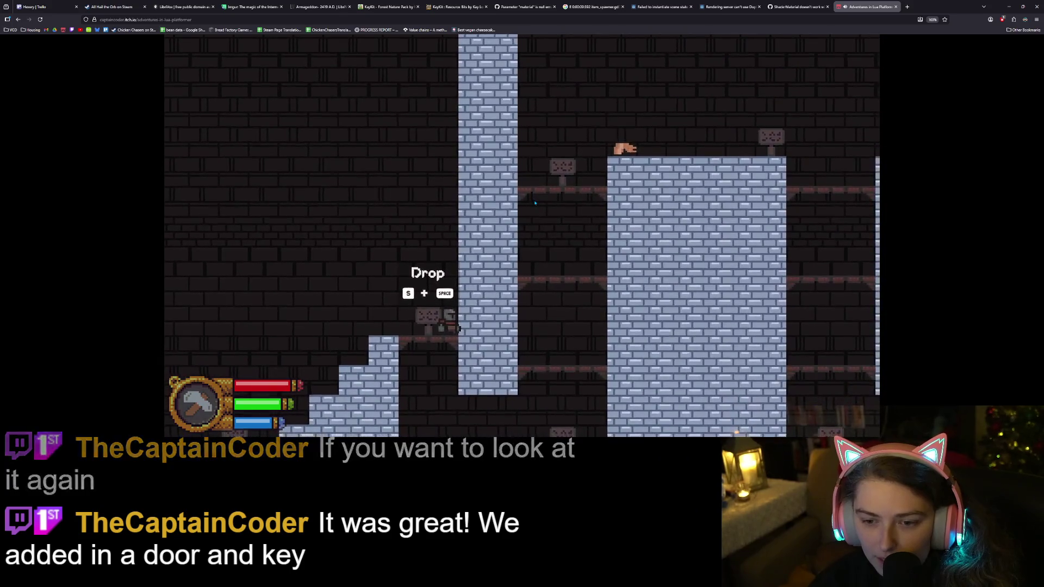
key(s+space)
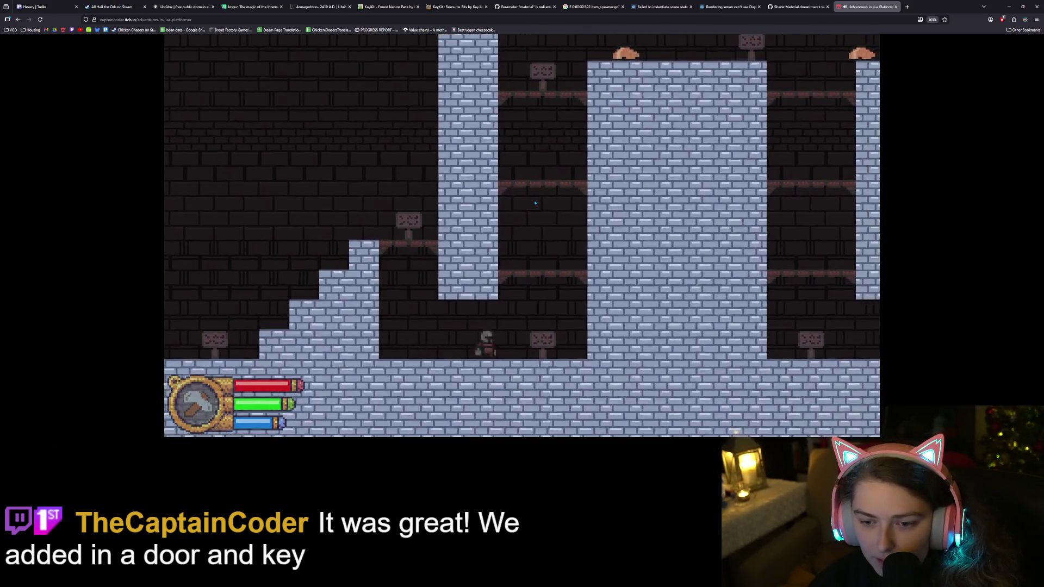
key(d)
key(space)
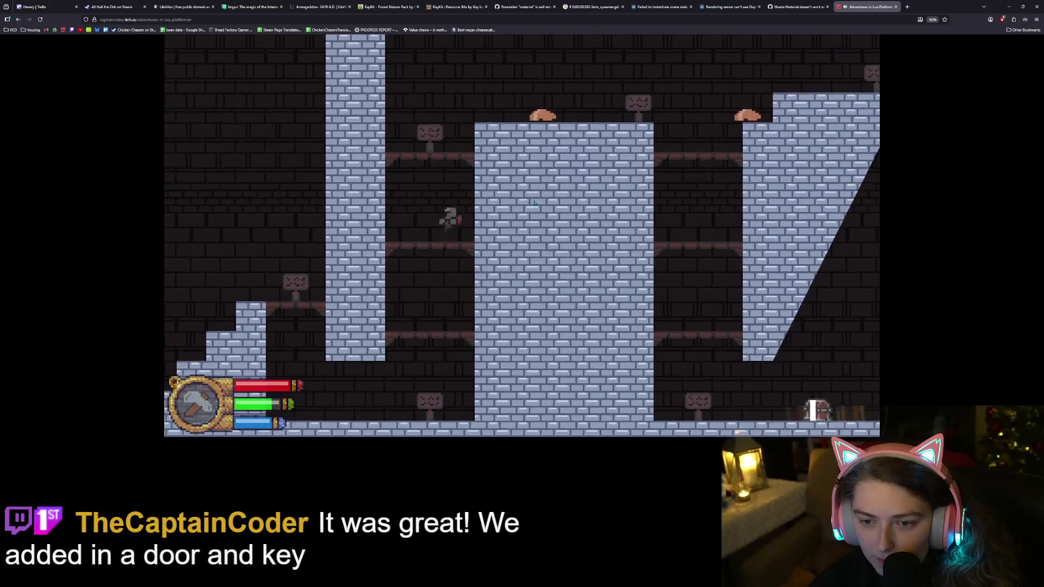
key(a)
key(space)
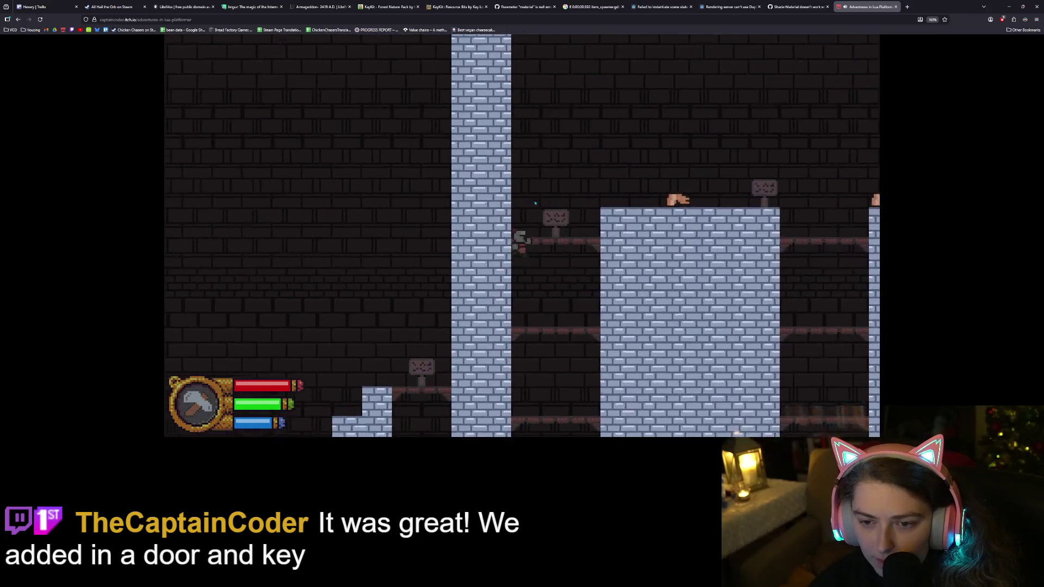
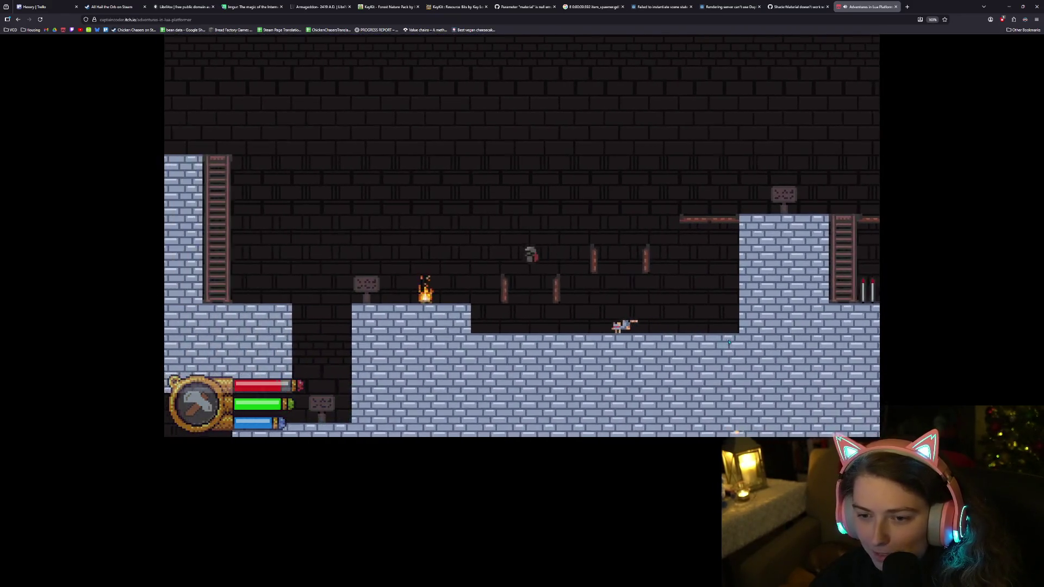
Run right and jump onto the higher platform, then drop into the spike corridor by the chest
key(Right)
key(space)
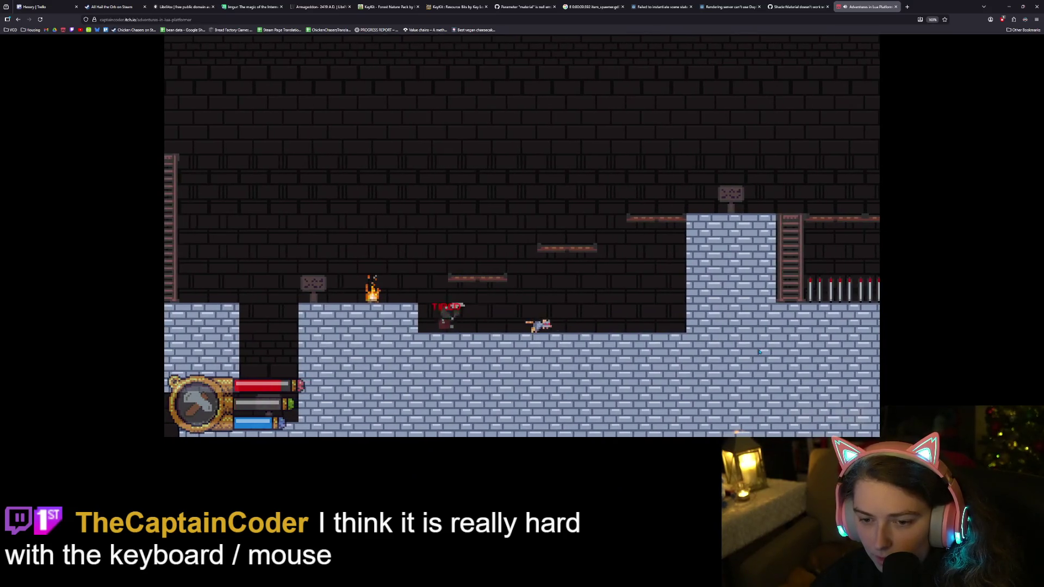
key(a)
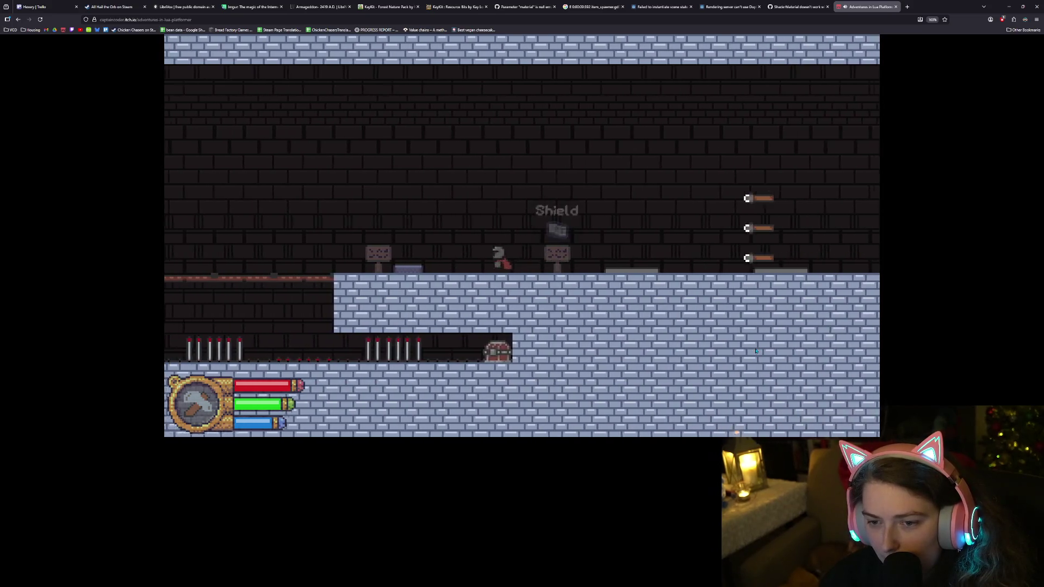
key(Left)
key(space)
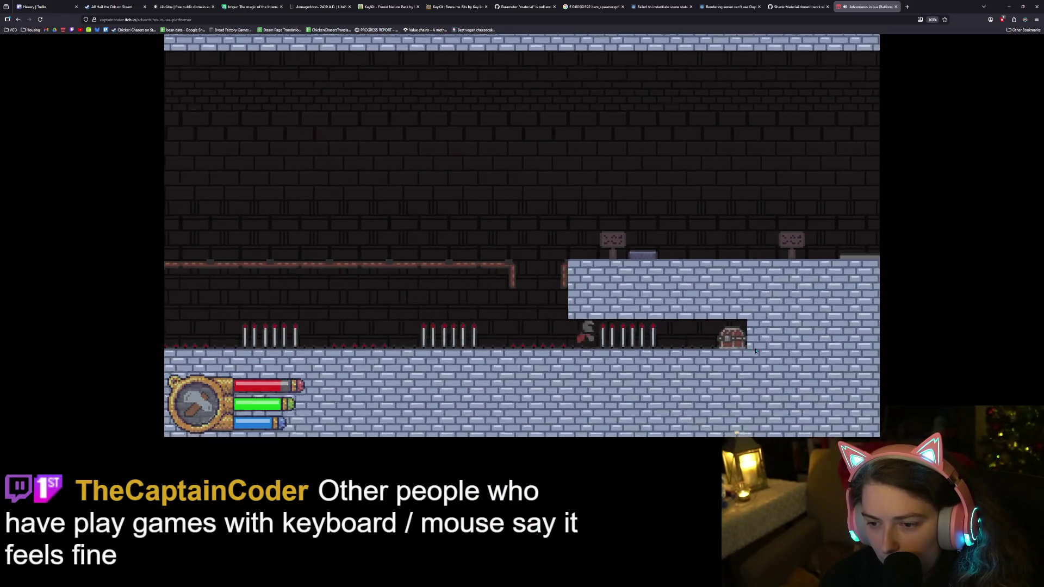
Run right to the chest, then walk left off the spikes ledge back to the campfire rest point
key(Right)
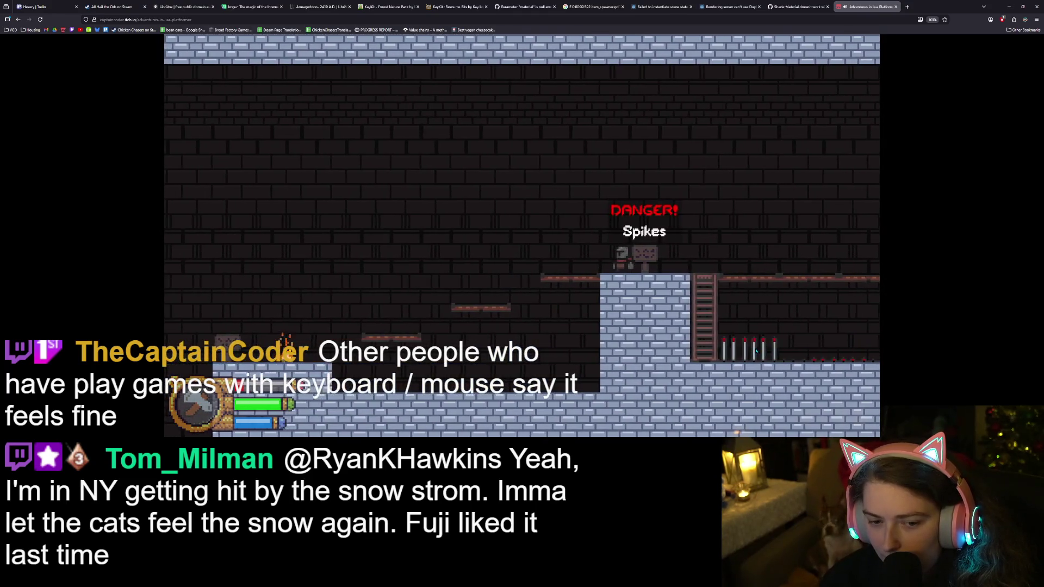
key(Left)
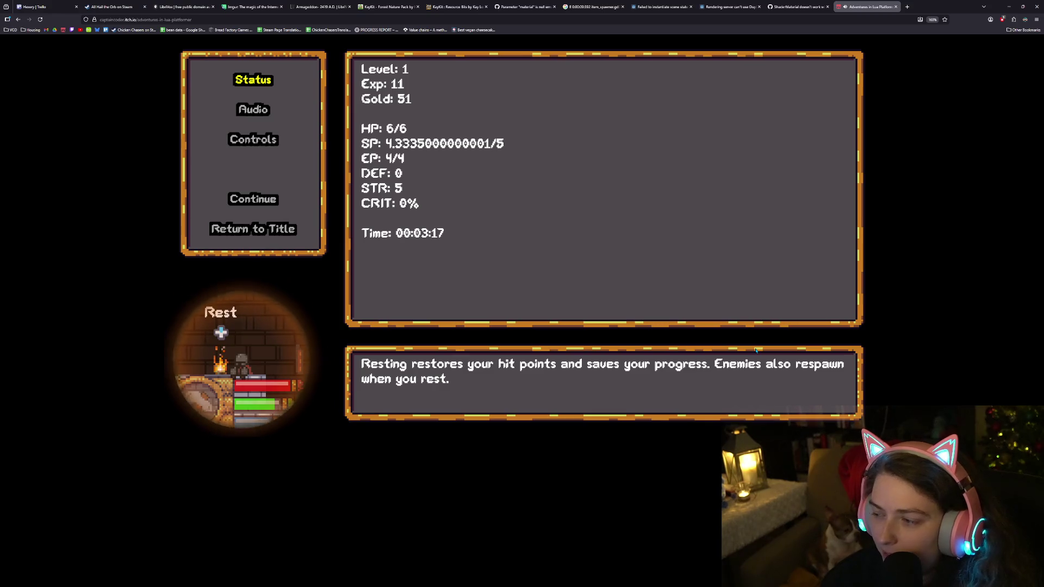
Resume the game and run right along the long pipe onto the stone ledge toward the golden key
key(Down)
key(Down)
key(Down)
key(Return)
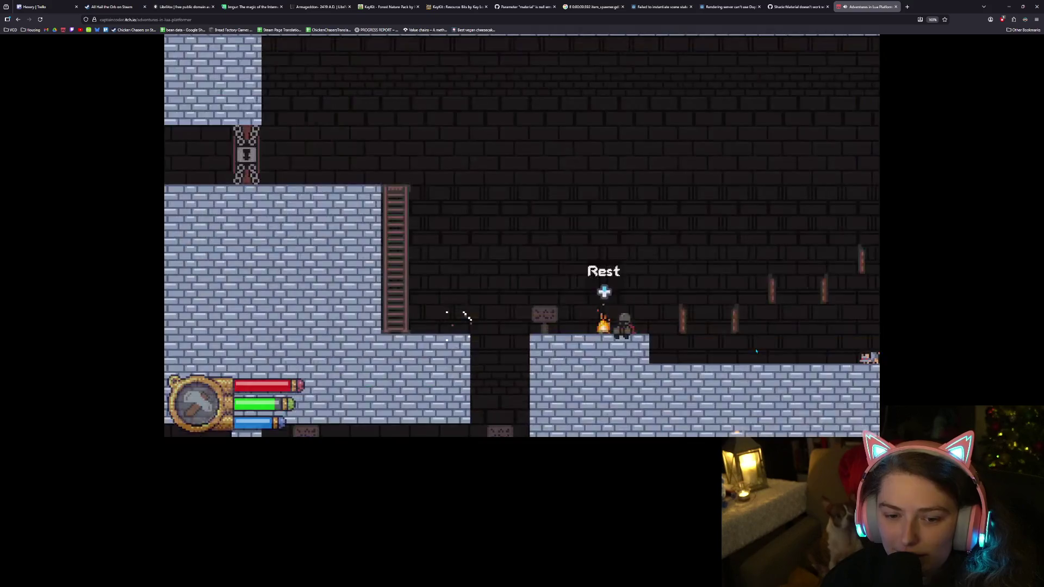
key(Right)
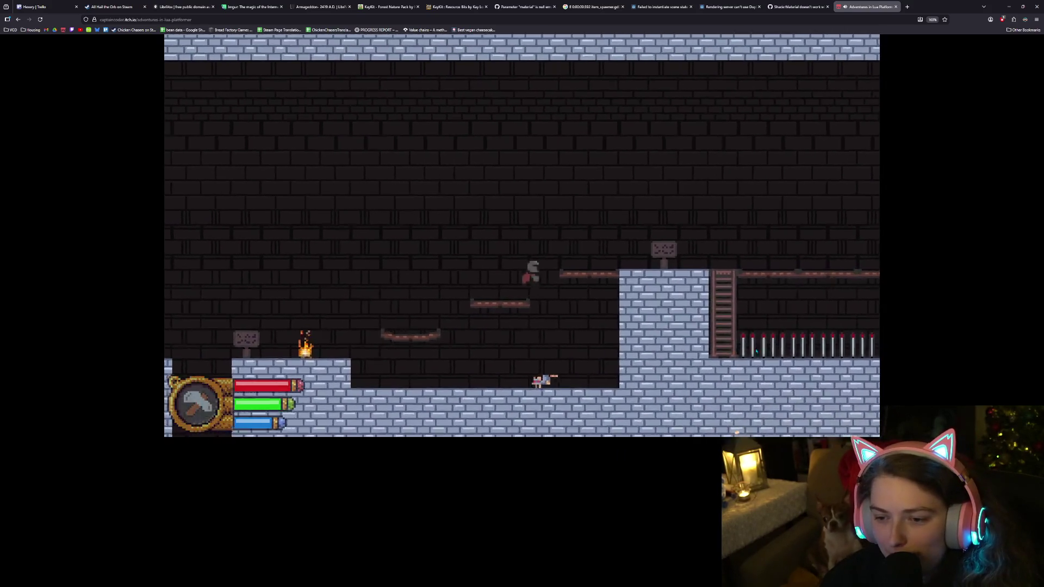
key(Right)
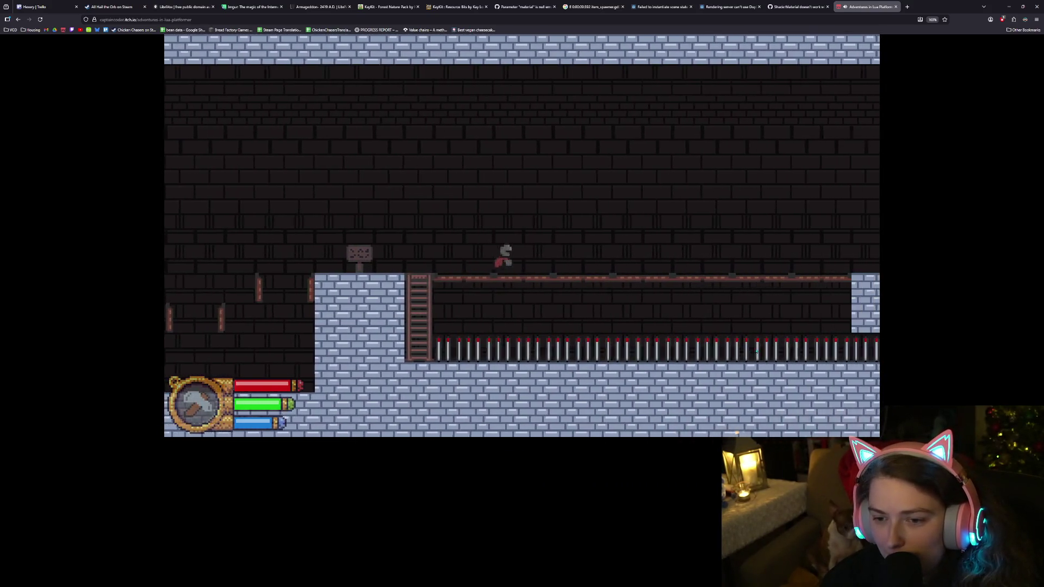
key(Right)
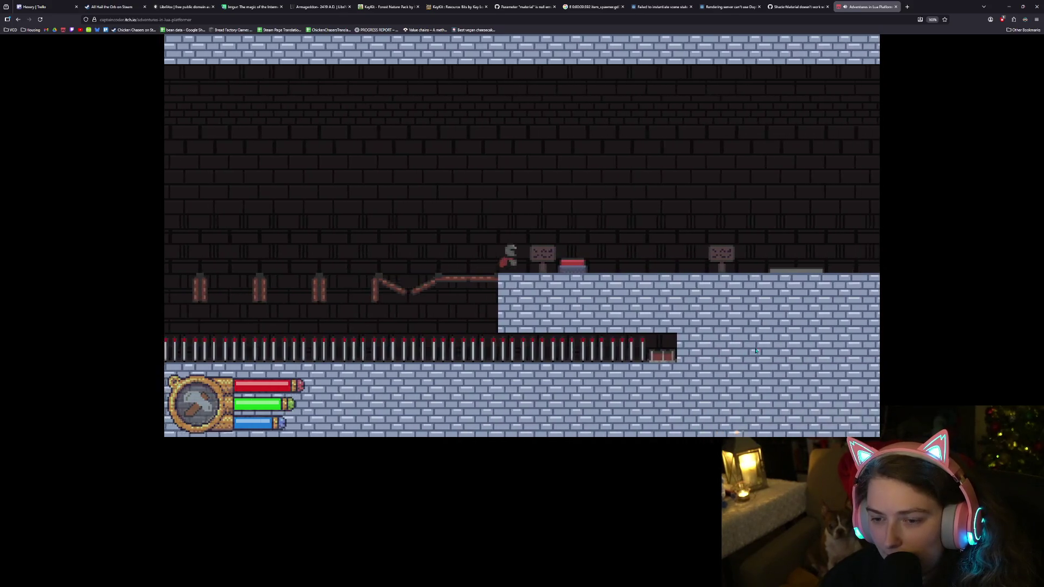
key(Right)
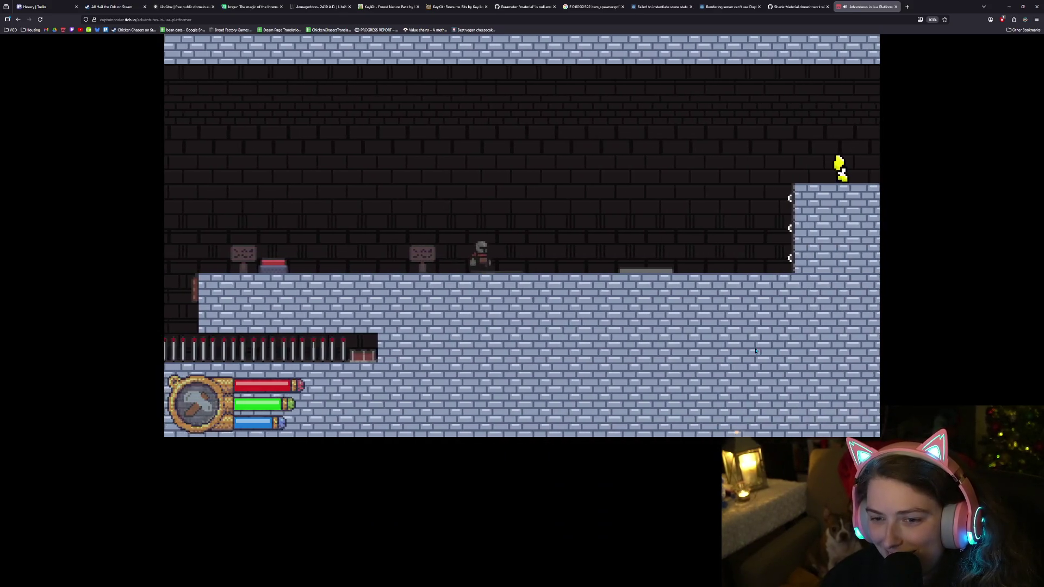
Run back and forth near the key, jump left down to the lower floor, and reach the pause menu
key(Left)
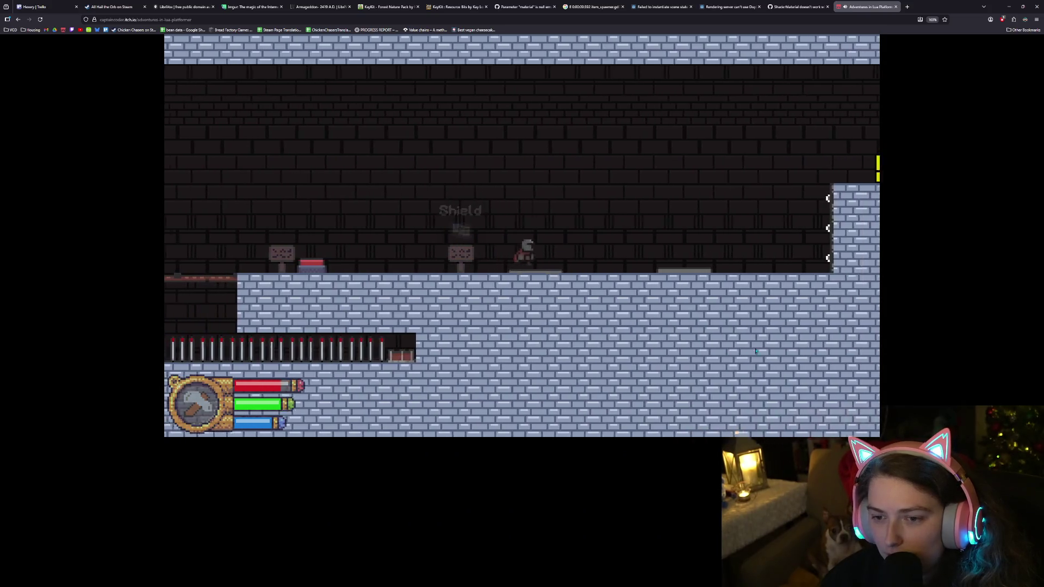
key(Right)
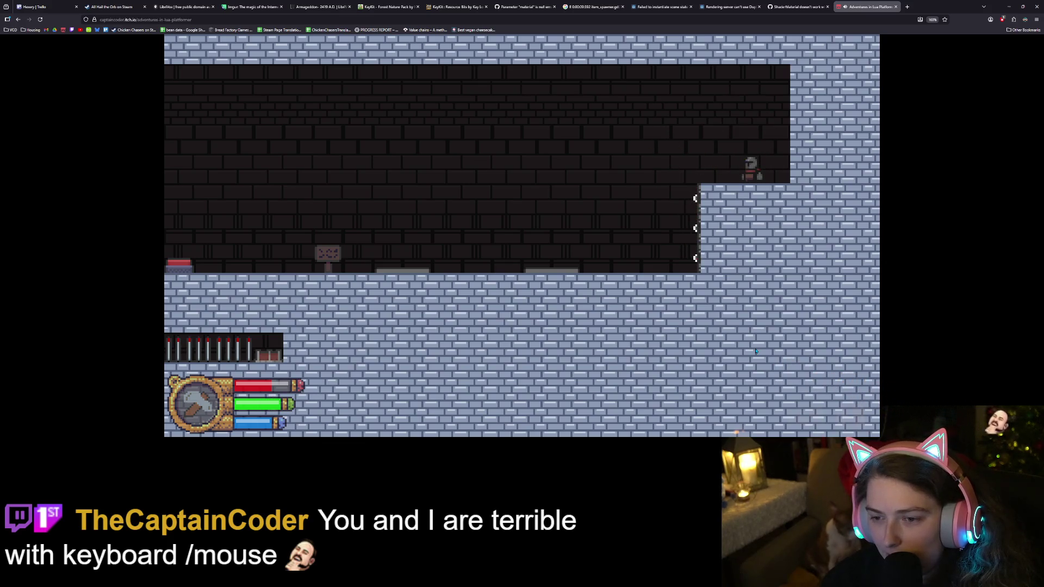
key(Left)
key(space)
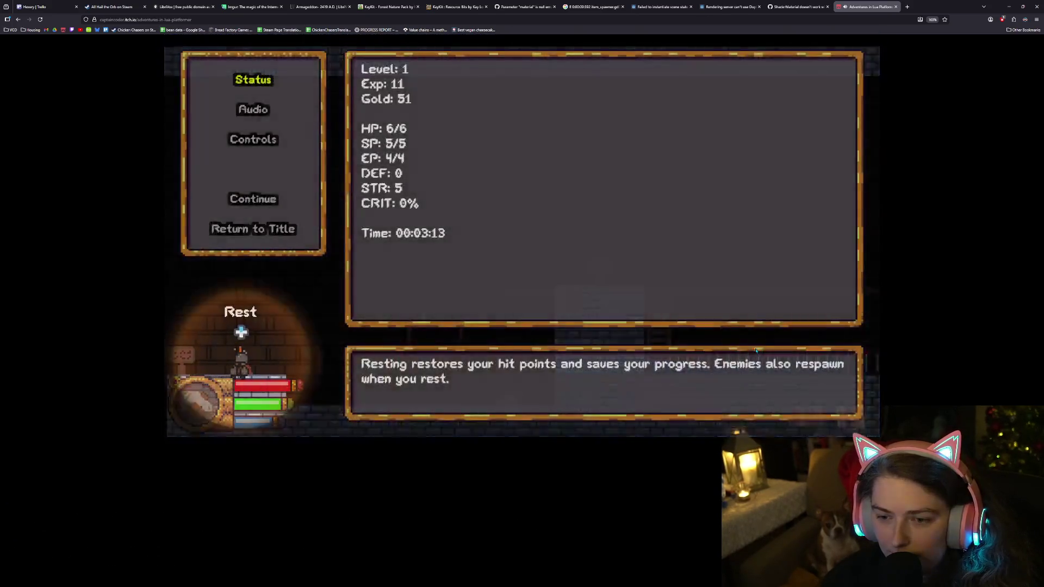
key(Down)
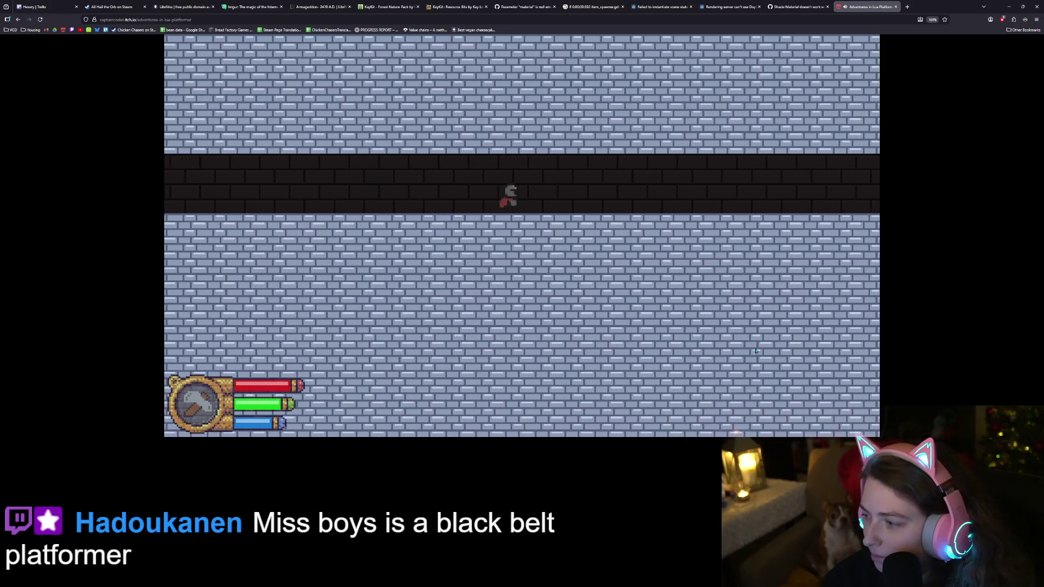
Run right down the corridor, climb down the ladder, then walk left back to the Move sign
key(Right)
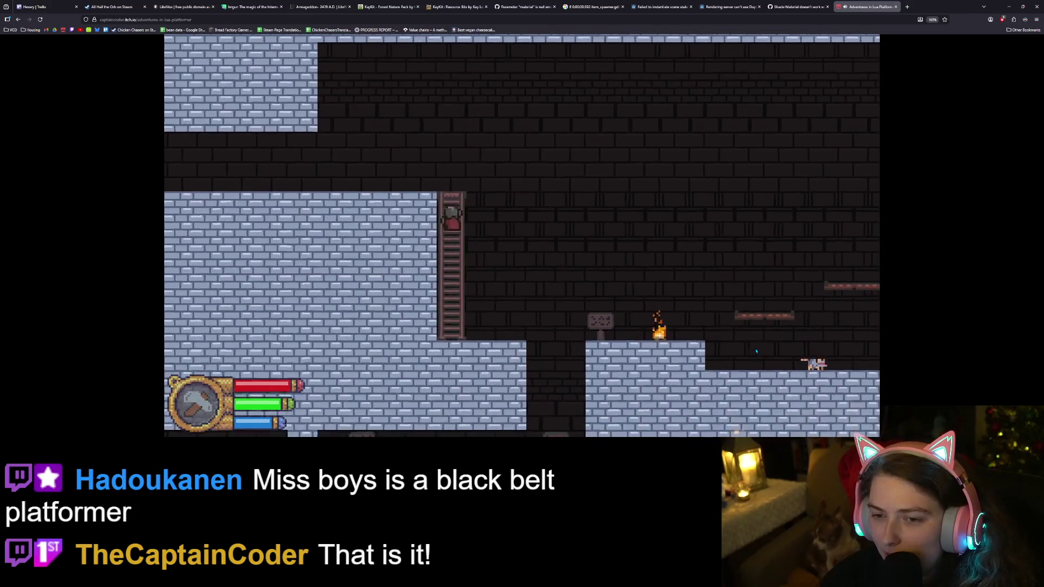
key(Down)
key(Right)
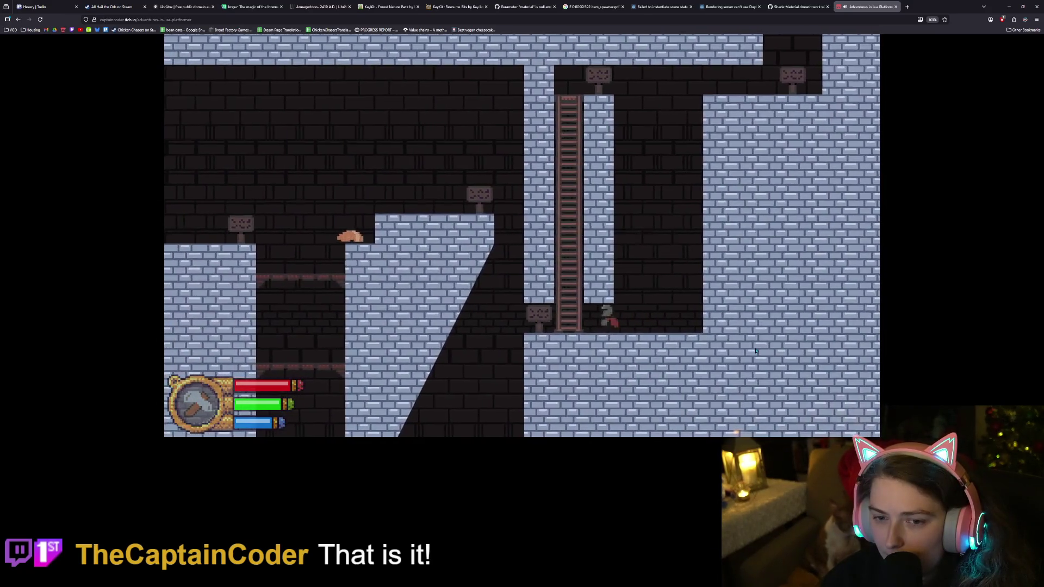
key(Left)
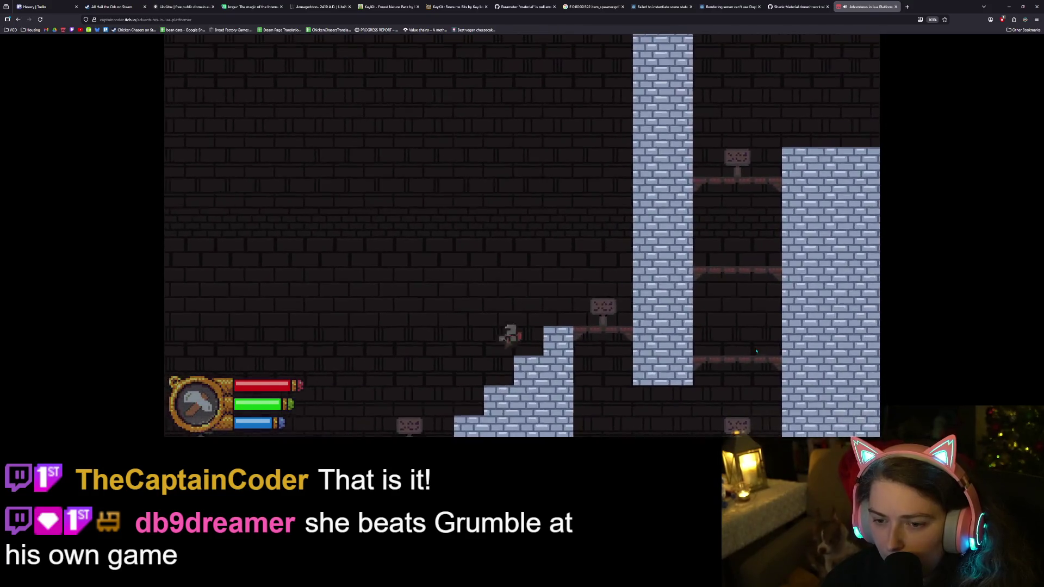
key(Left)
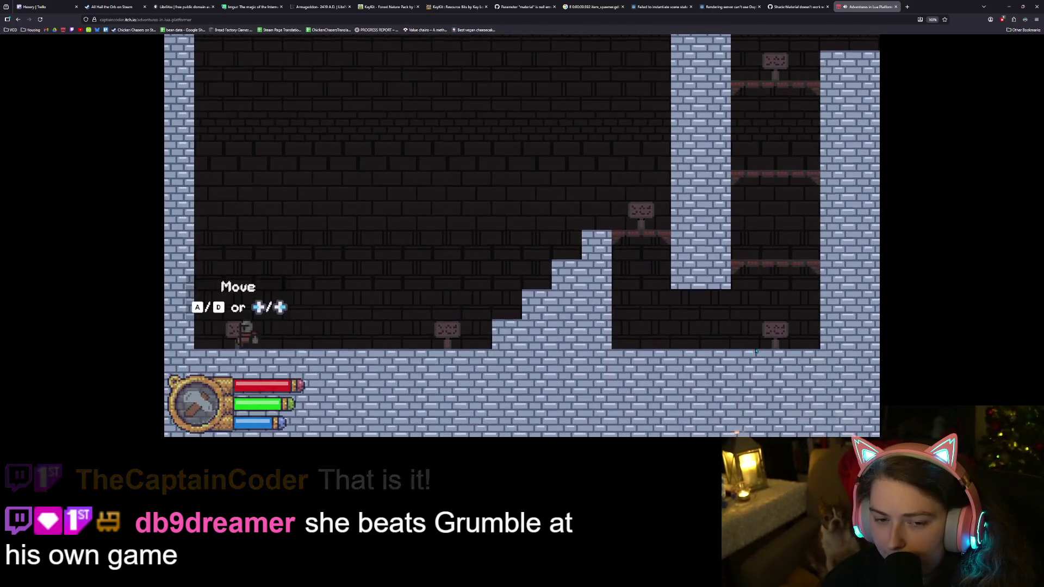
Double-jump up the shaft, then snap the game browser to the left half with Win+Left
key(Right)
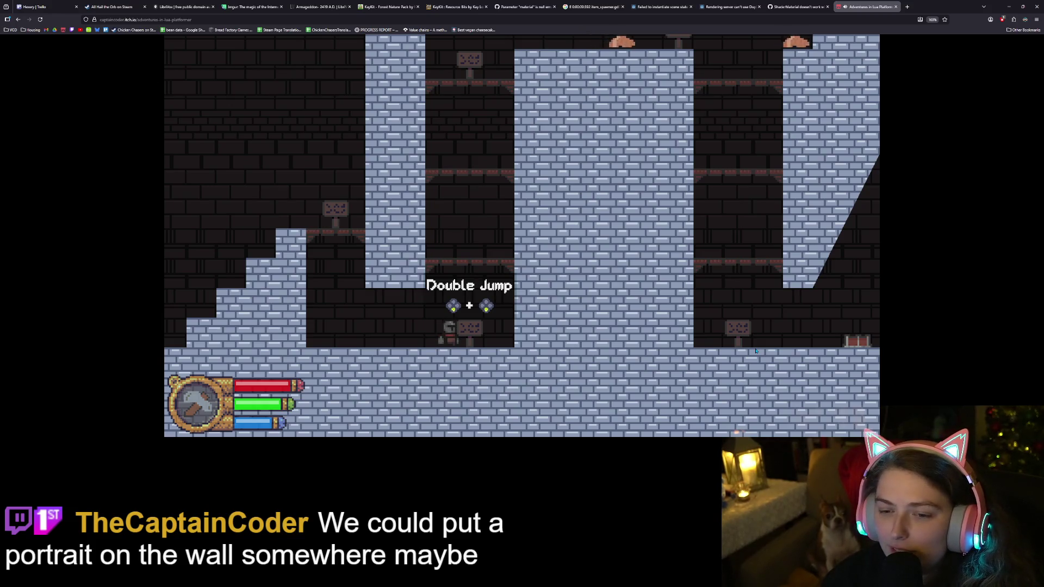
key(space)
key(space)
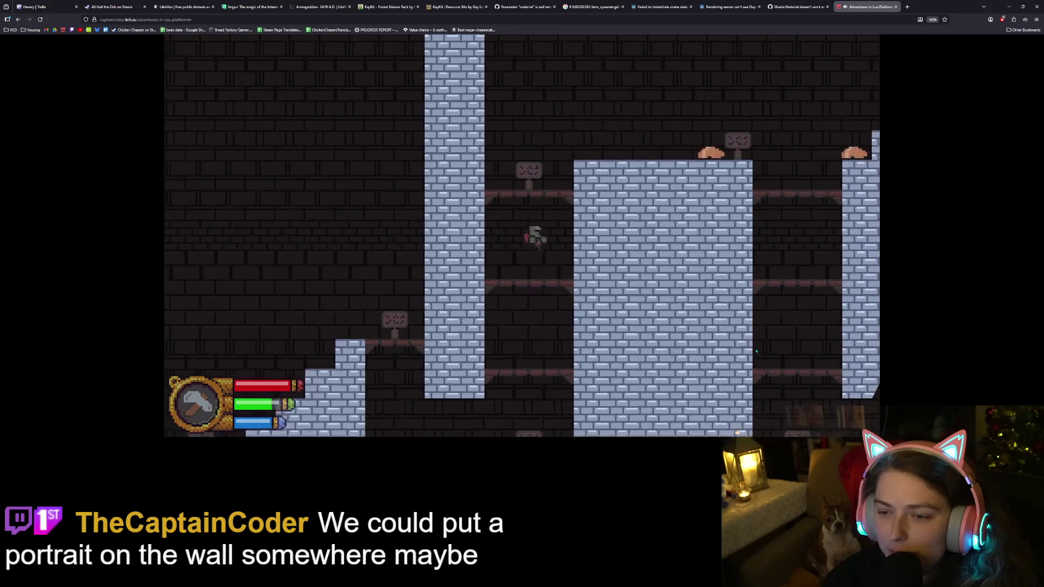
key(space)
key(space)
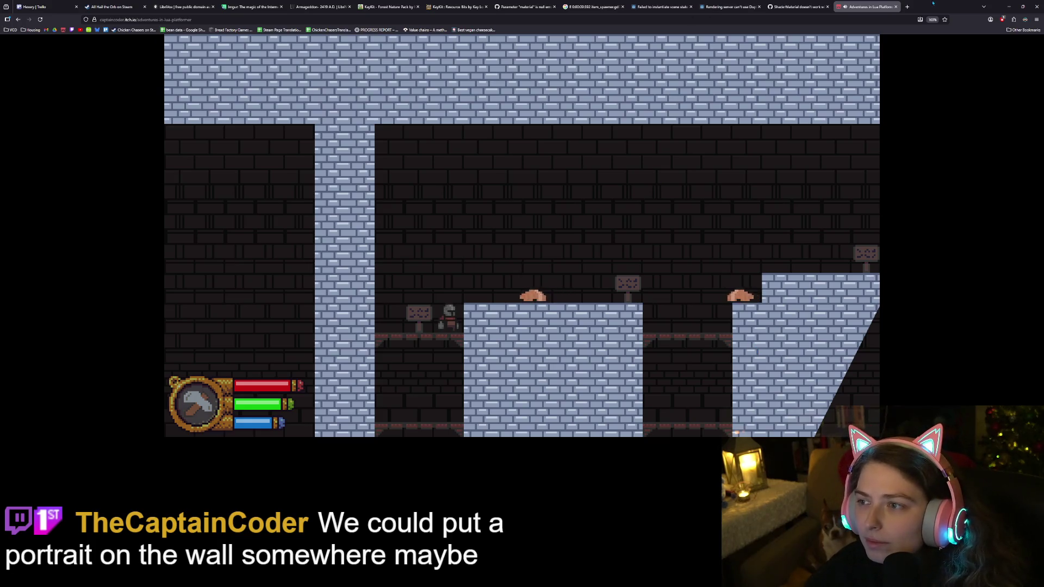
key(super+Left)
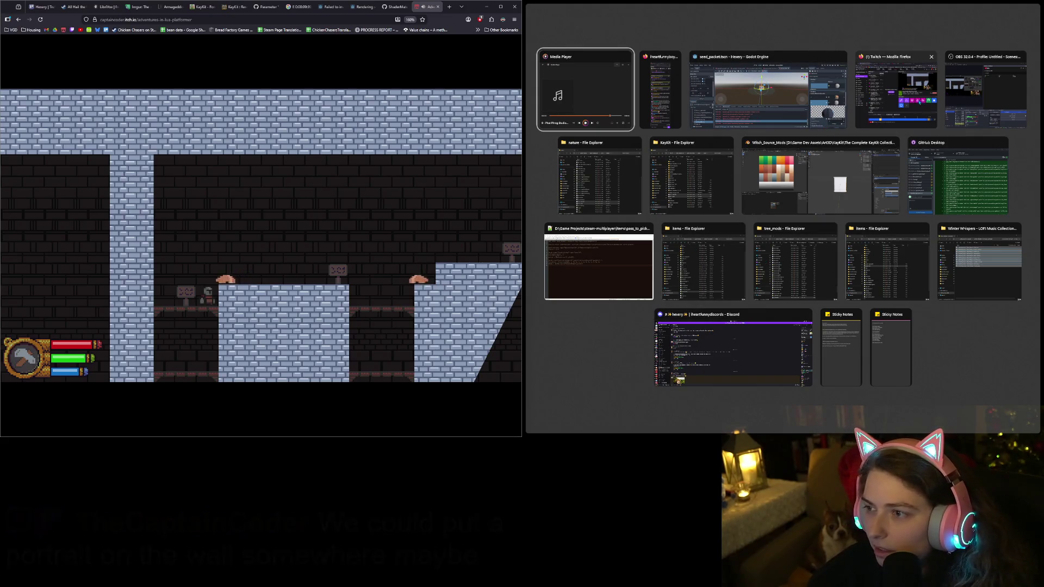
Place Blender on the right half beside the game, then hop onto the brick platform and drop left
click(813, 198)
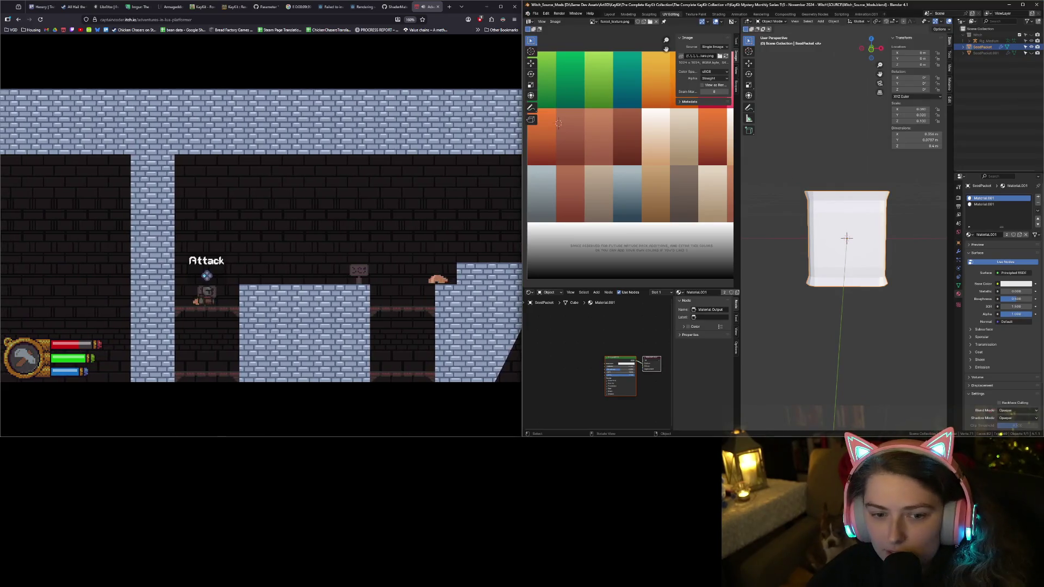
key(Right)
key(space)
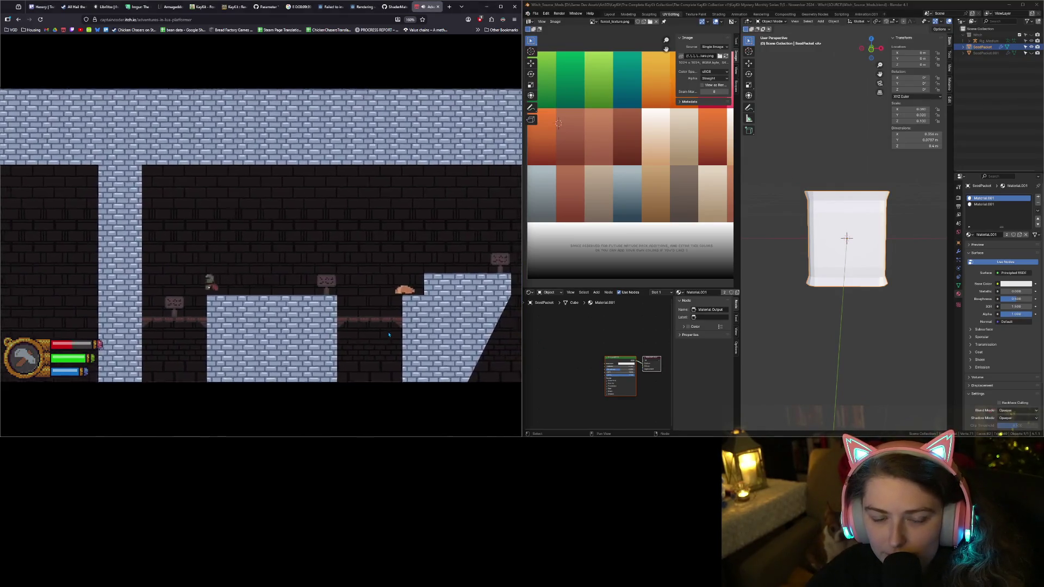
key(Left)
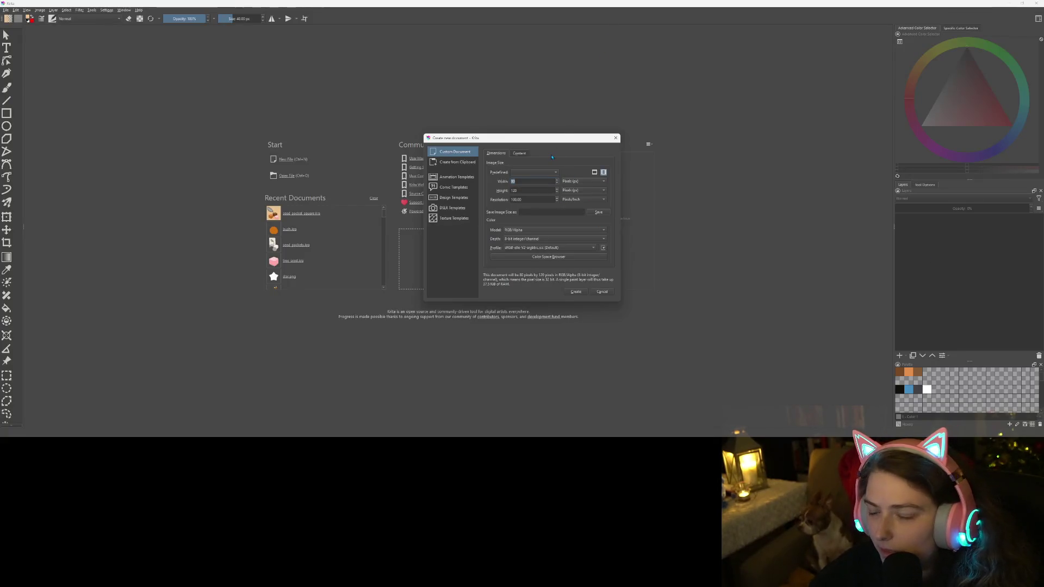
Create a new 16×16 pixel canvas in Krita
text(16)
key(Tab)
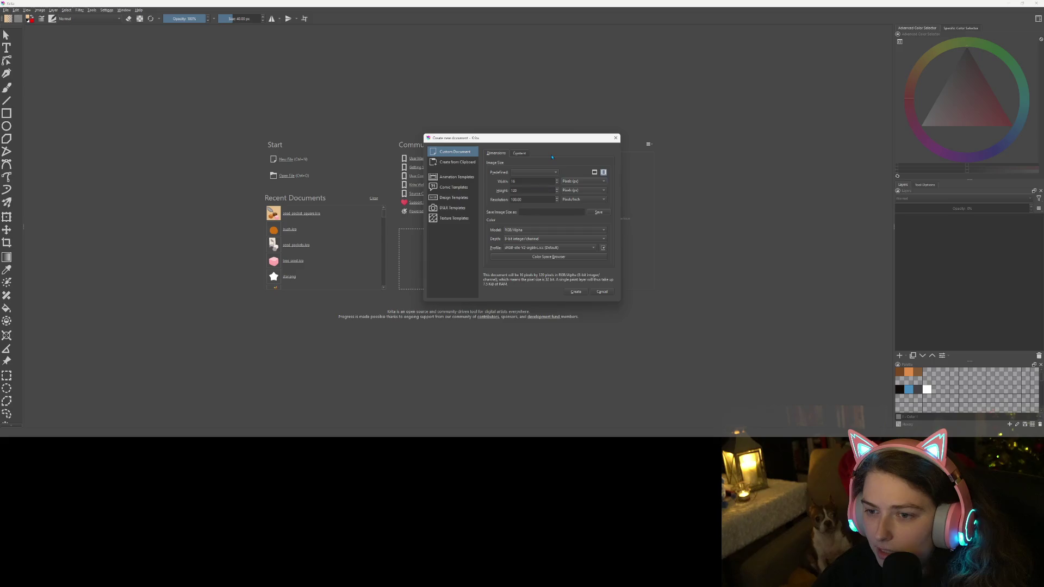
text(16)
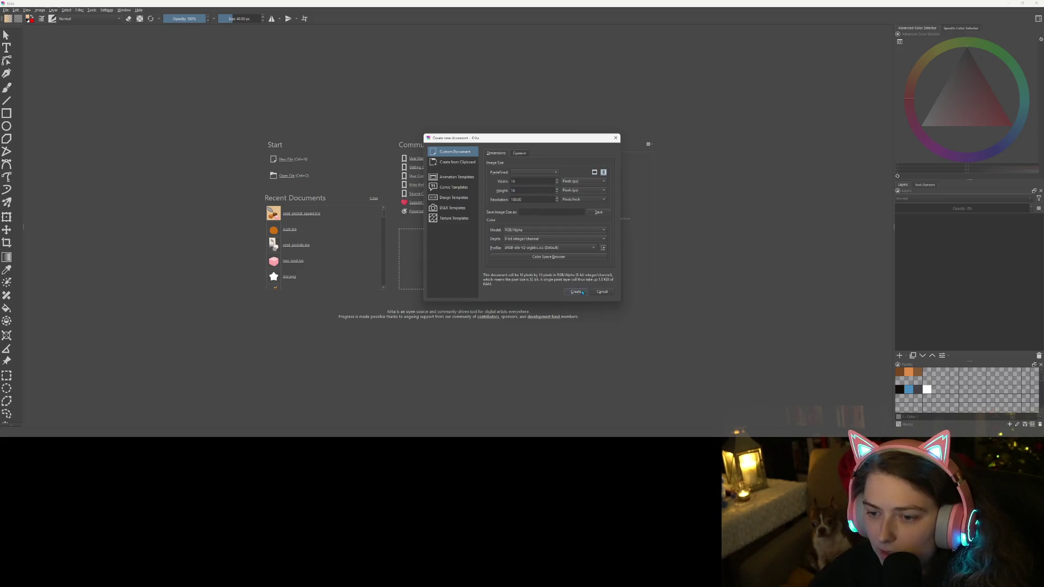
click(576, 291)
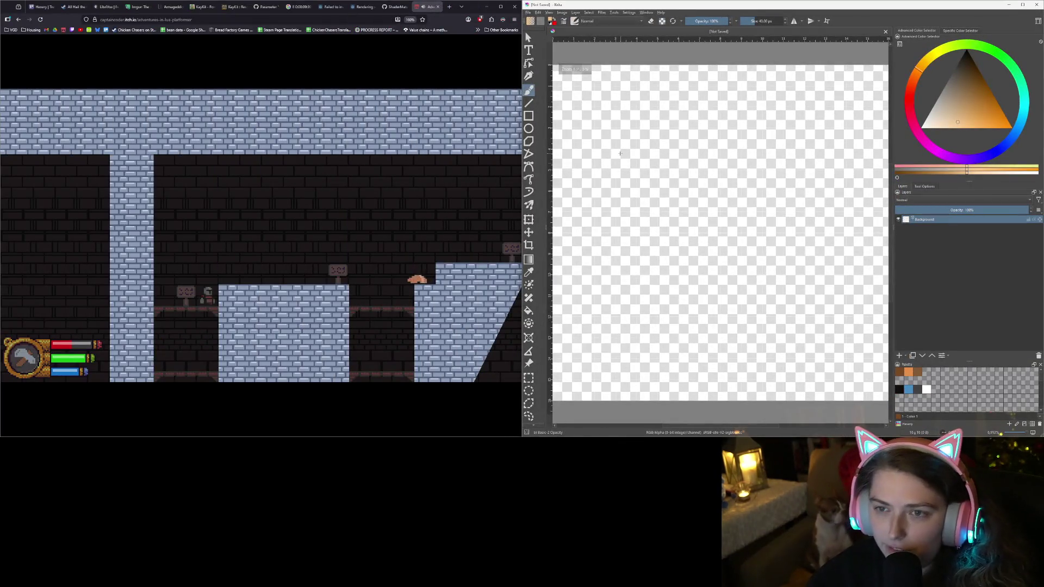
Try the Fill tool, zoom the canvas view, then switch to the freehand Brush tool
key(f)
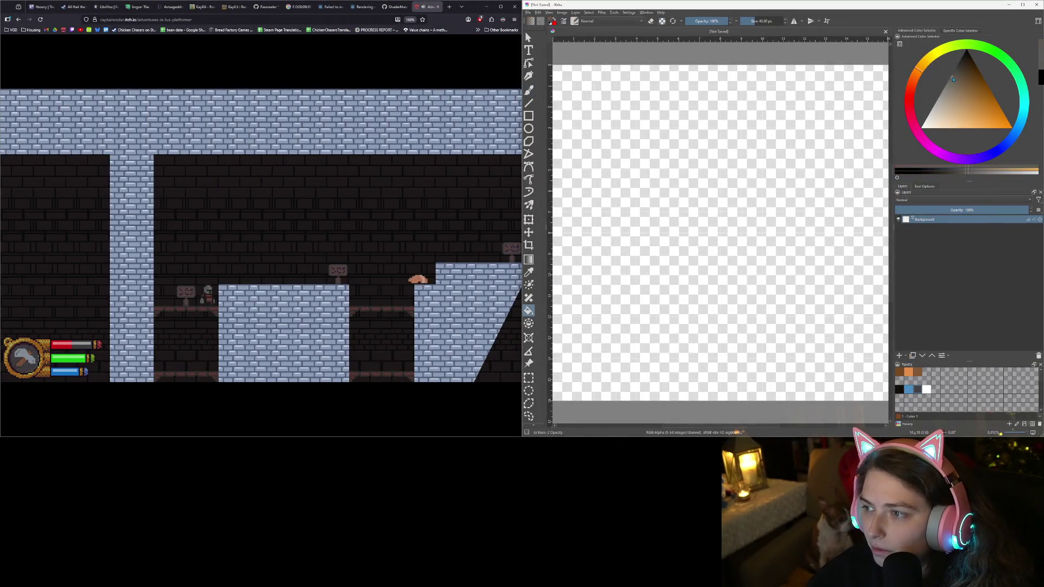
scroll(723, 175, up, 5)
scroll(725, 175, up, 2)
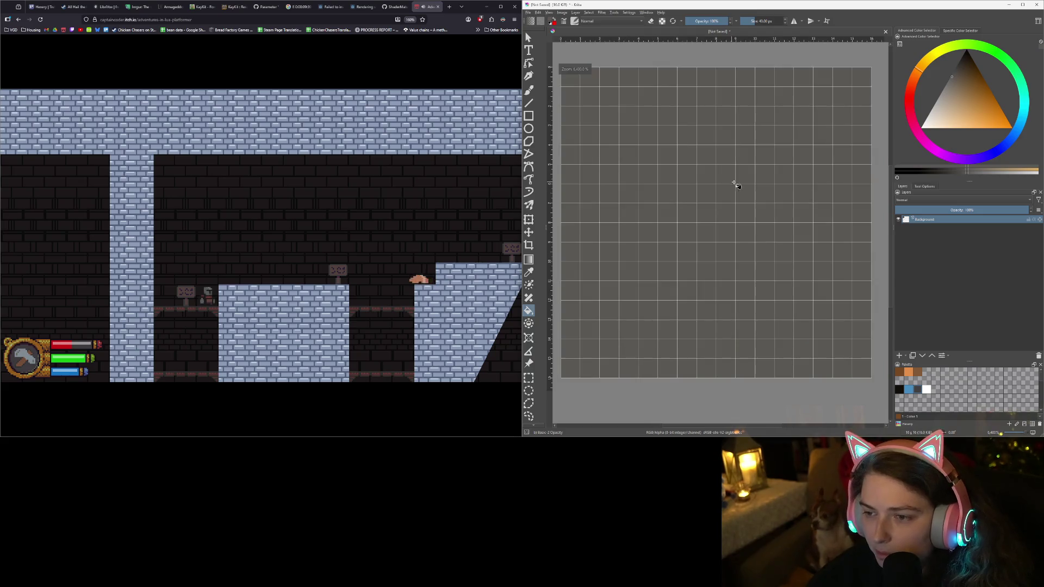
scroll(757, 186, down, 2)
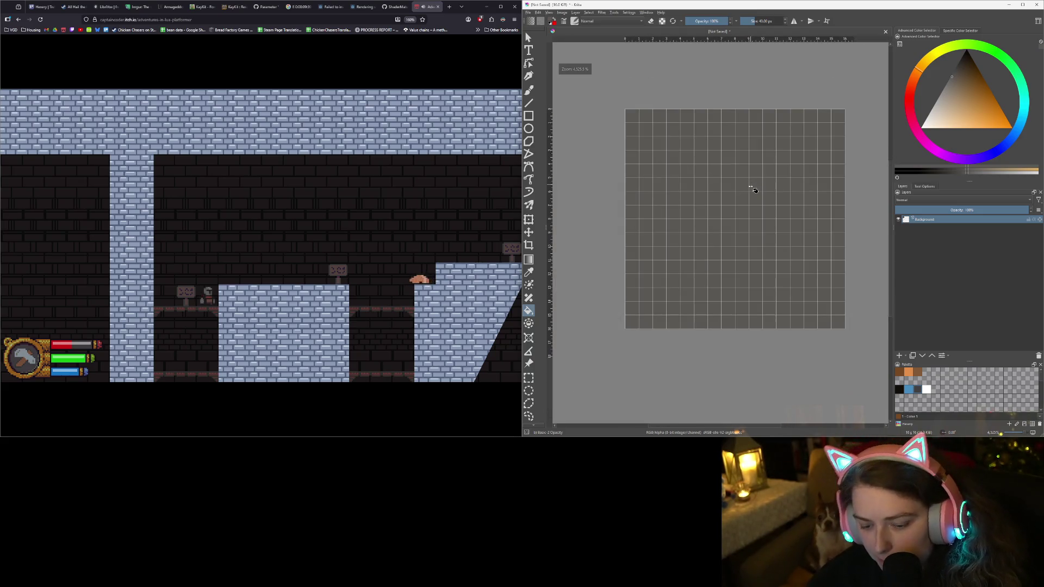
key(b)
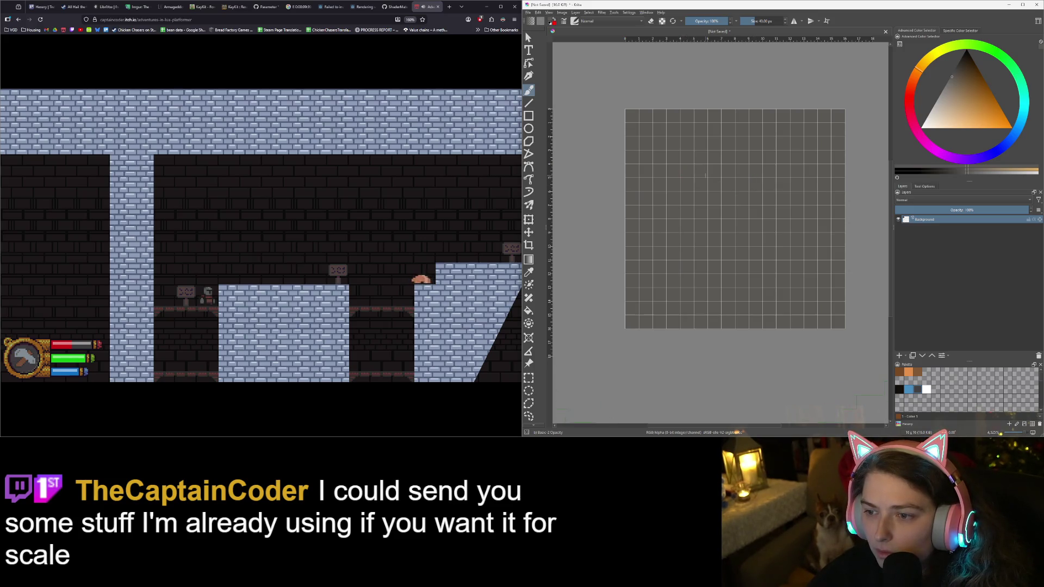
click(773, 21)
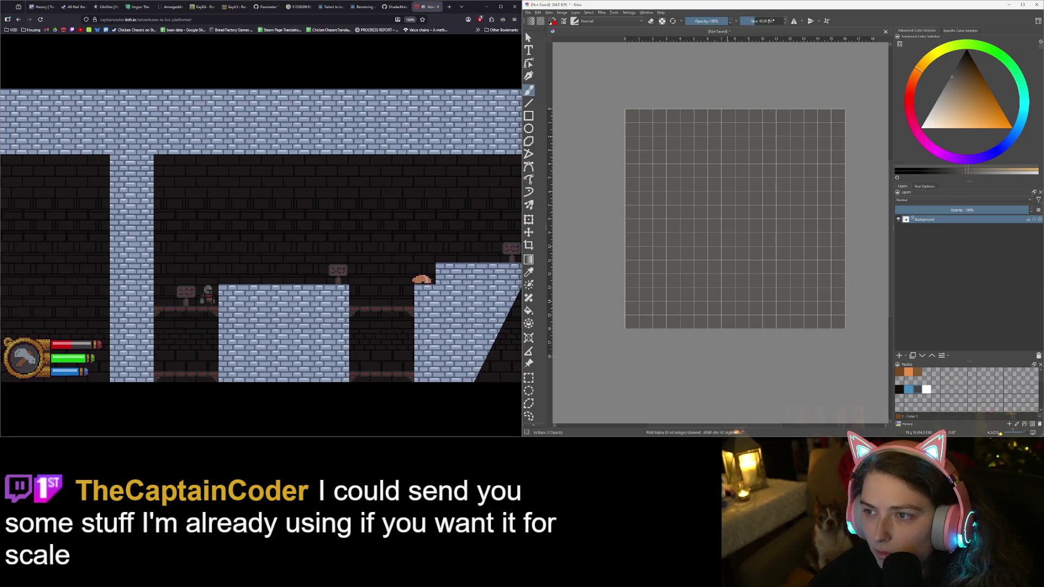
Set the brush size to 1 px
drag(773, 21, 743, 21)
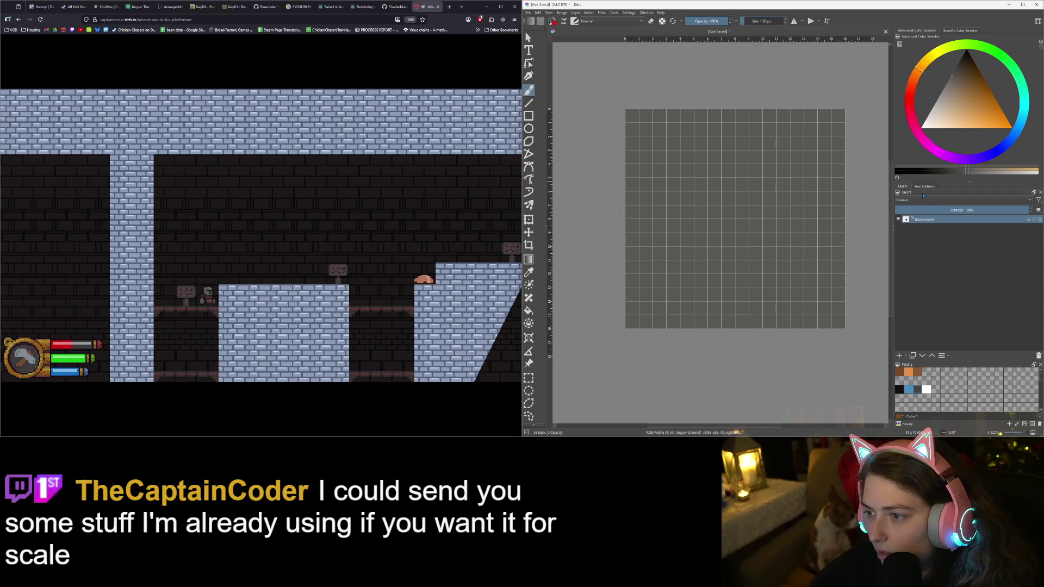
click(924, 187)
click(910, 188)
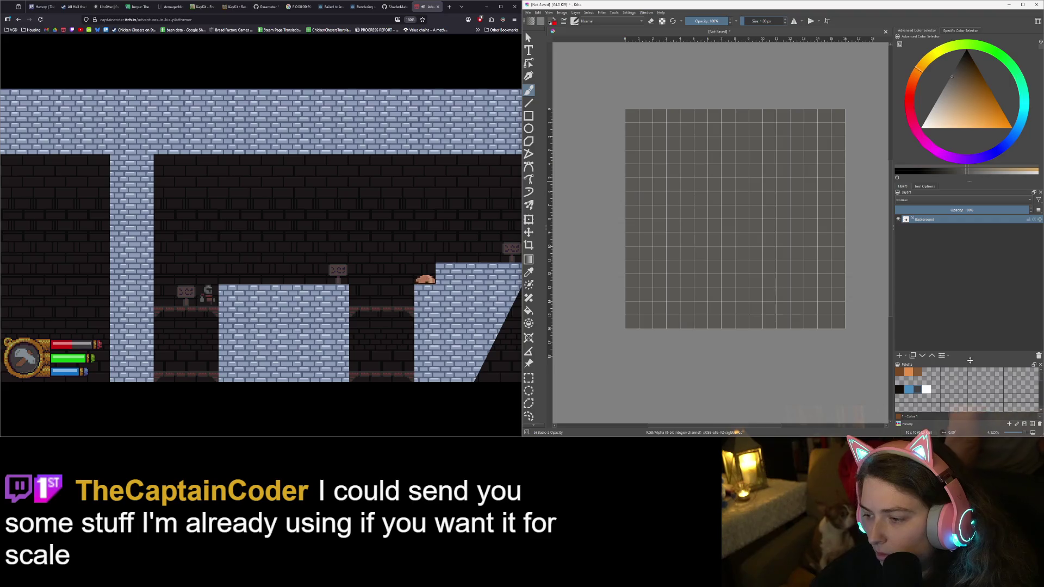
Enlarge the palette panel and add Paint Layer 1 above Background
mouse_move(970, 360)
mouse_down()
mouse_move(972, 277)
mouse_move(971, 289)
mouse_up()
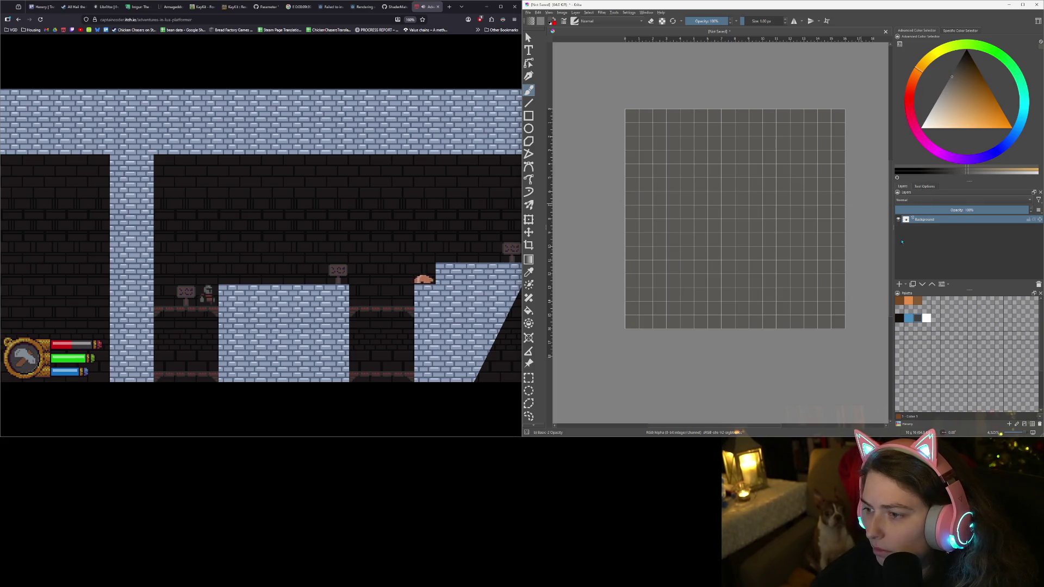
click(898, 284)
click(925, 187)
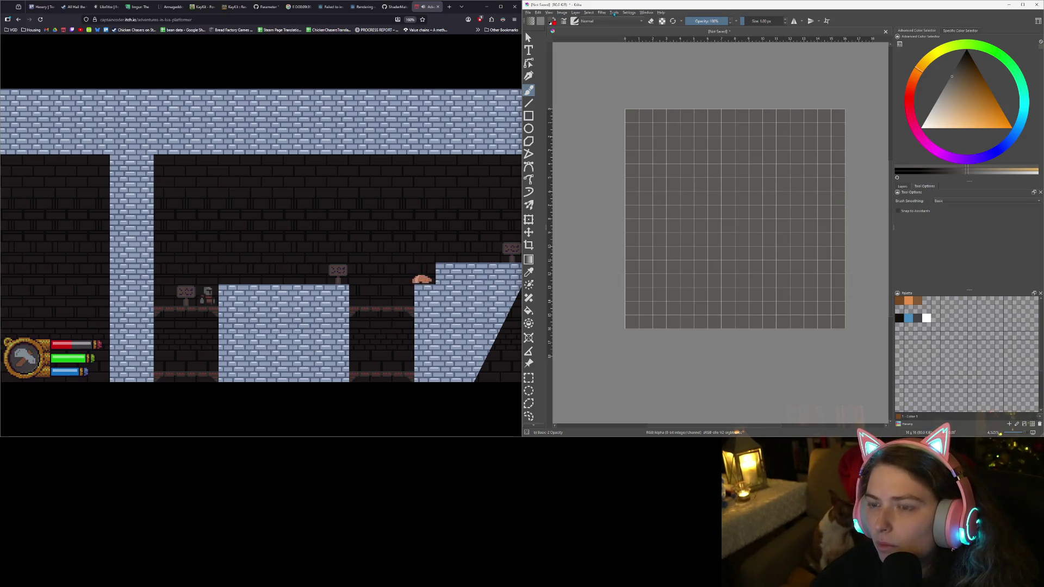
click(591, 13)
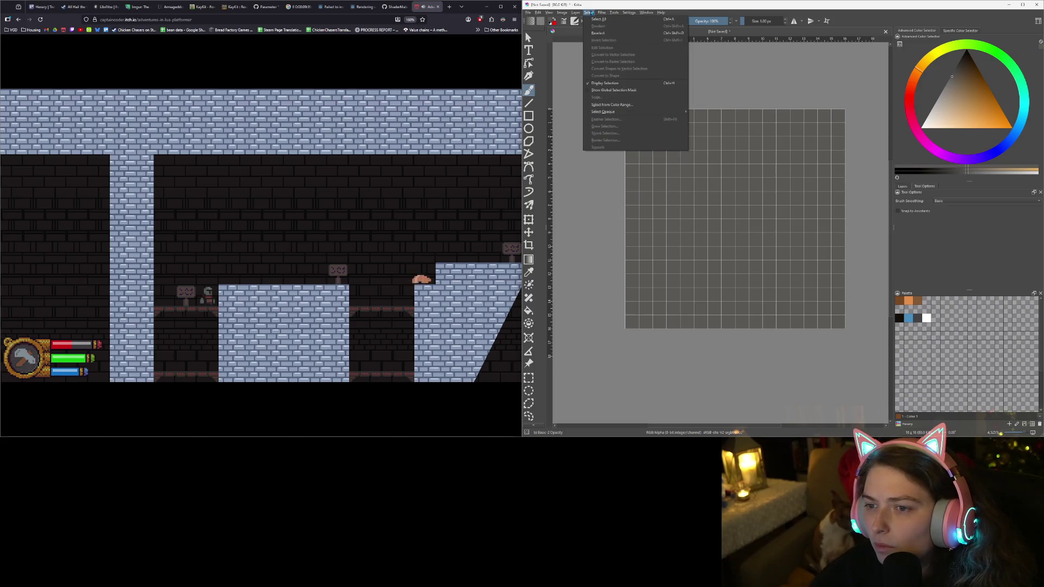
Browse the Select, Settings, Filter and Image menus without choosing anything
click(590, 12)
click(630, 13)
mouse_move(603, 13)
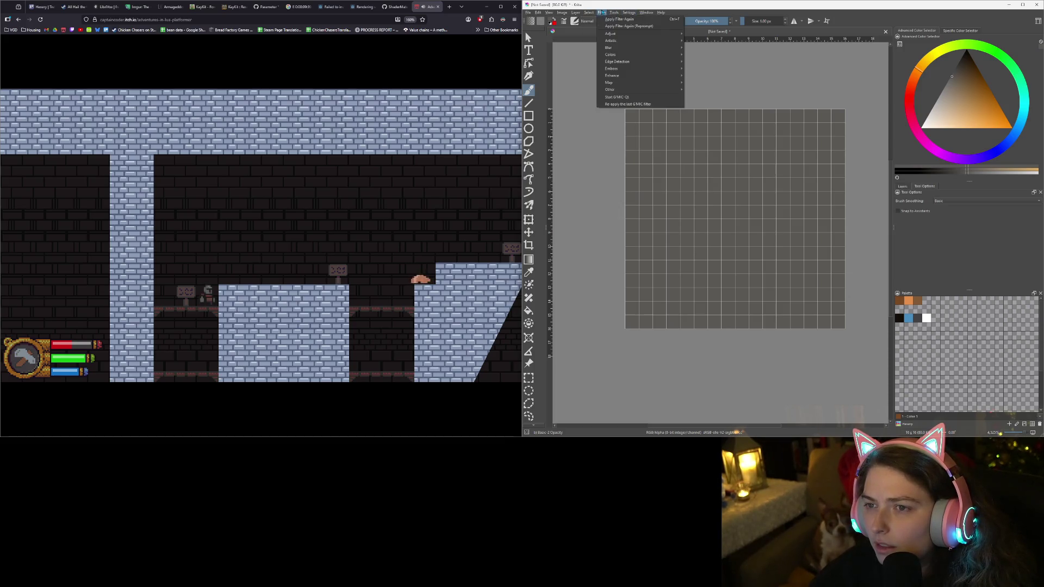
mouse_move(560, 12)
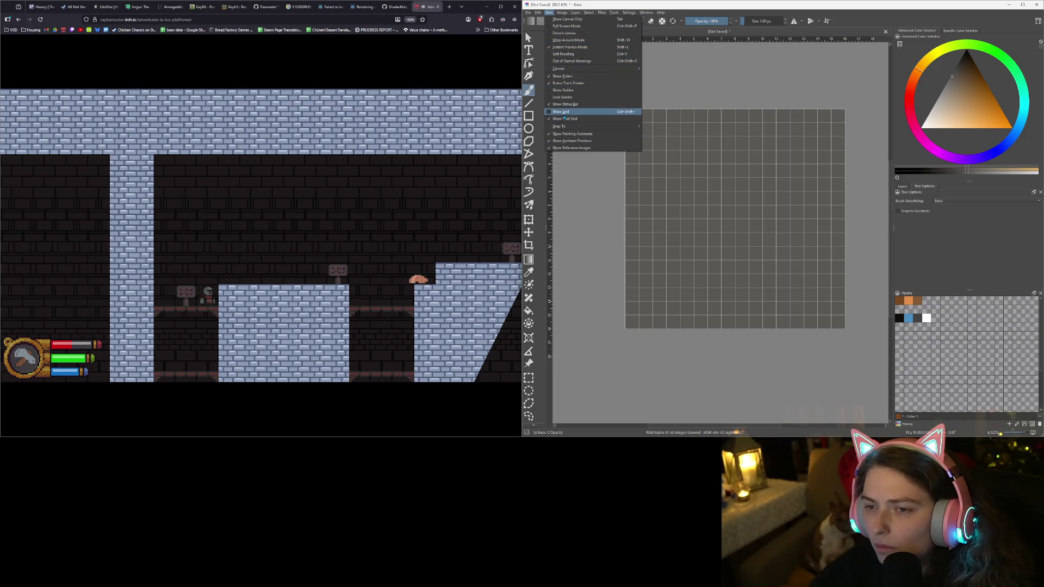
mouse_move(555, 71)
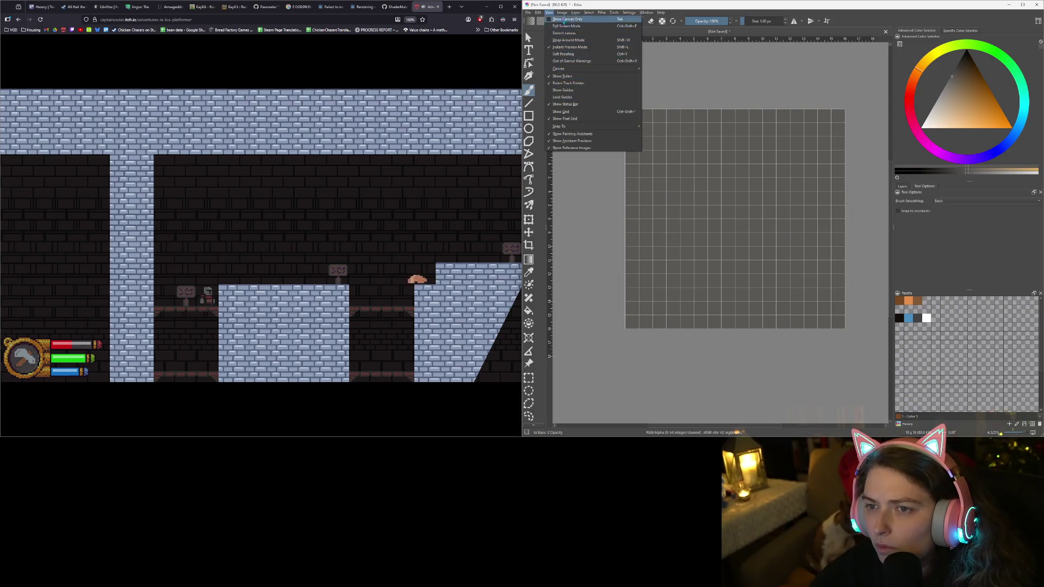
mouse_move(646, 13)
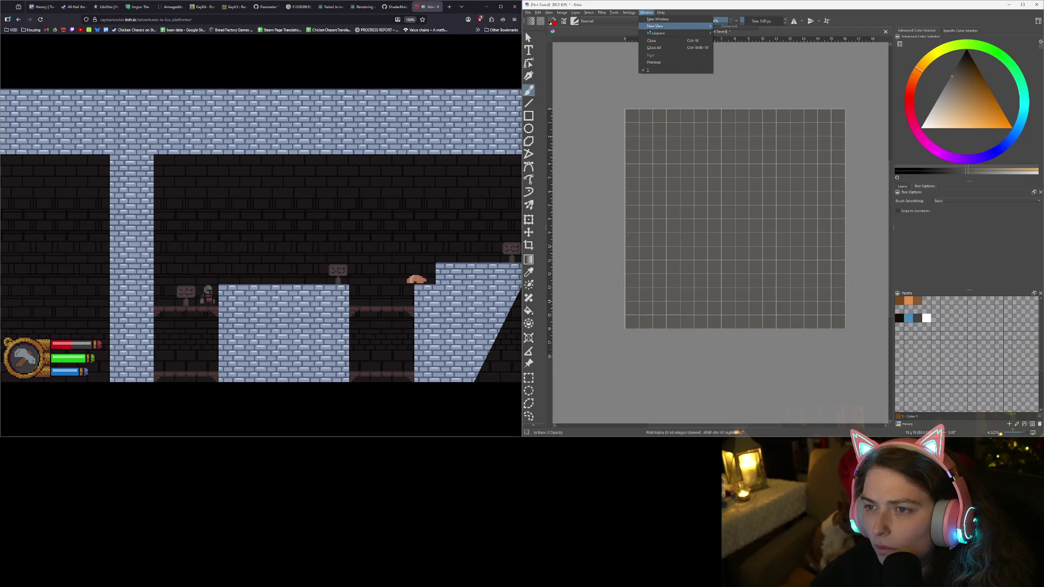
mouse_move(655, 35)
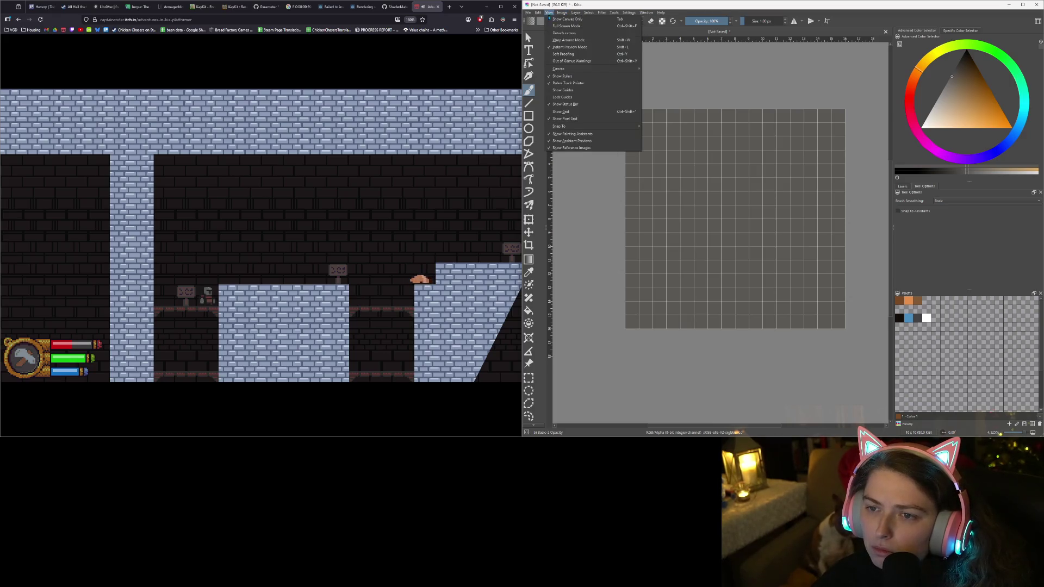
mouse_move(587, 68)
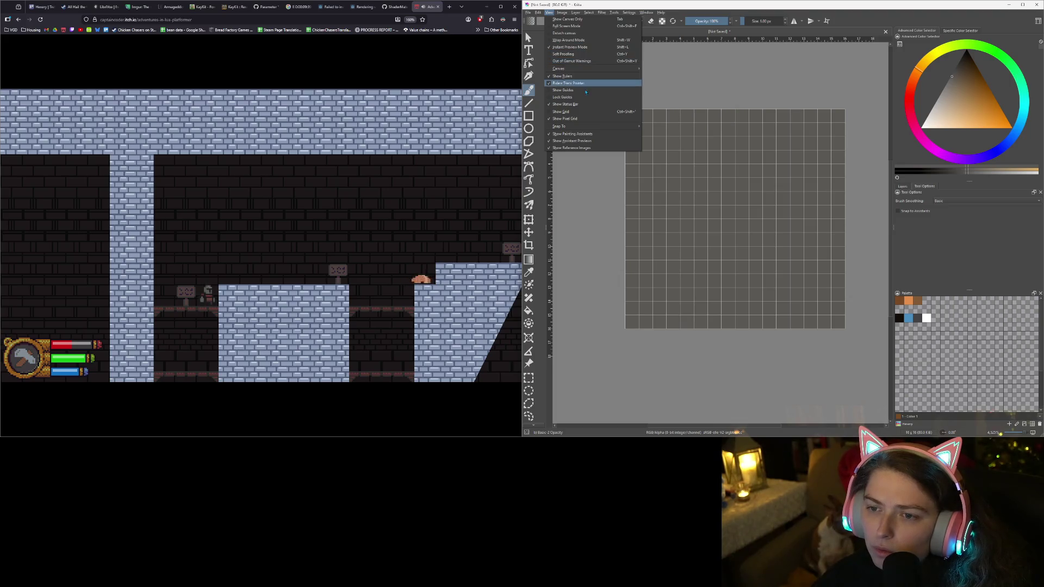
mouse_move(566, 126)
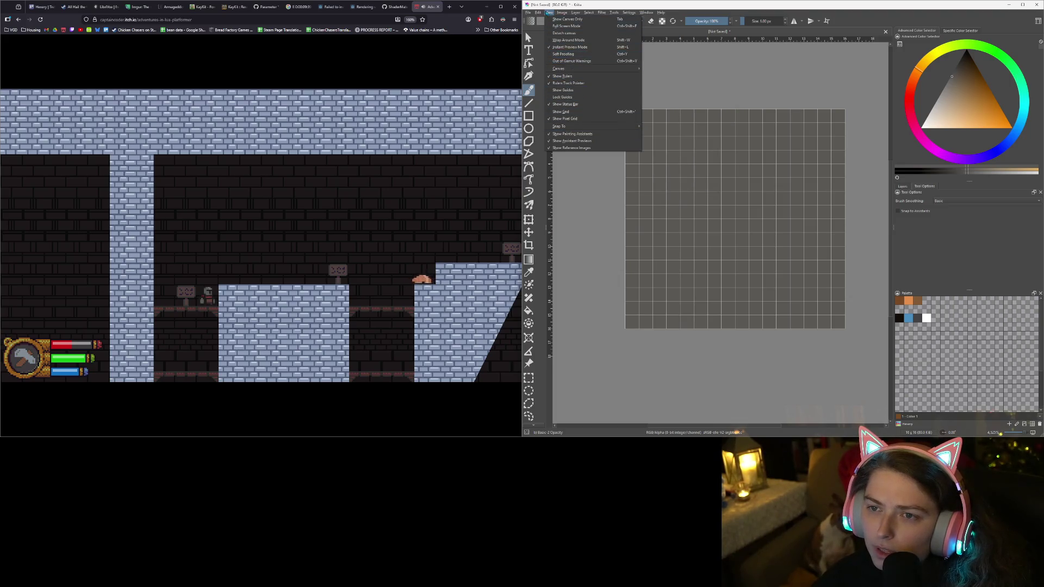
Glance through the View menu, close it, and drag the palette splitter further up
click(538, 13)
click(549, 12)
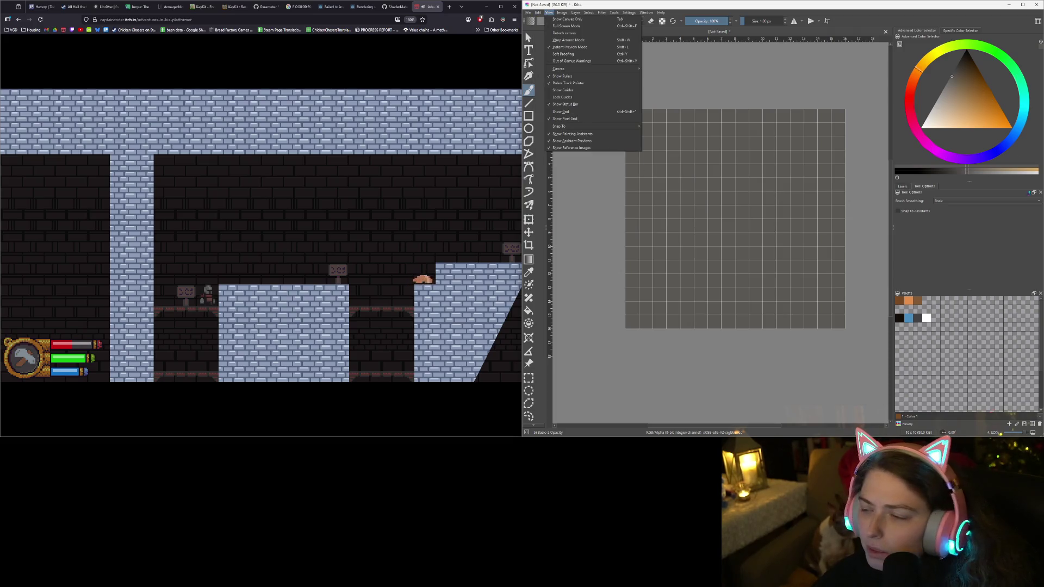
click(1002, 267)
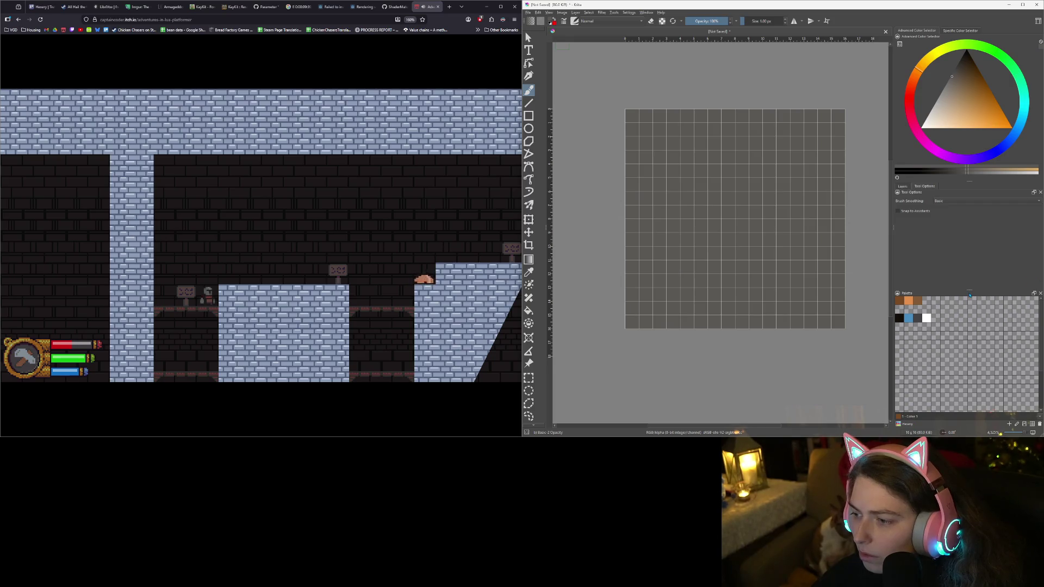
drag(970, 289, 968, 218)
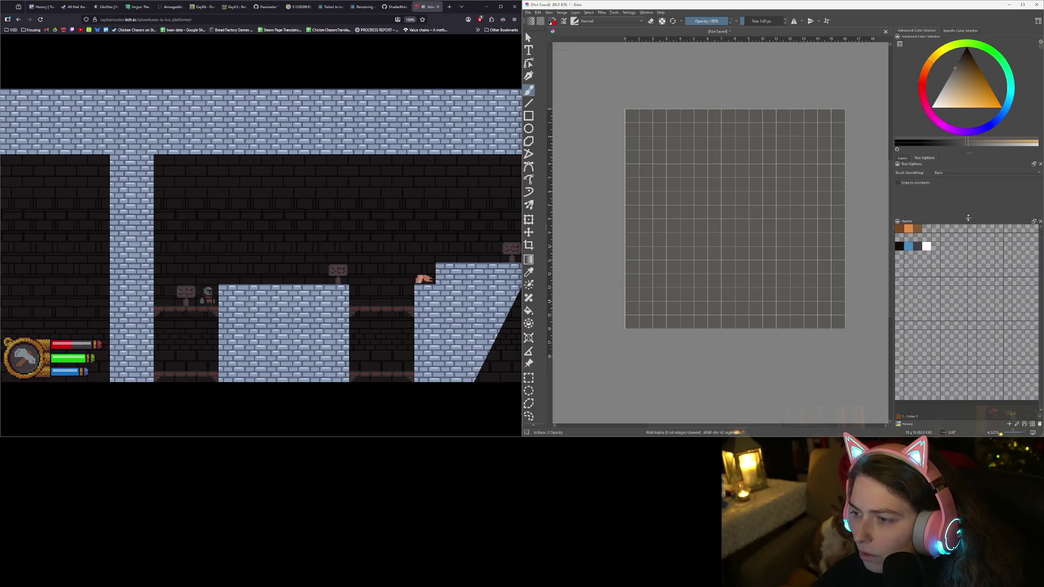
click(902, 158)
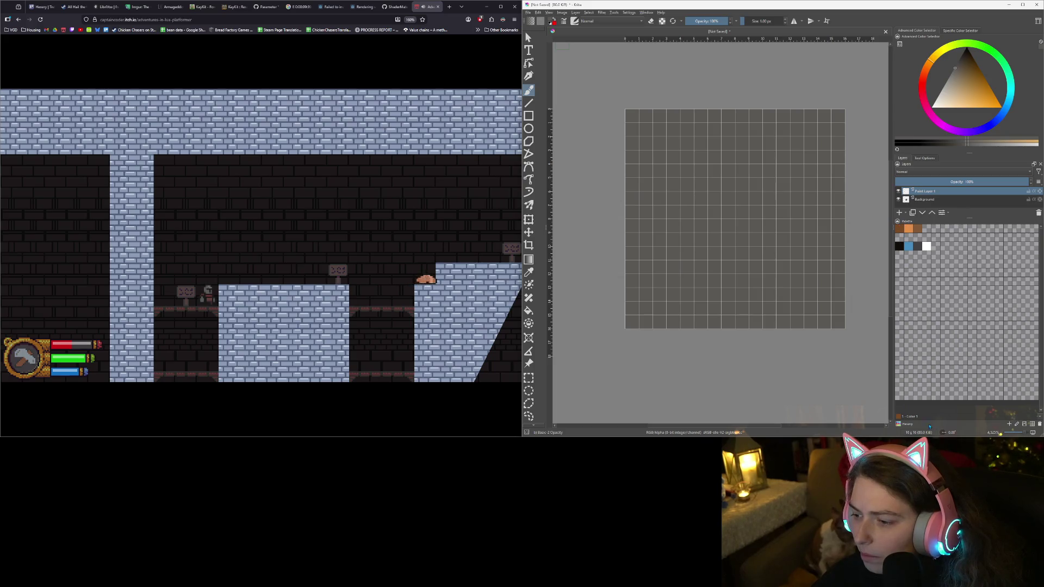
click(900, 426)
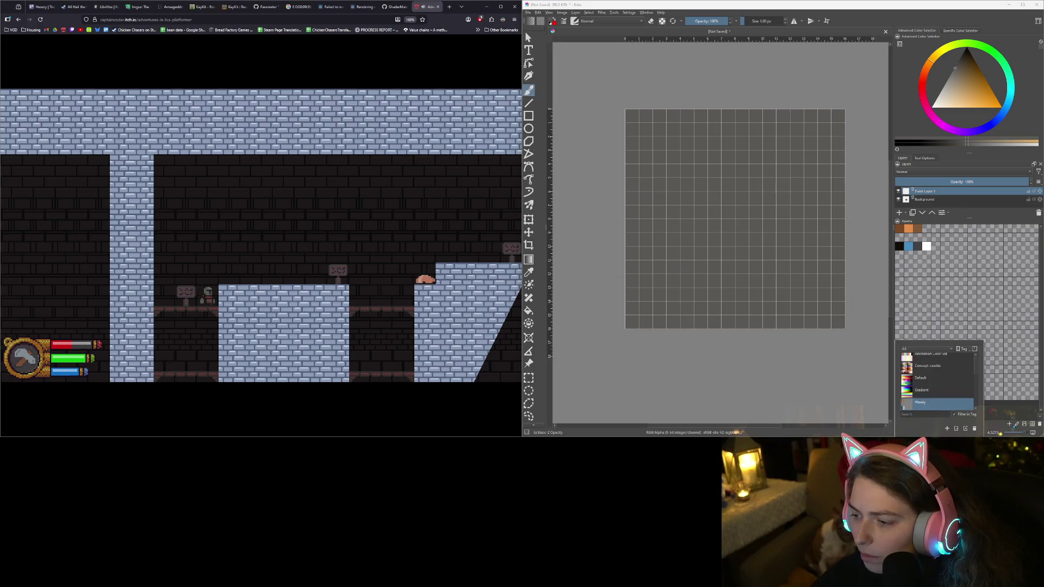
click(1009, 424)
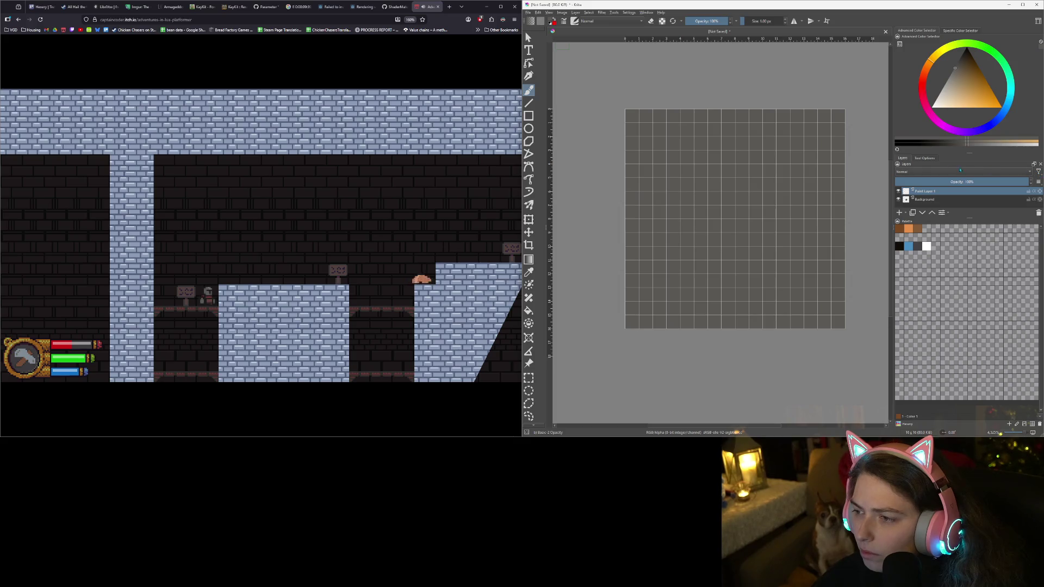
click(926, 158)
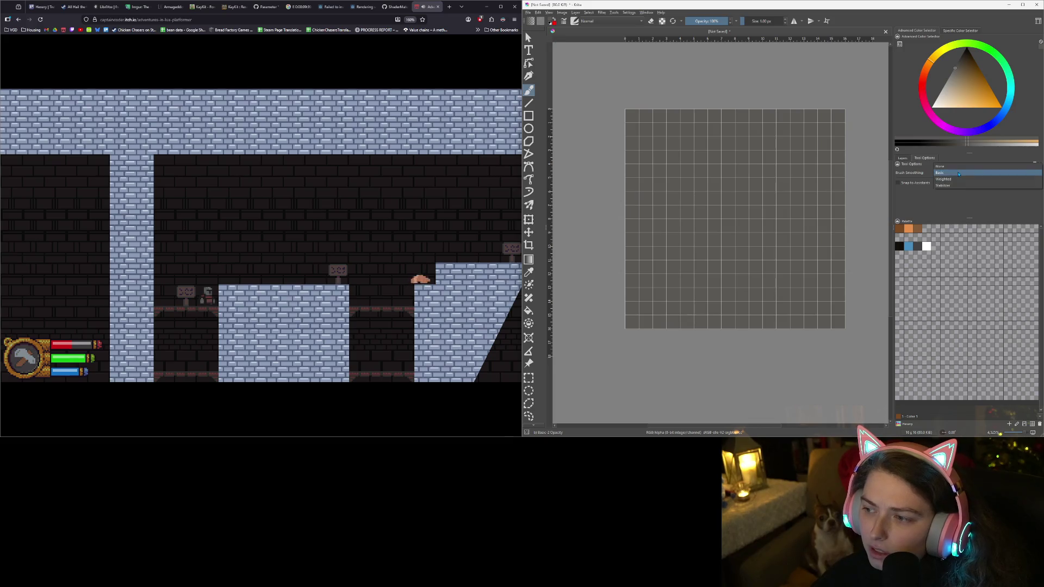
click(958, 31)
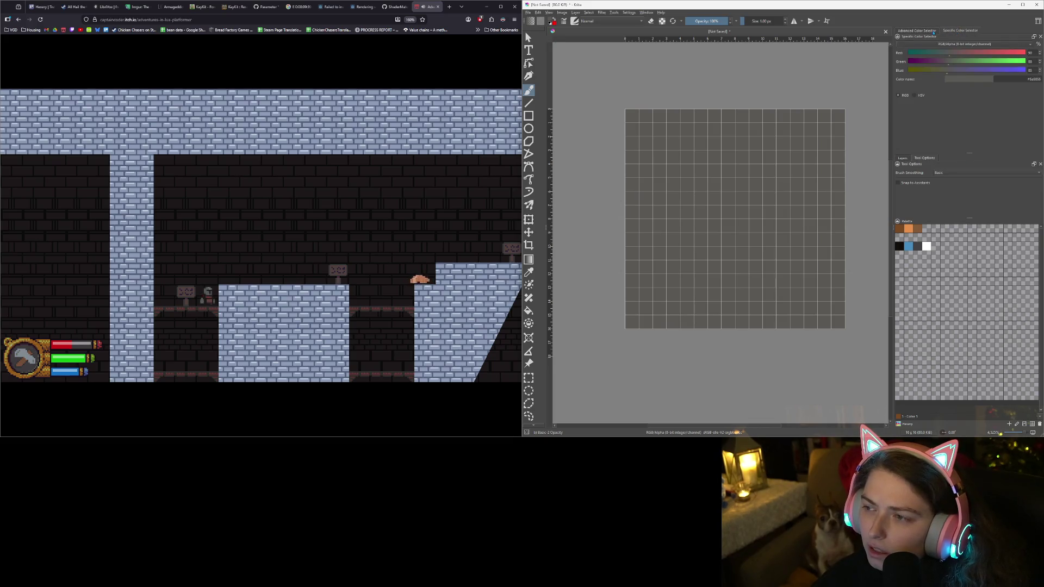
click(934, 32)
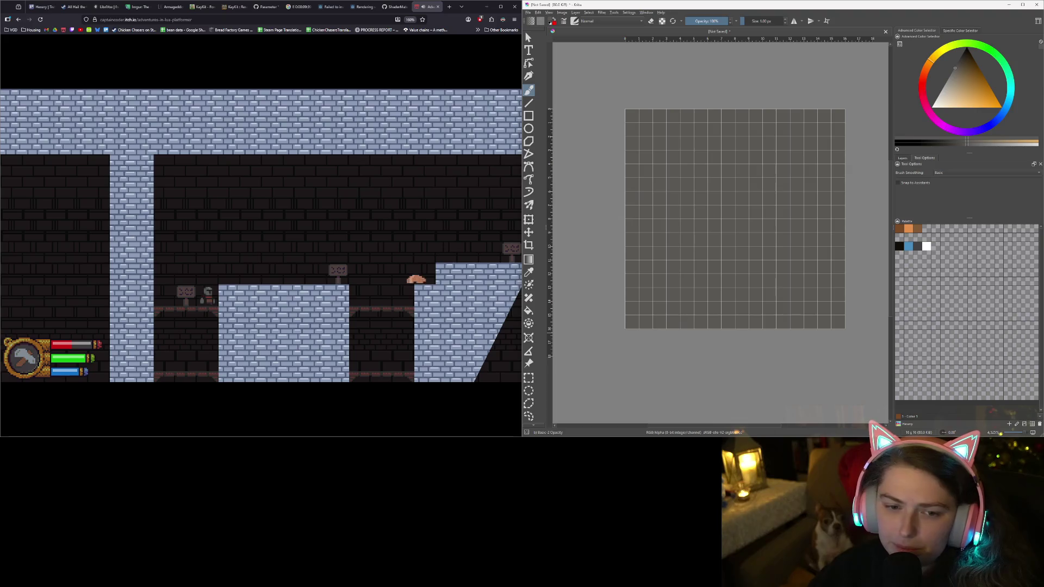
Snip the game area twice with Win+Shift+S and hide the Media Player window
key(super+shift+s)
mouse_move(52, 121)
mouse_down()
mouse_move(439, 346)
mouse_move(495, 366)
mouse_move(501, 381)
mouse_up()
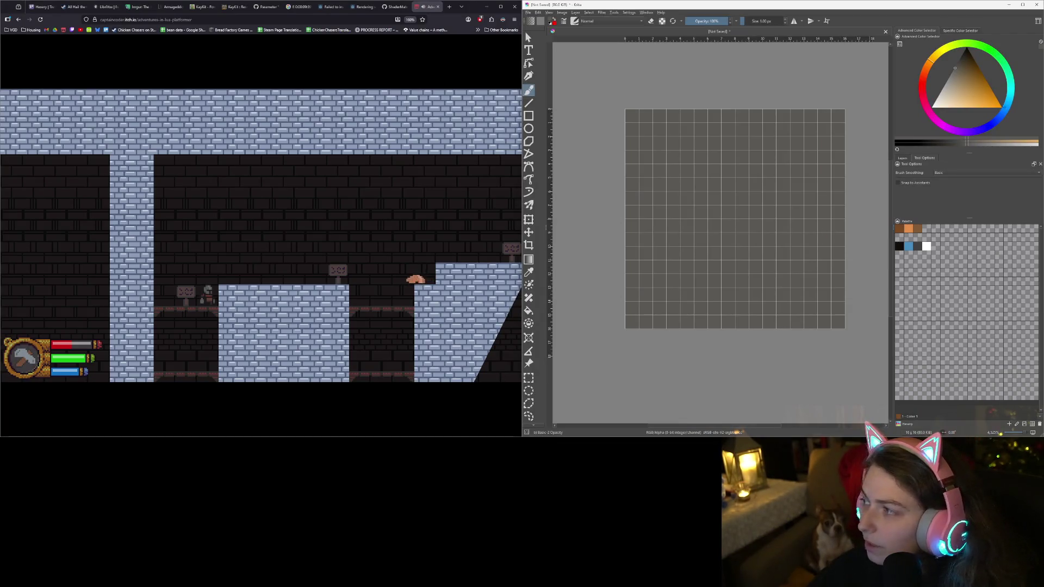
key(super+shift+s)
drag(6, 101, 505, 389)
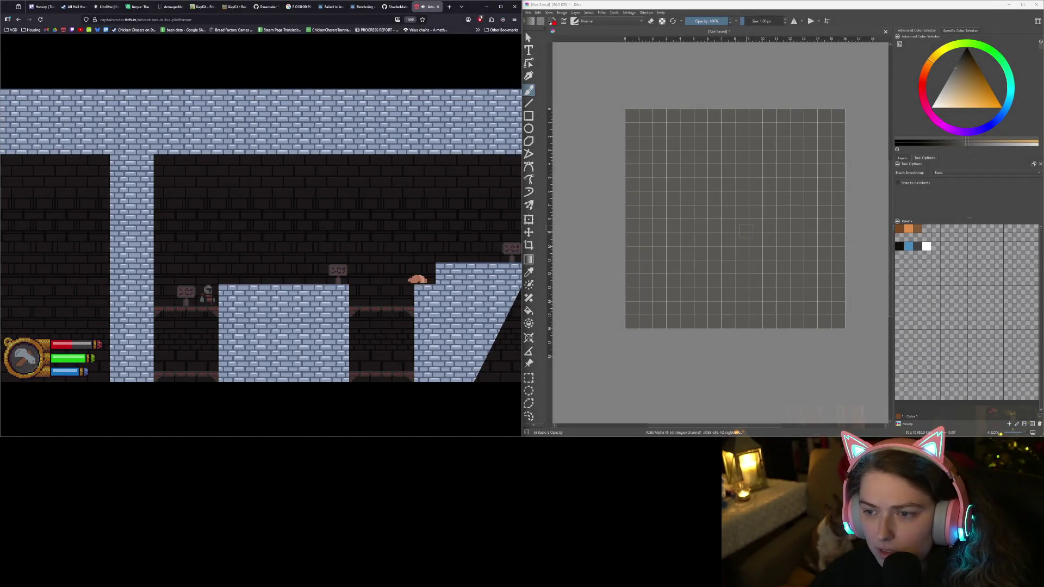
click(831, 579)
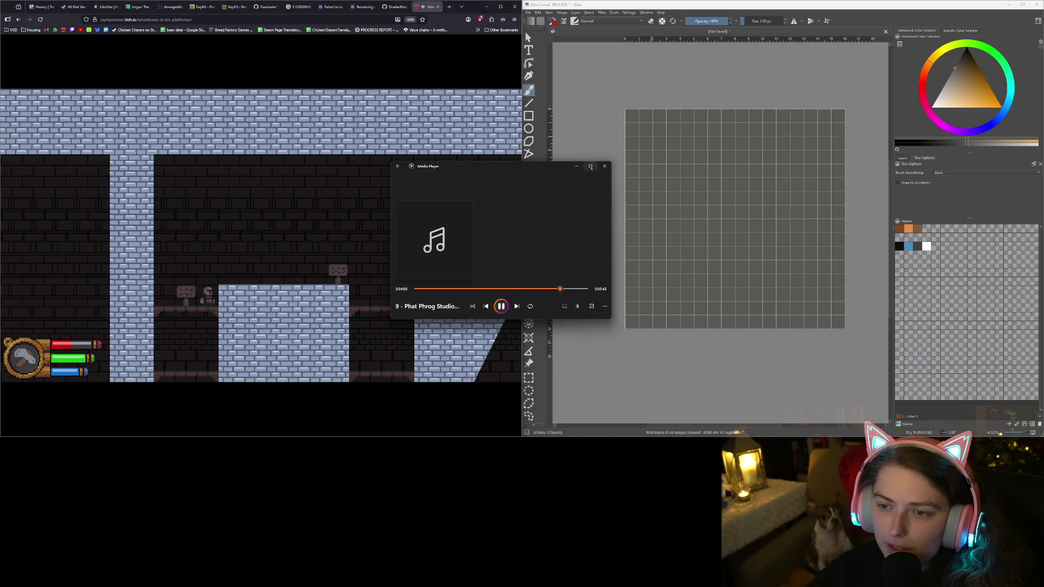
click(576, 166)
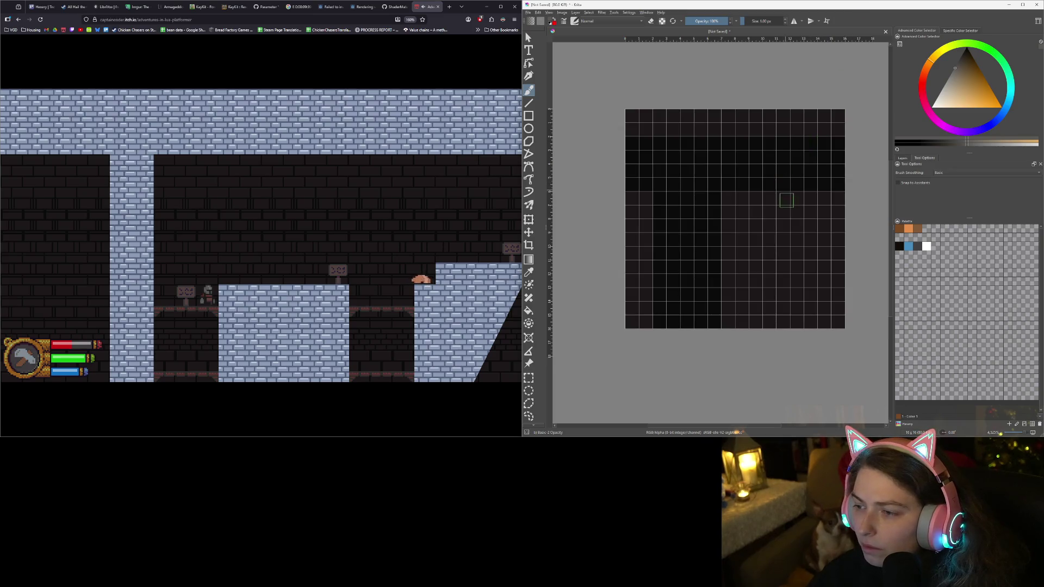
Trial-scale the pasted game capture to 1% with the Transform tool, then cancel the transform
key(t)
scroll(808, 252, down, 1)
scroll(808, 253, down, 10)
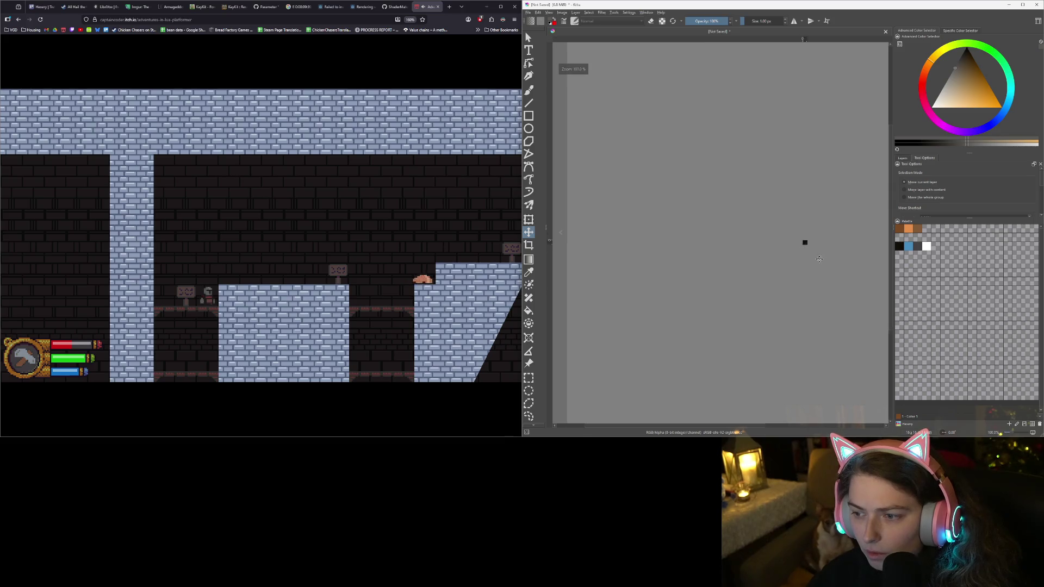
scroll(763, 201, up, 5)
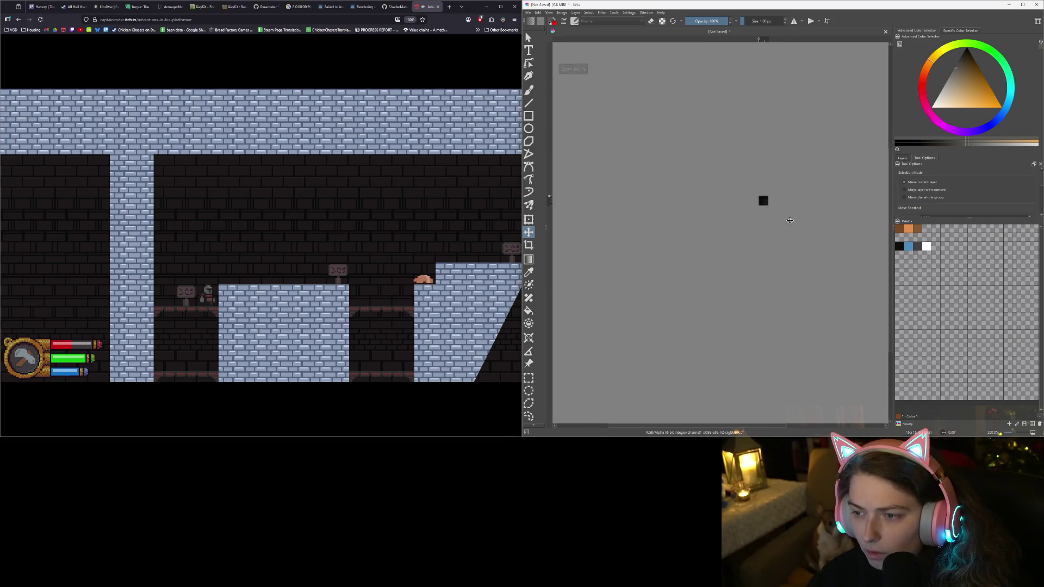
key(ctrl+t)
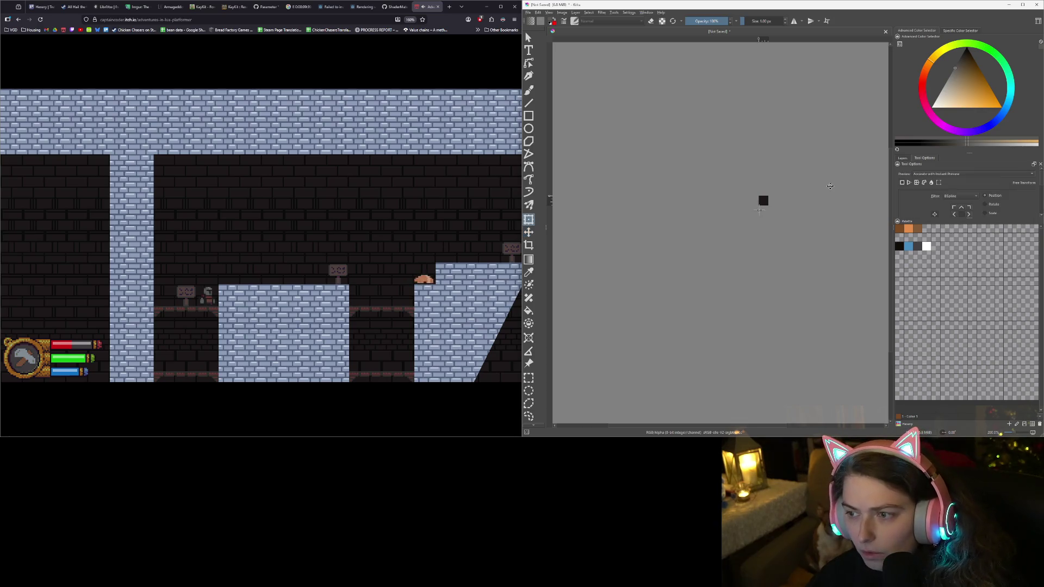
click(987, 214)
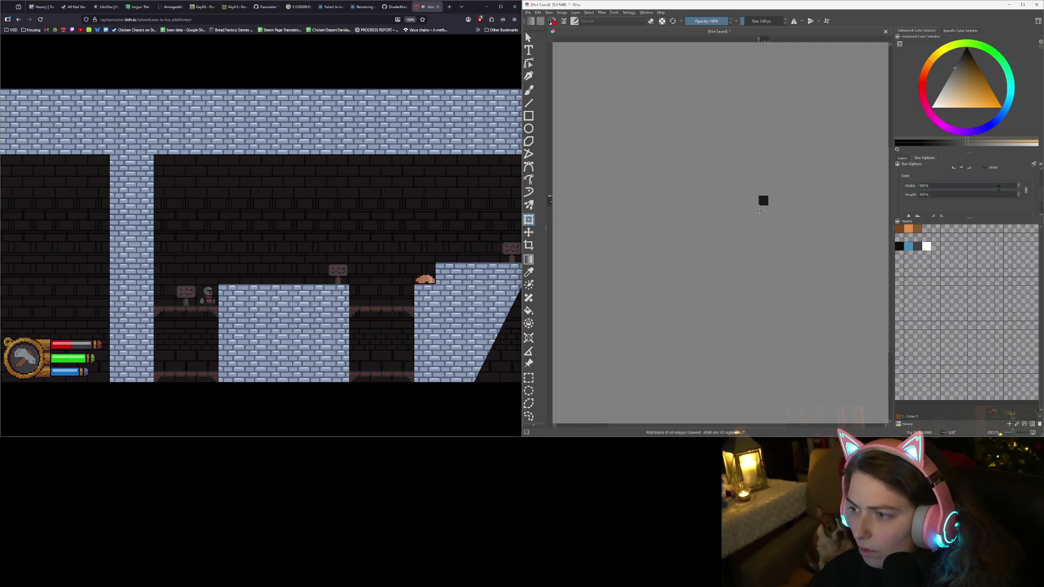
text(1)
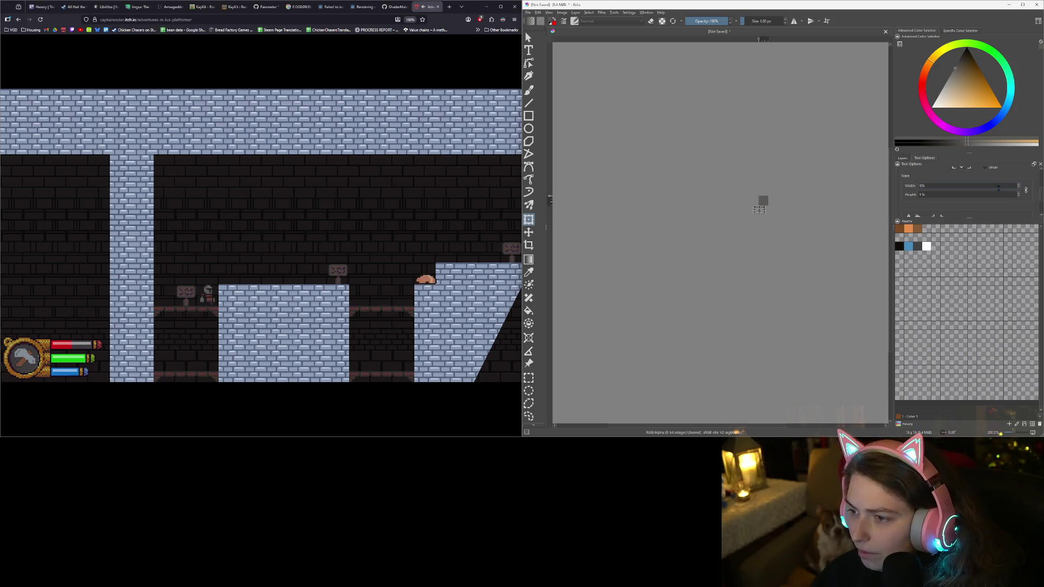
text(0)
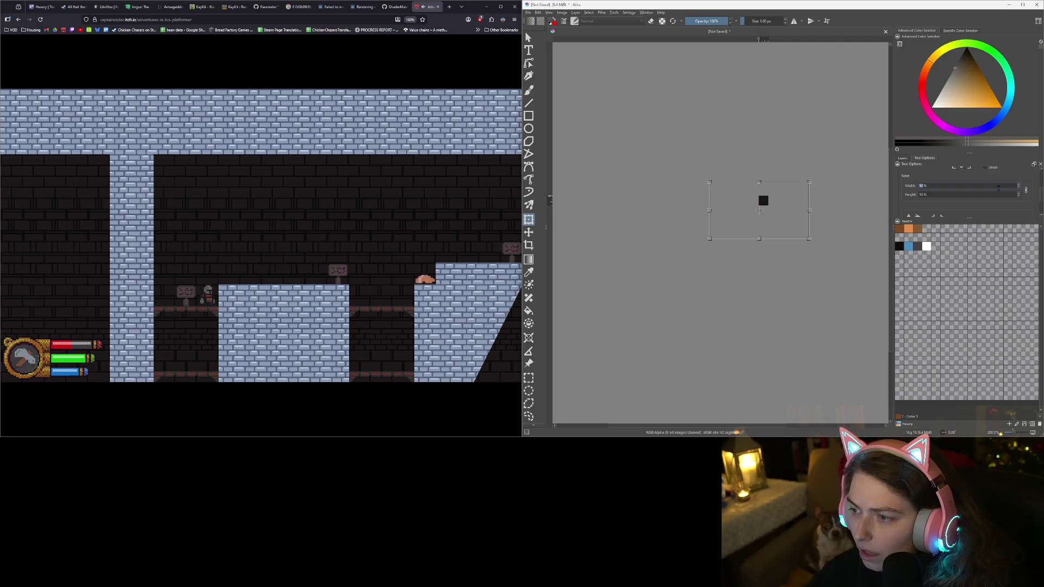
key(BackSpace)
scroll(717, 228, up, 2)
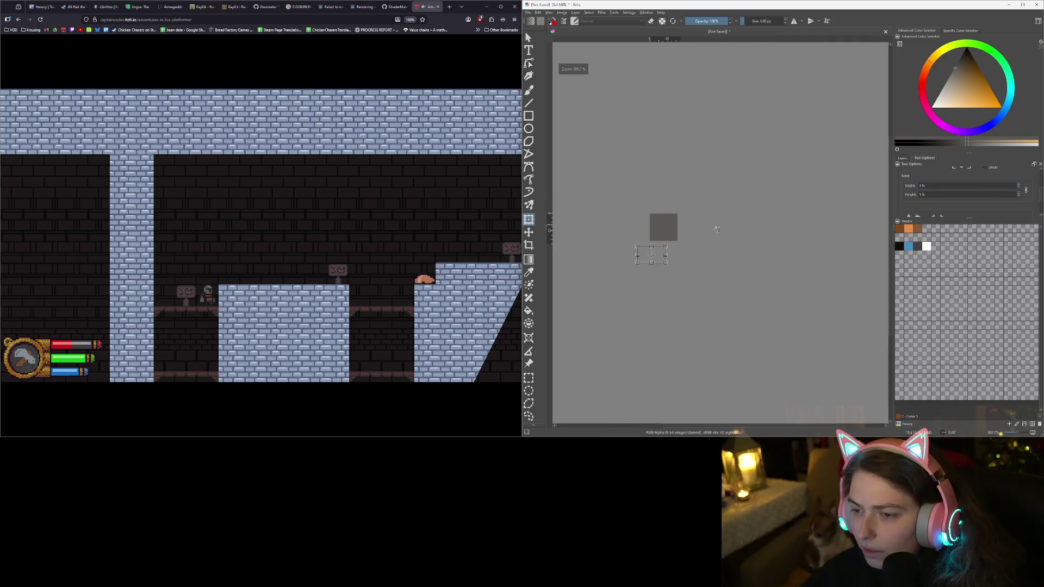
scroll(717, 229, up, 6)
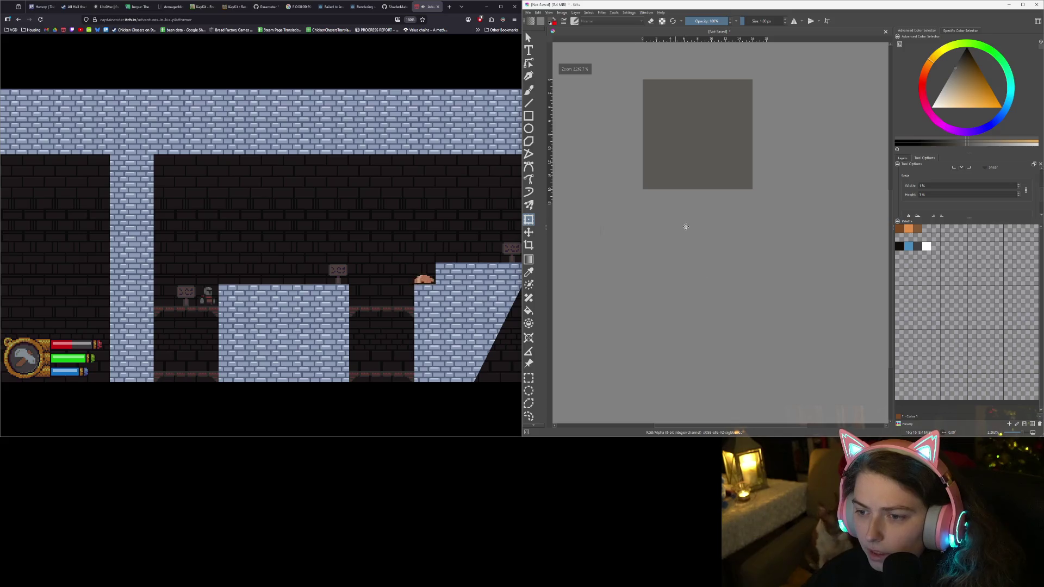
drag(686, 227, 734, 145)
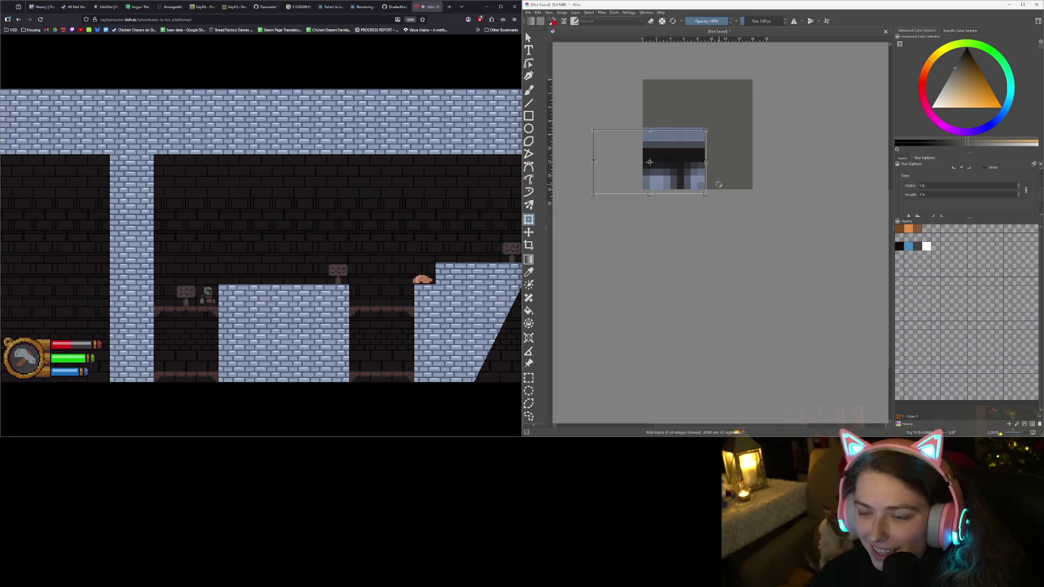
key(Escape)
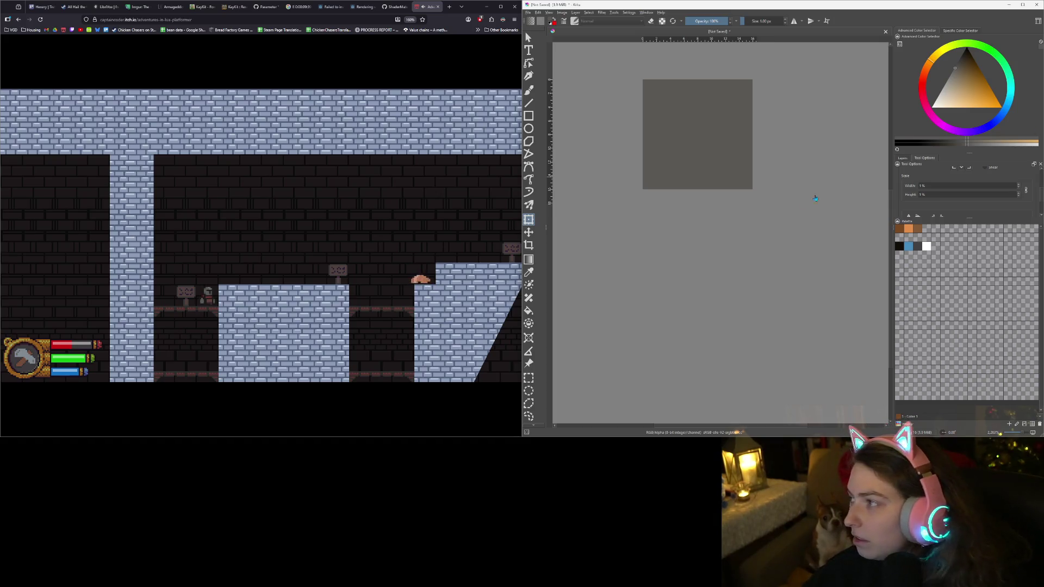
Snip the game, paste the capture and move it so the orange door corner fills the canvas
key(super+shift+s)
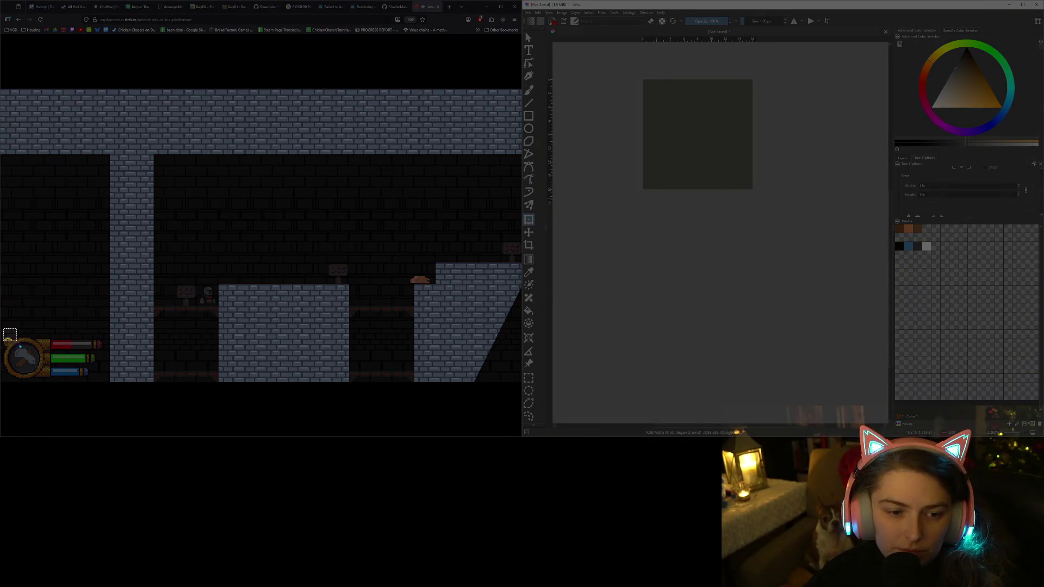
key(Escape)
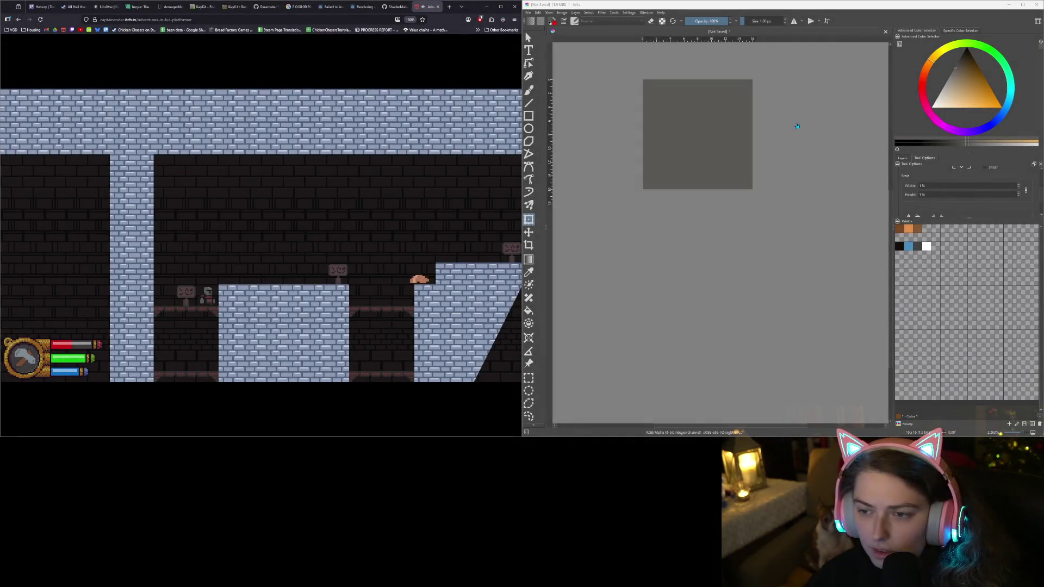
key(ctrl+z)
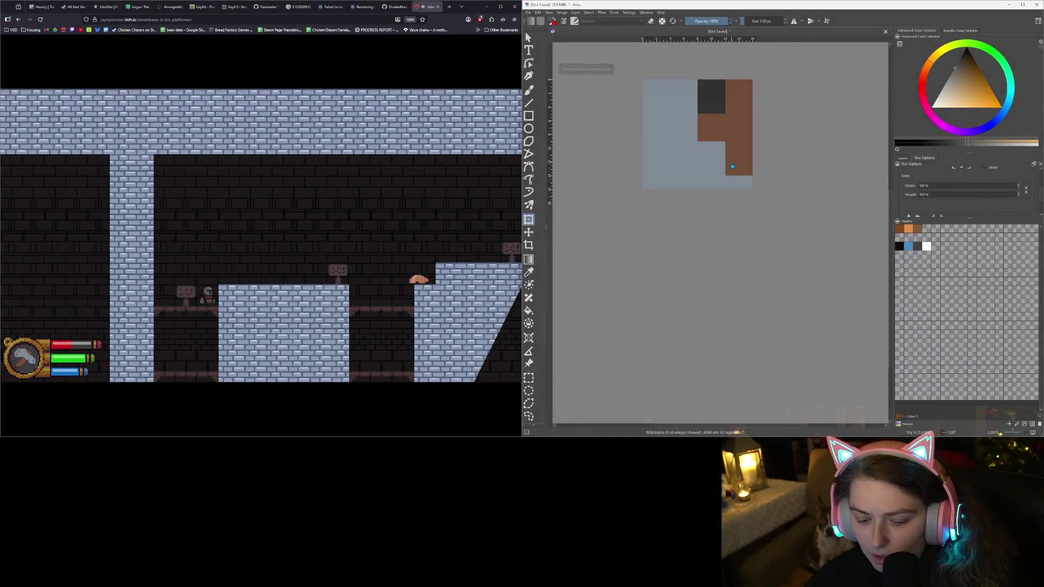
key(t)
mouse_move(700, 144)
mouse_down()
mouse_move(662, 193)
mouse_move(738, 133)
mouse_up()
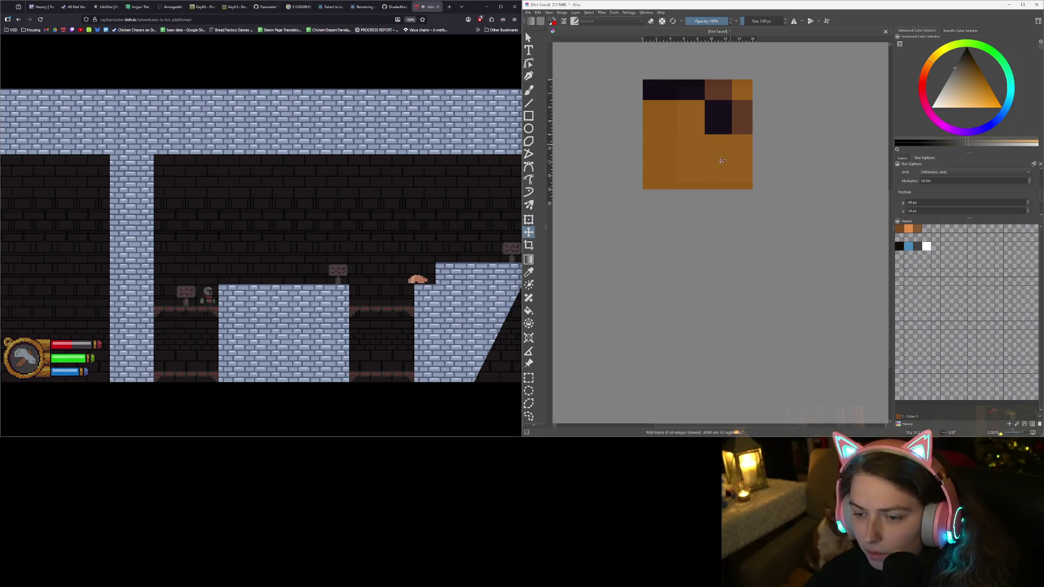
Sample orange, dark purple and brown into five palette swatches, then hide the reference layer
key(b)
ctrl+click(695, 170)
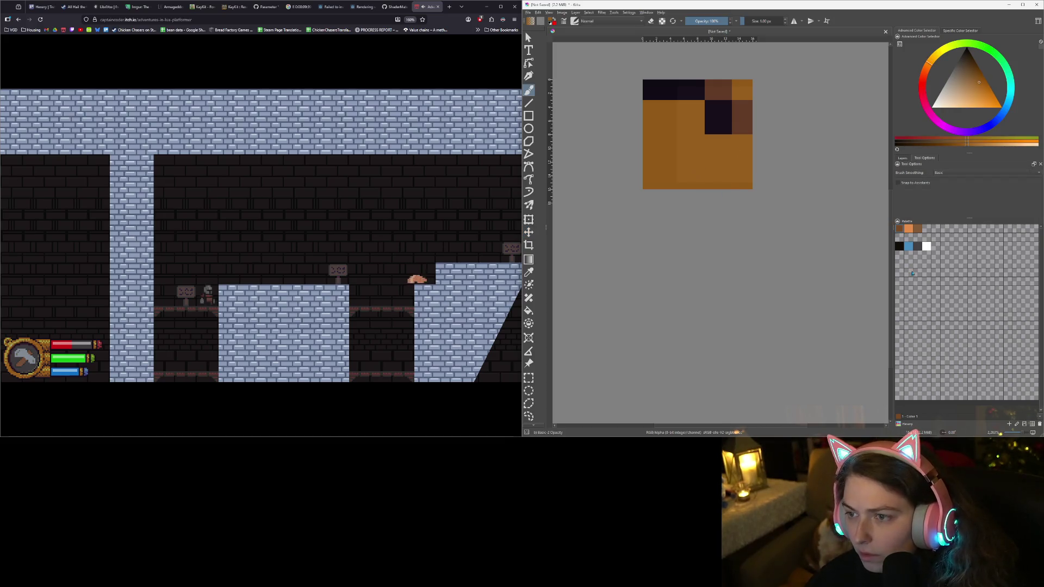
click(900, 291)
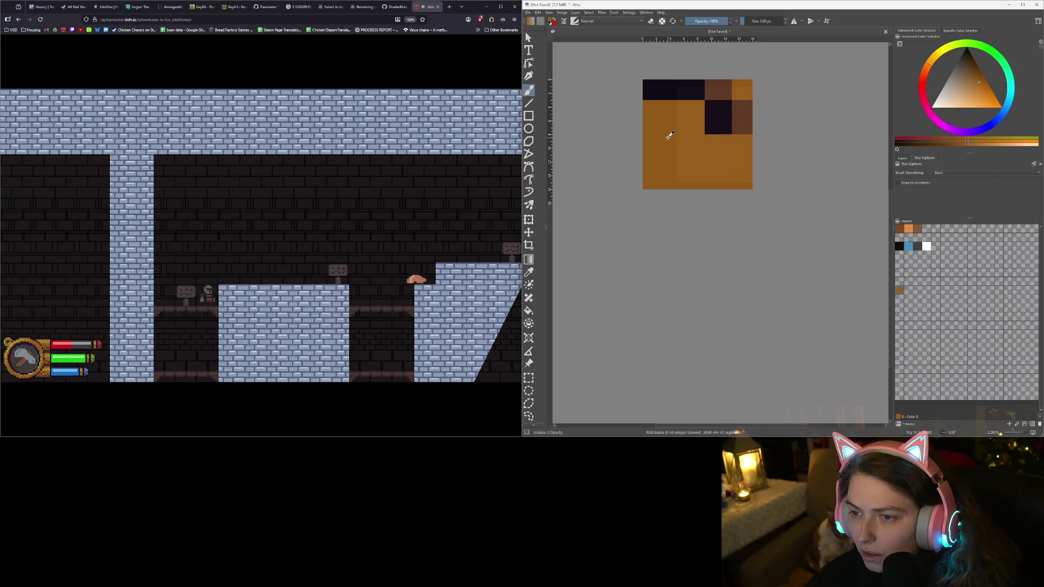
click(898, 301)
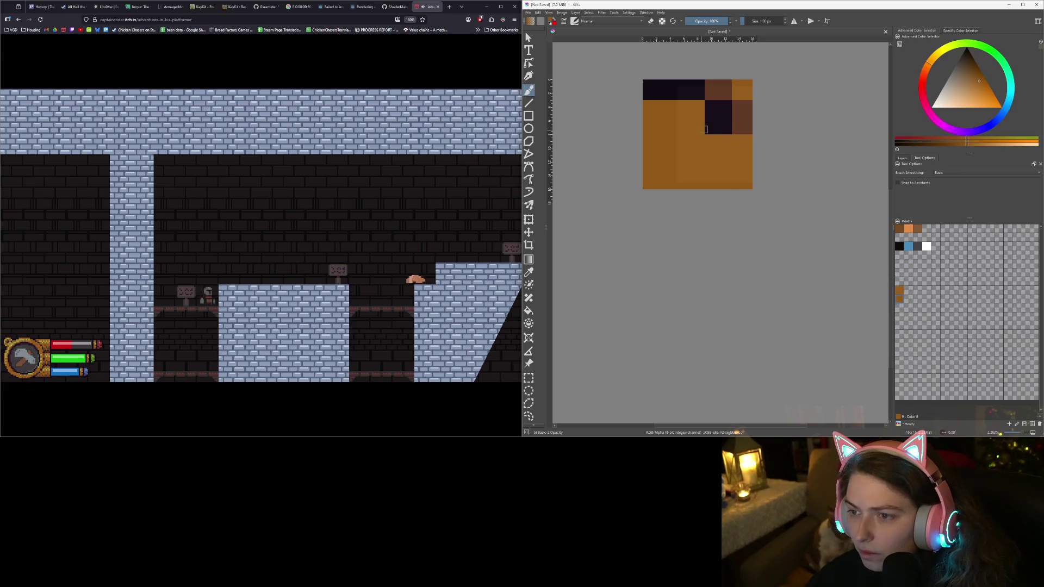
ctrl+click(723, 115)
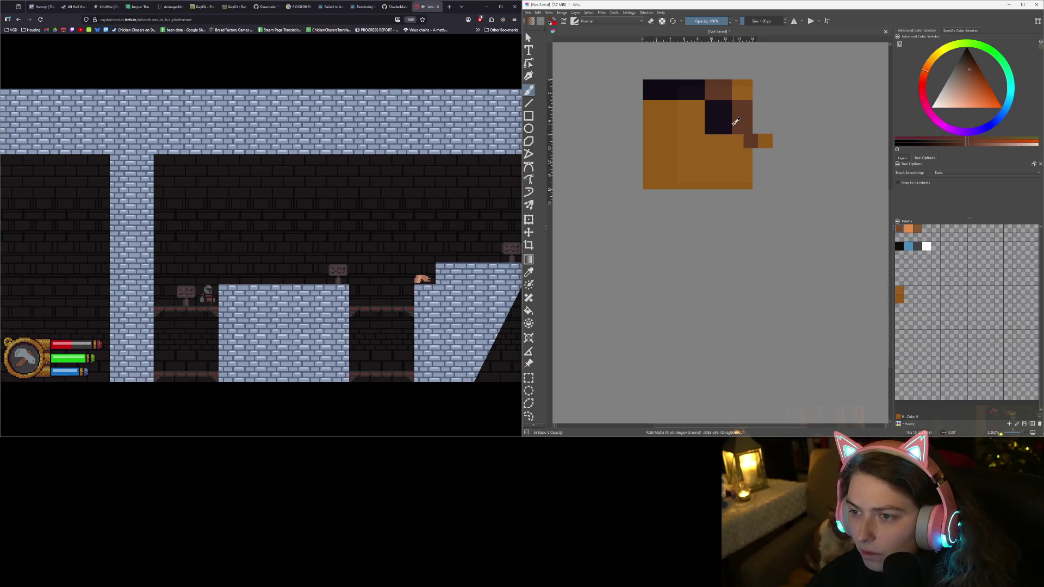
click(900, 308)
ctrl+click(746, 115)
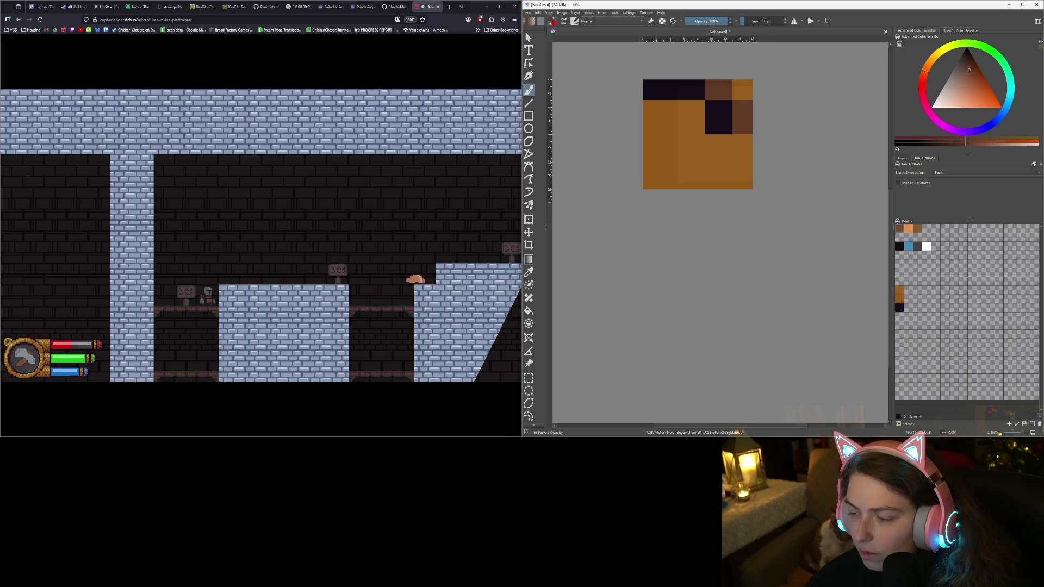
click(899, 317)
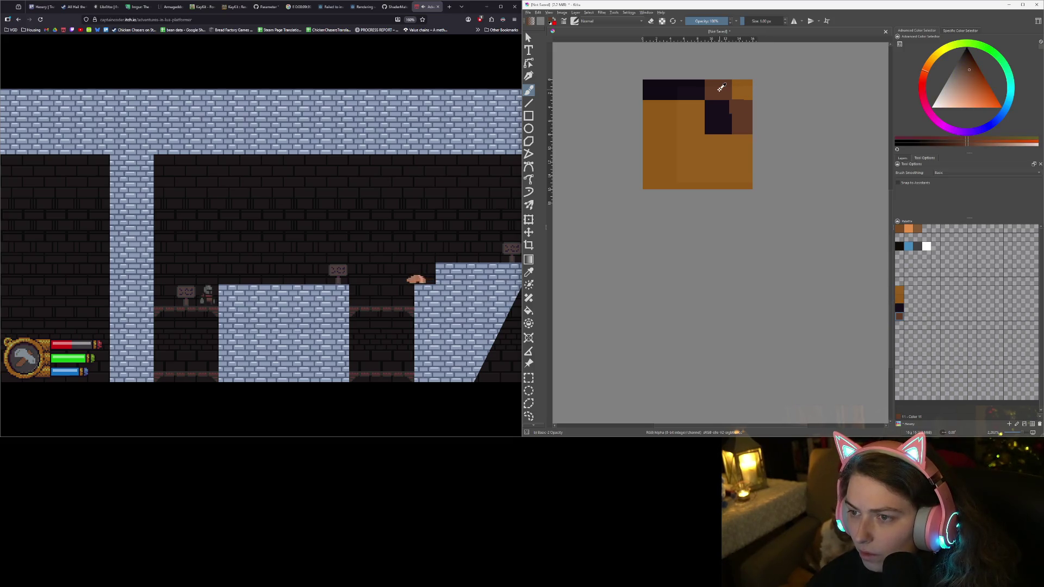
click(899, 326)
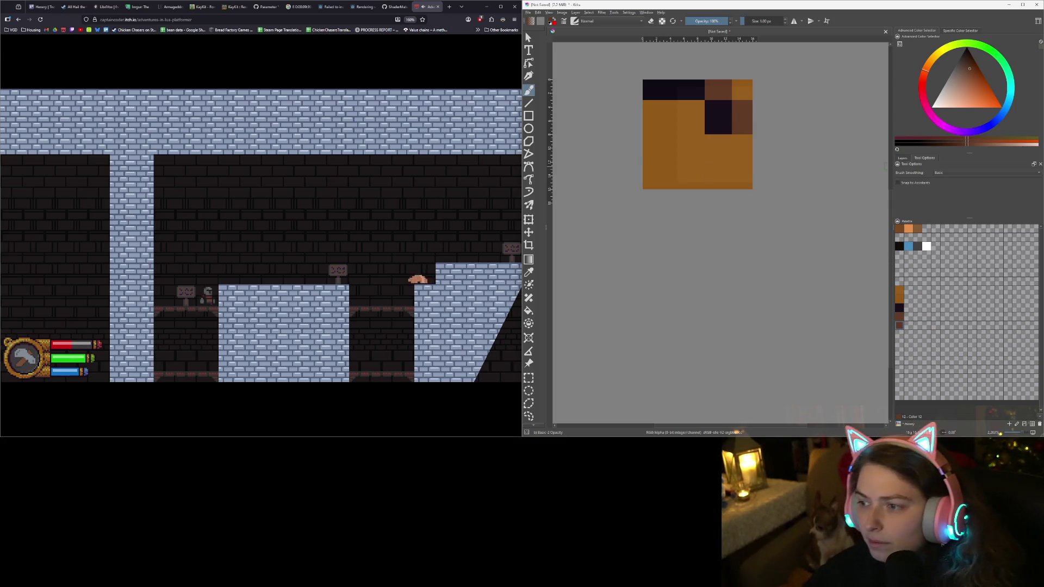
click(903, 158)
click(900, 192)
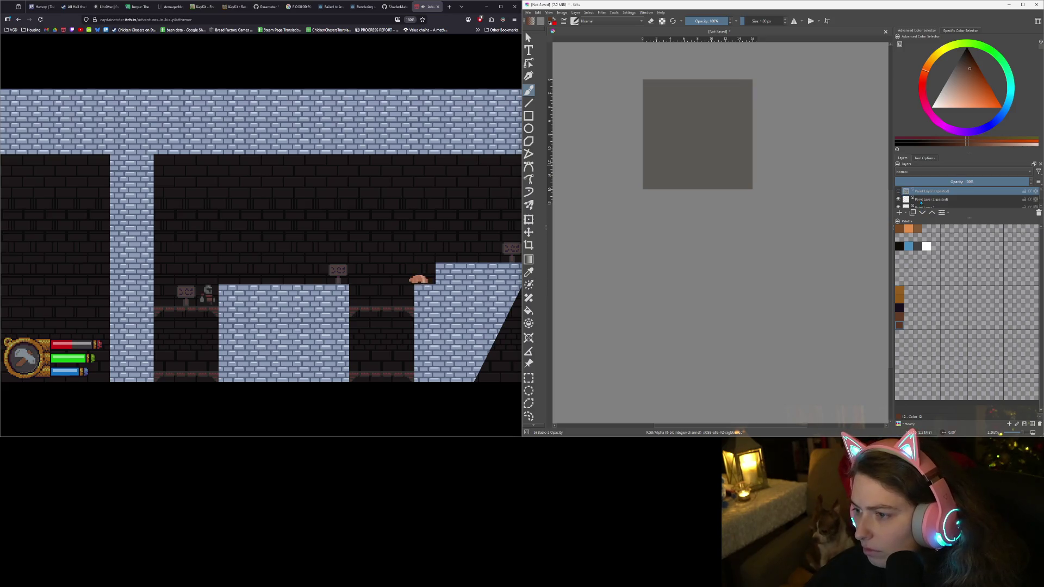
Make Paint Layer 1 the active layer, closing its properties and the toolbox menu unchanged
scroll(921, 201, down, 1)
click(923, 196)
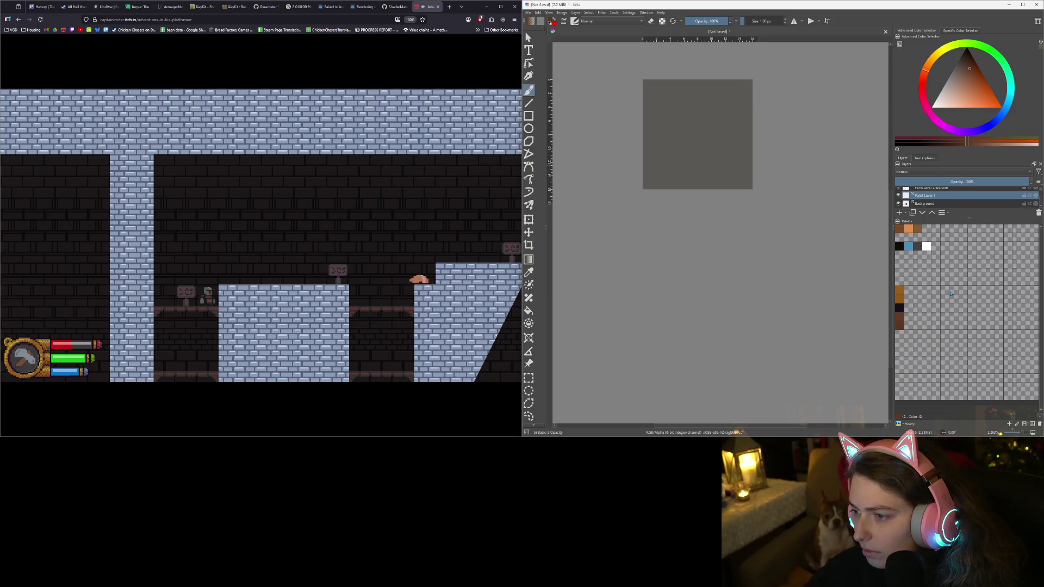
click(945, 214)
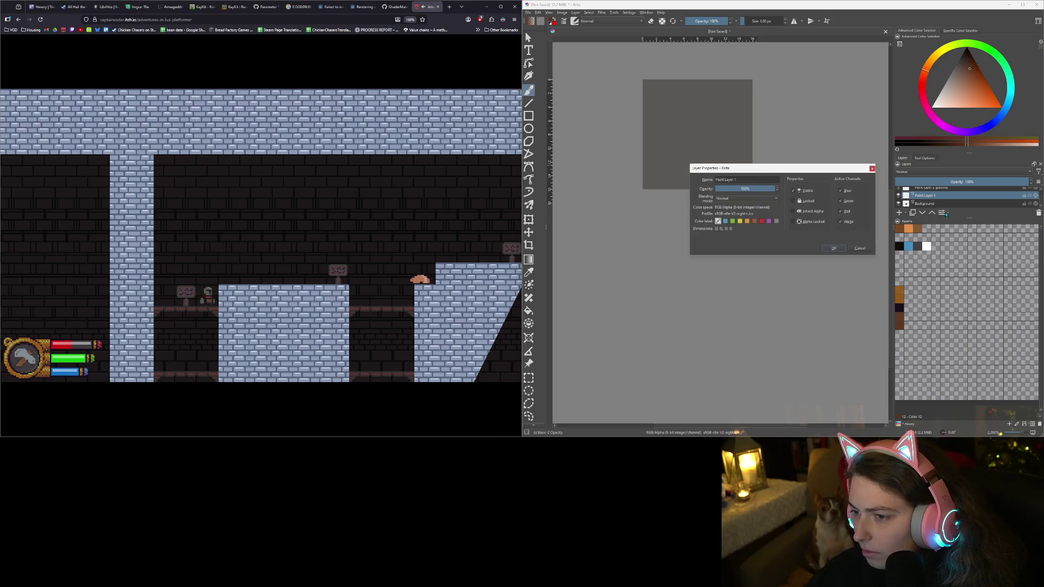
click(874, 169)
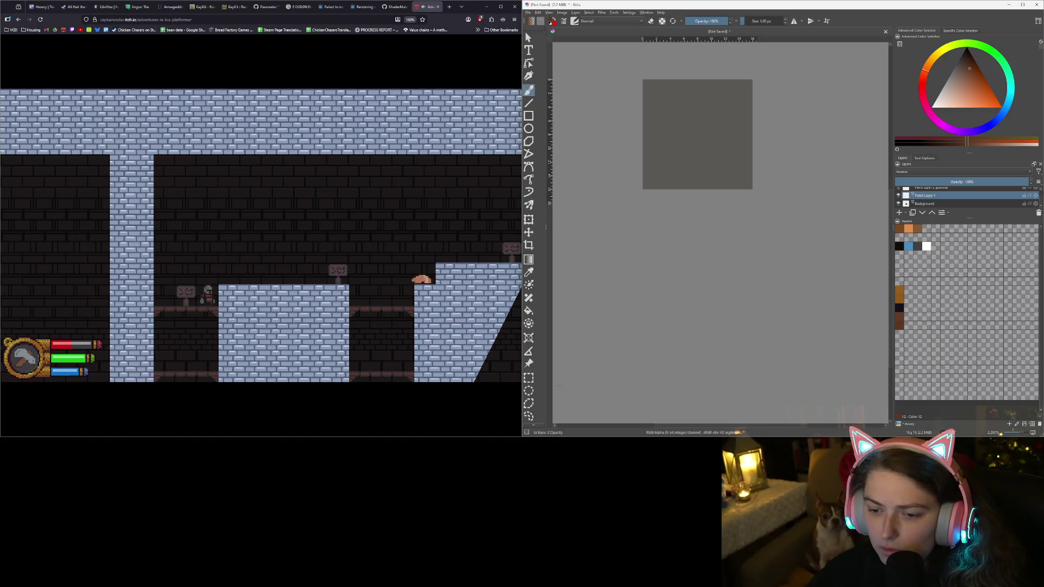
right_click(530, 89)
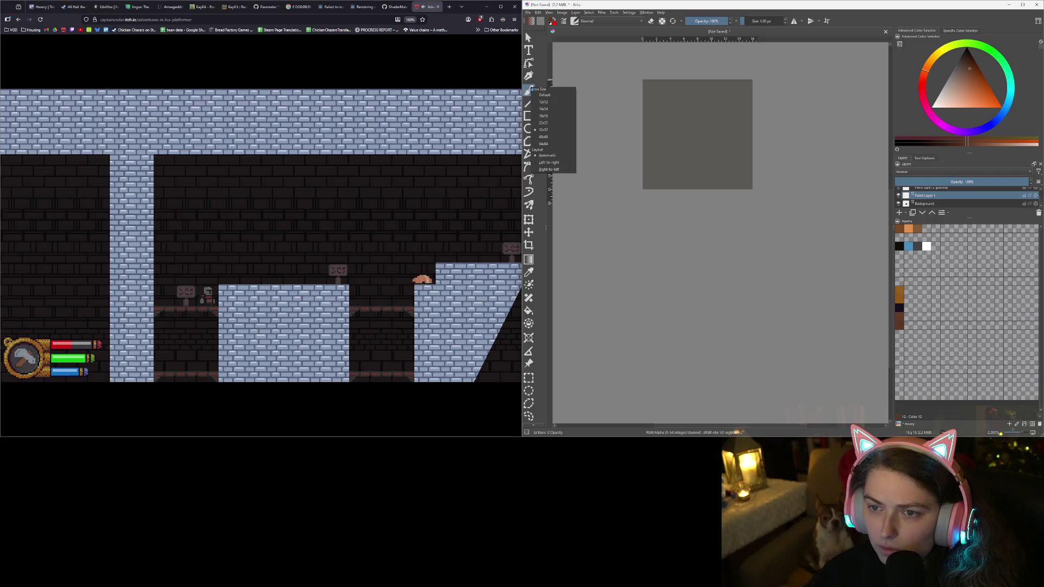
click(575, 3)
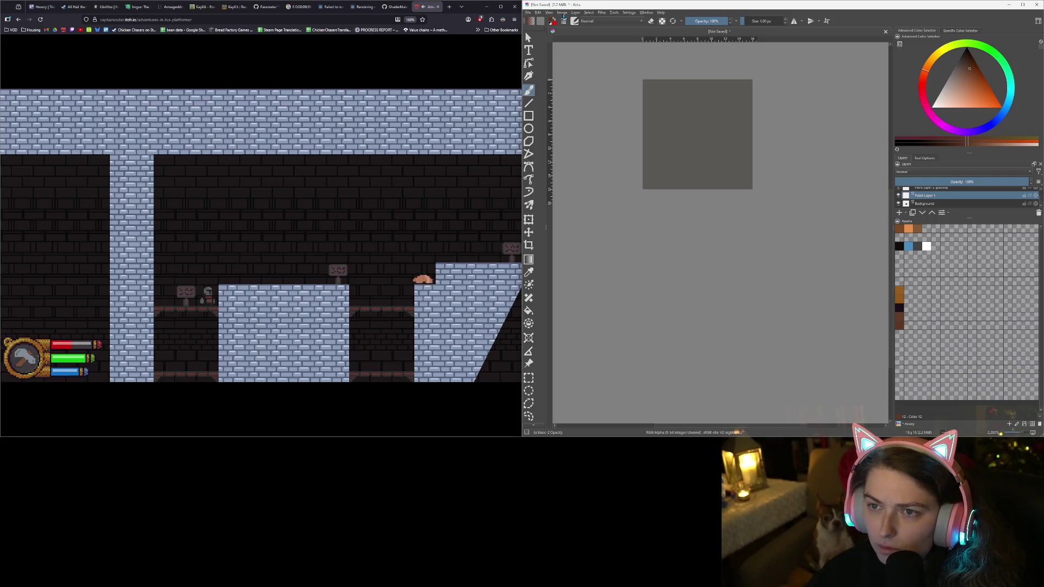
click(575, 22)
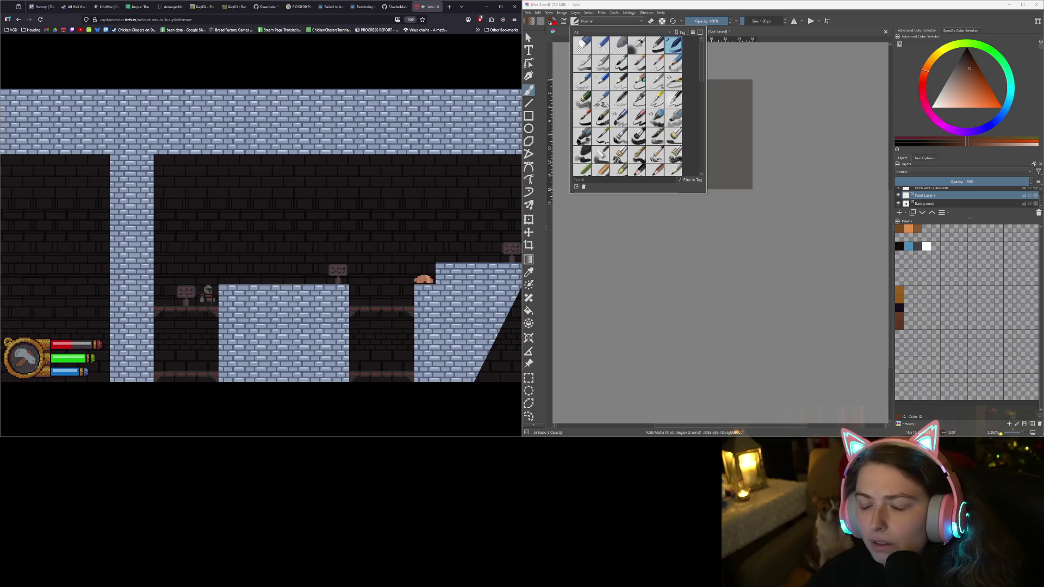
Filter the brush presets to the My Favorites tag and select the Pixel Art preset
scroll(646, 172, down, 5)
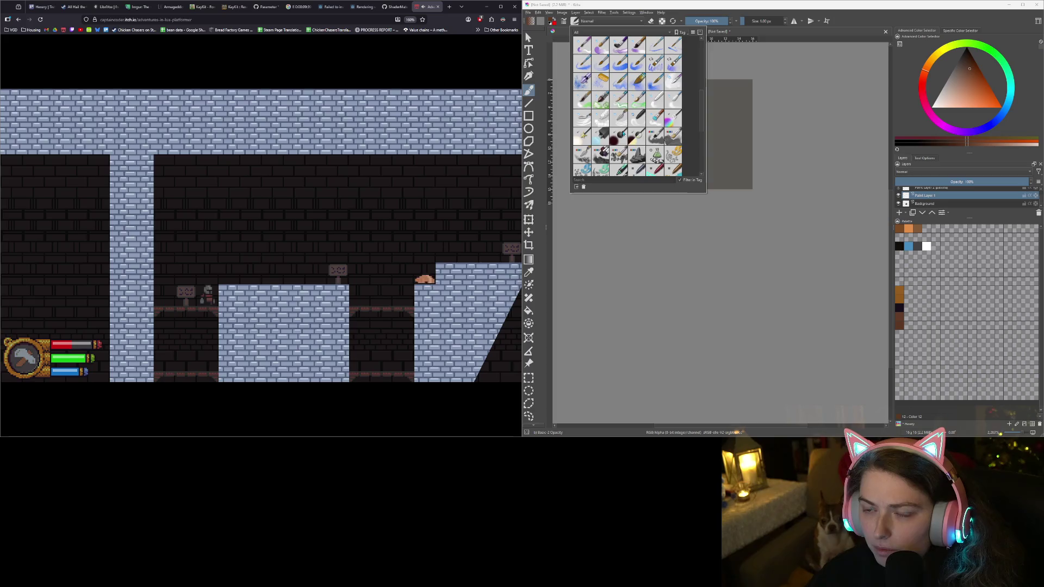
scroll(624, 134, down, 5)
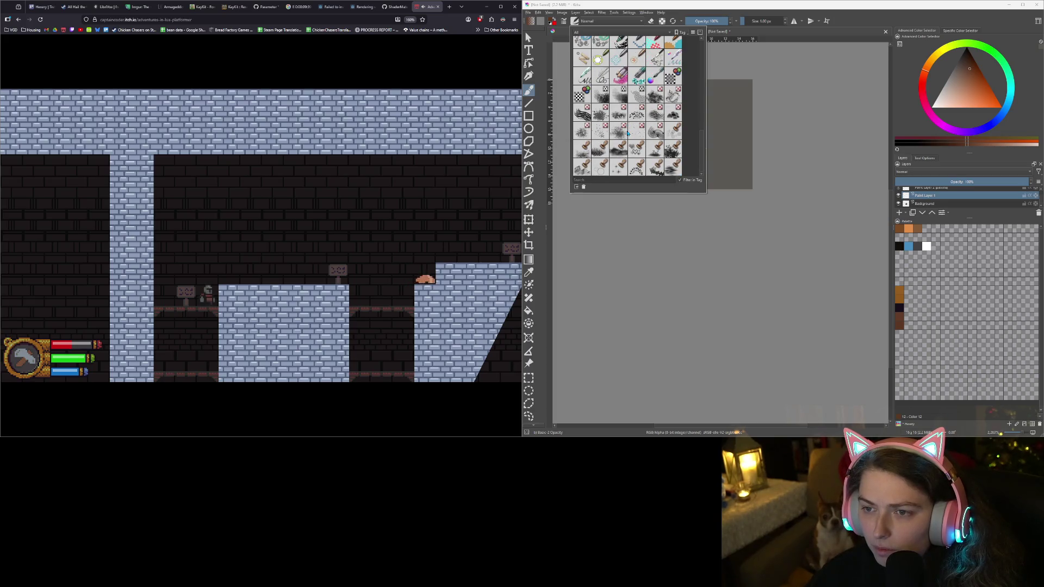
scroll(628, 133, up, 10)
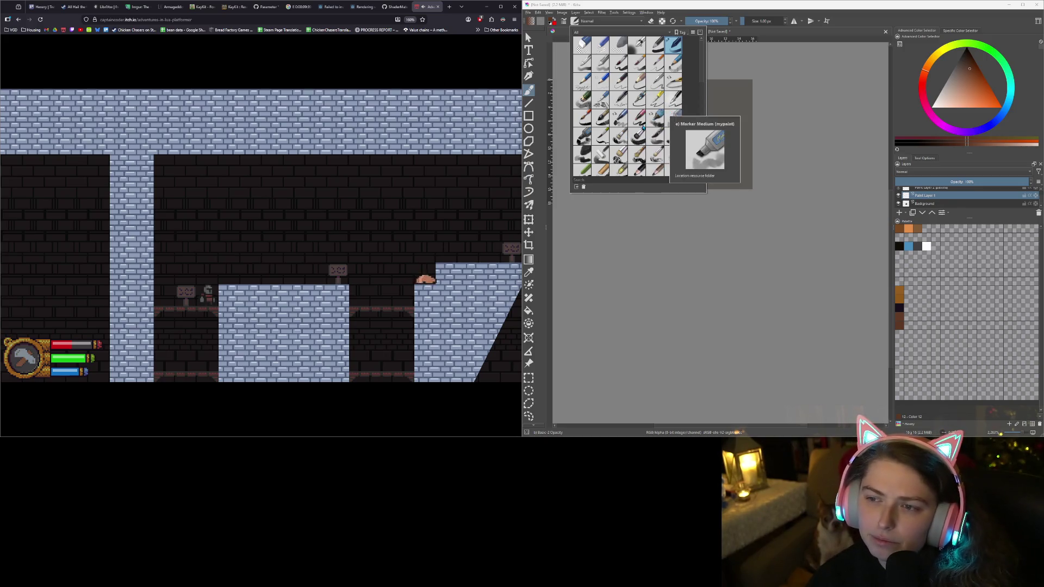
scroll(672, 157, down, 2)
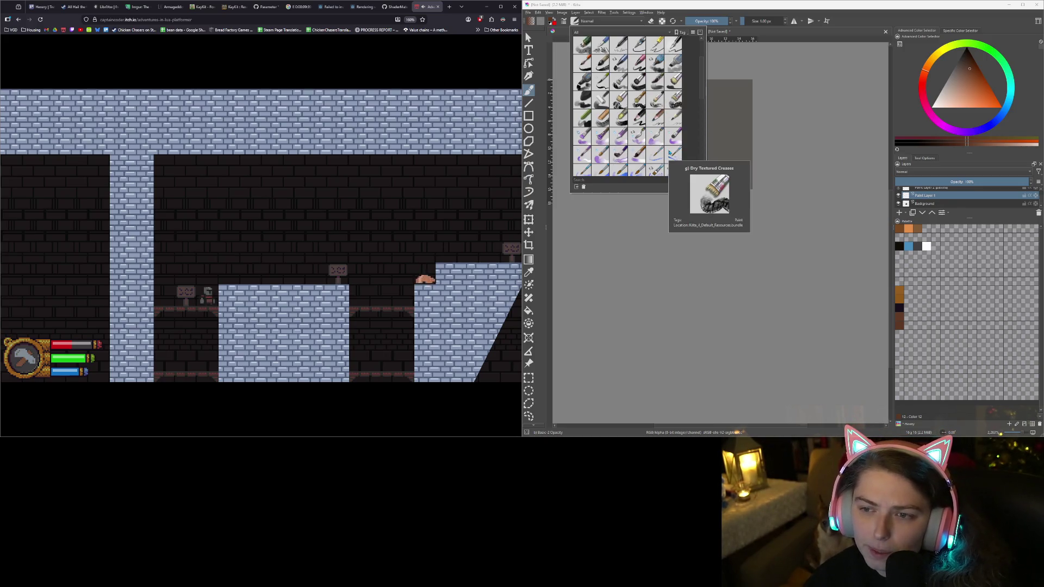
scroll(668, 144, down, 2)
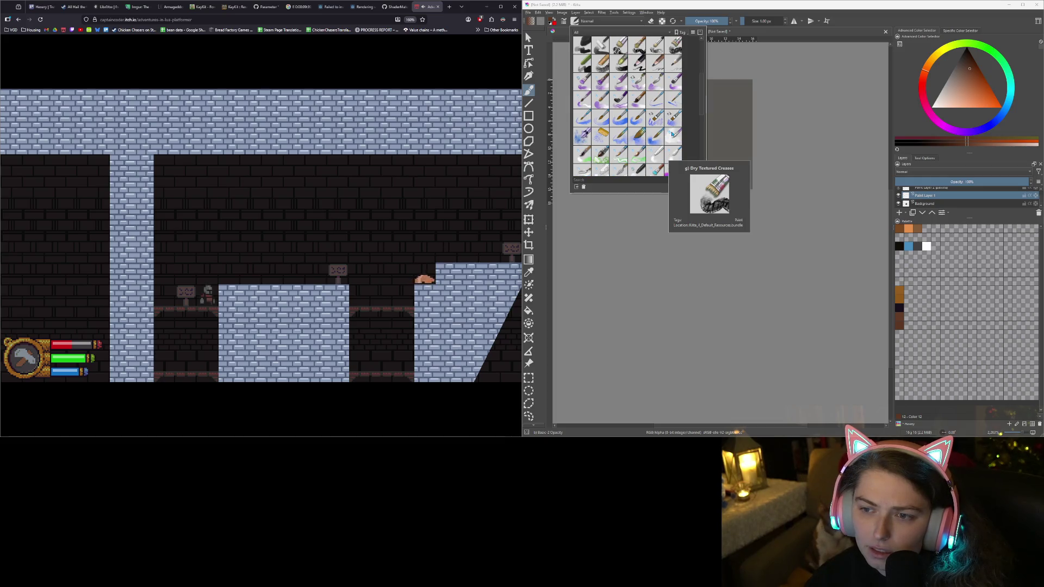
scroll(672, 134, down, 2)
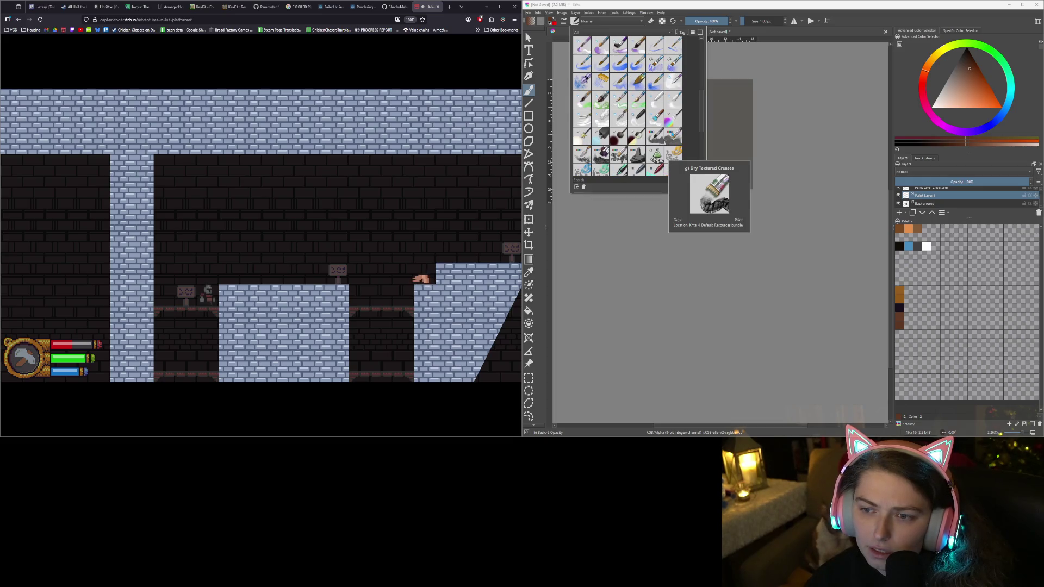
click(607, 33)
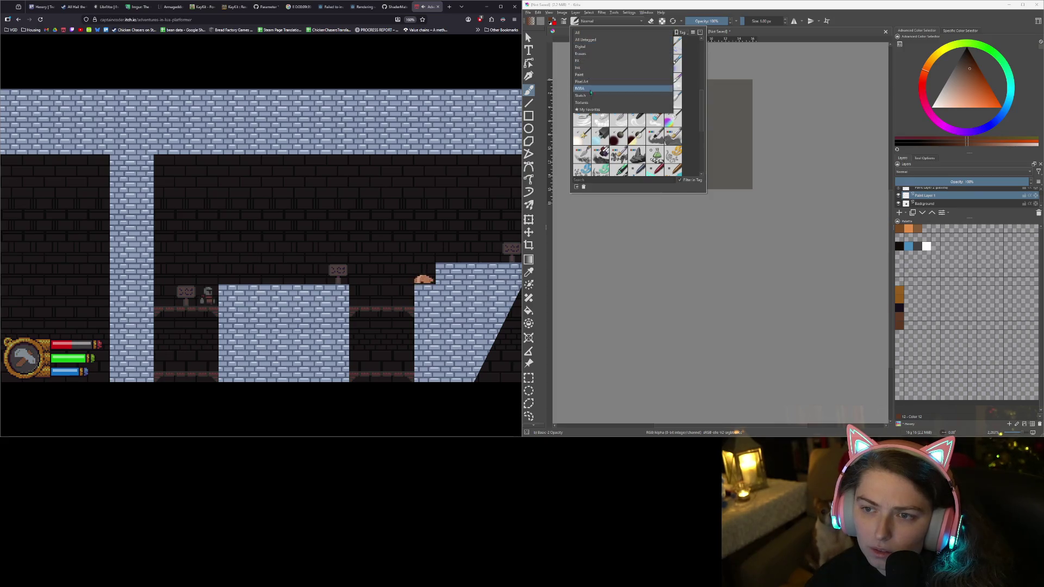
click(590, 109)
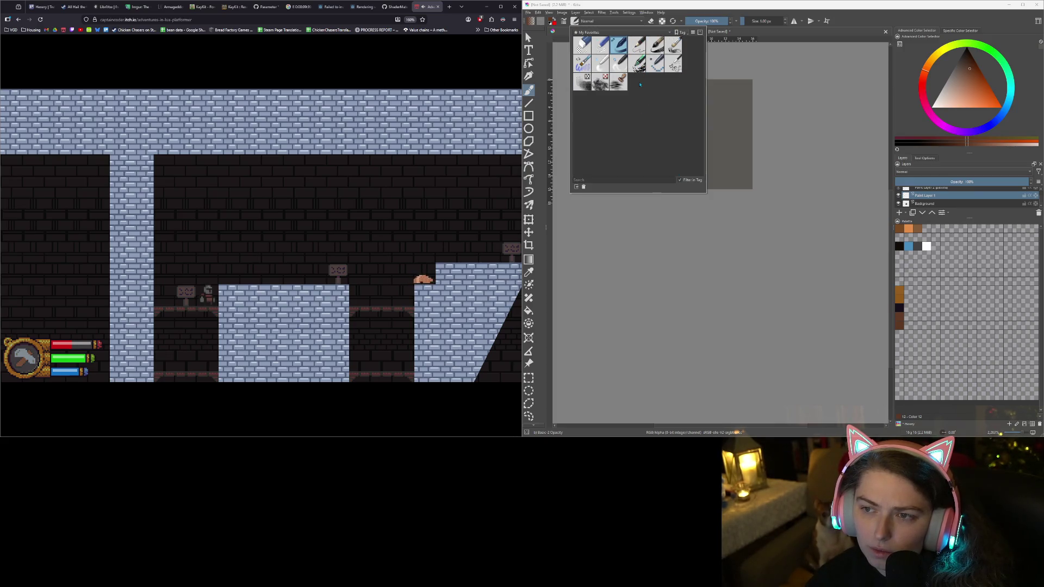
click(652, 66)
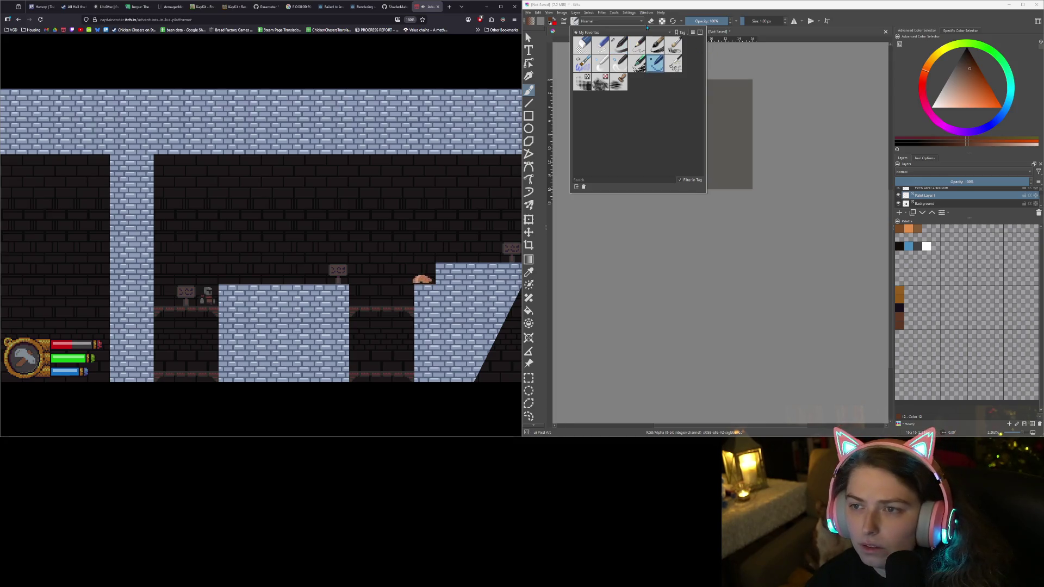
scroll(779, 195, up, 4)
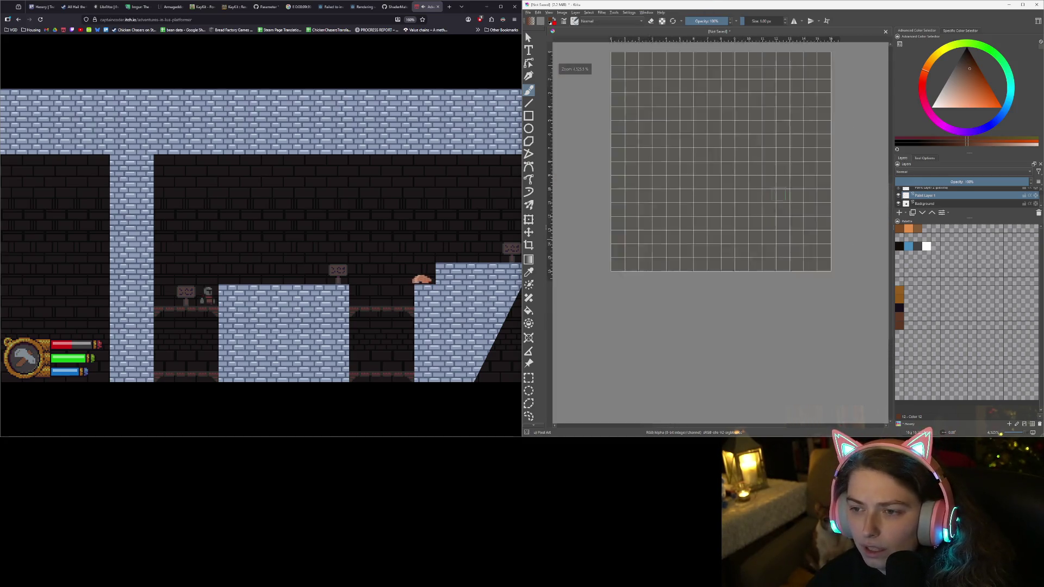
Pick the orange swatch and paint a thick orange square ring around the grey centre
scroll(741, 174, down, 2)
scroll(694, 225, up, 3)
scroll(694, 226, down, 1)
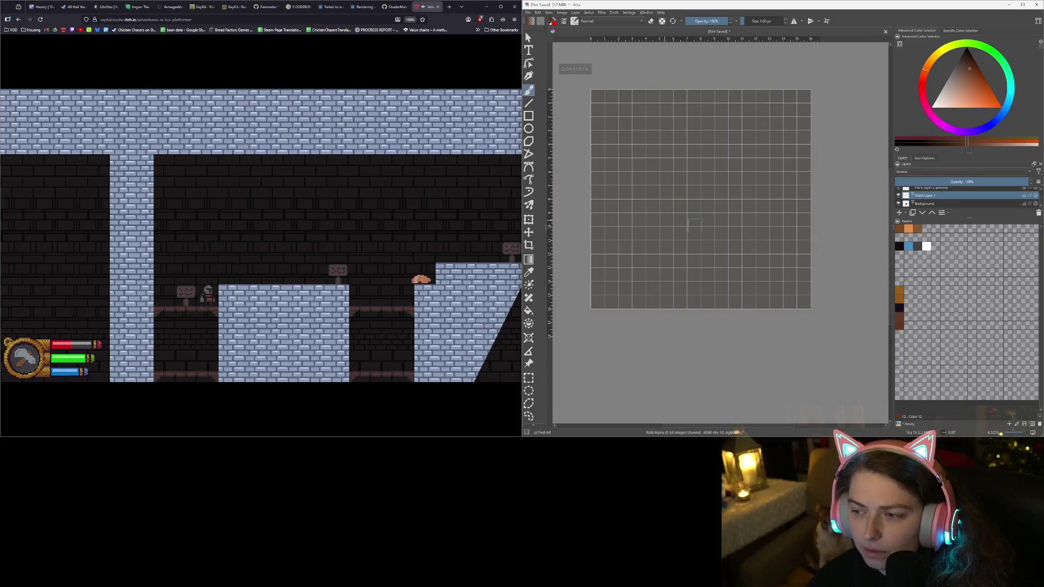
click(900, 294)
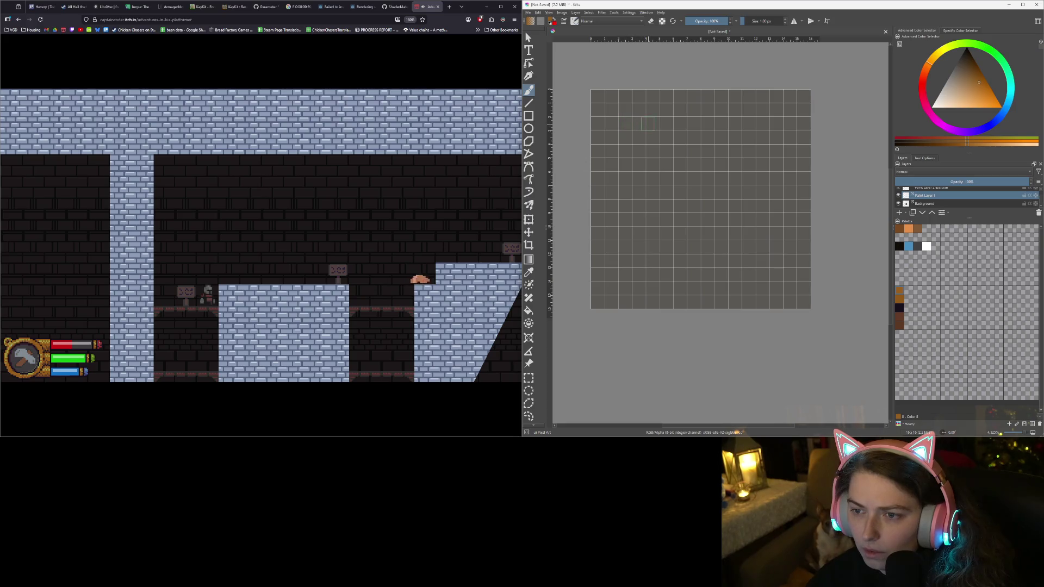
mouse_move(640, 123)
mouse_down()
mouse_move(641, 275)
mouse_move(746, 274)
mouse_up()
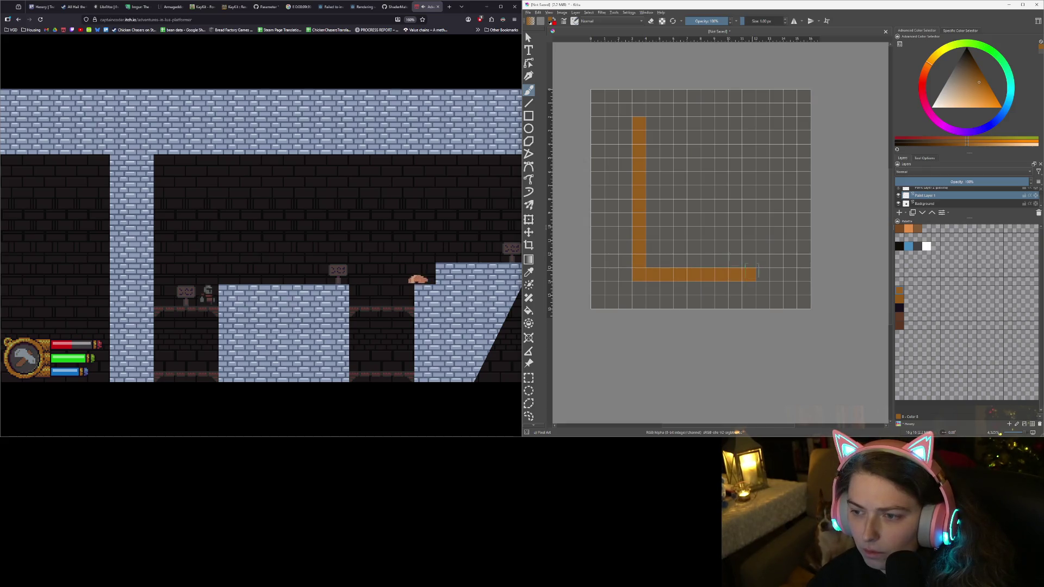
mouse_move(639, 122)
mouse_down()
mouse_move(749, 124)
mouse_move(749, 256)
mouse_up()
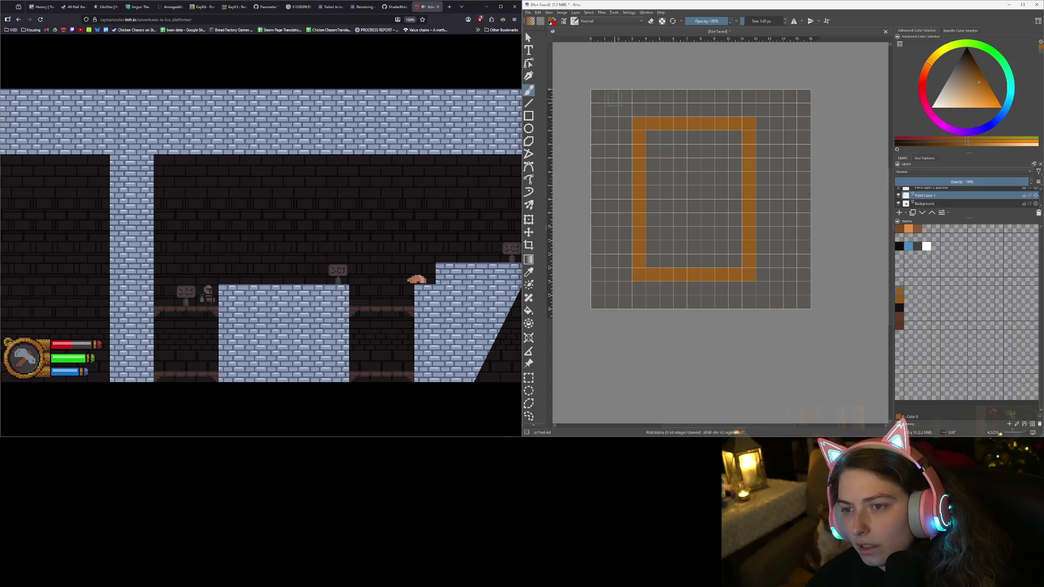
mouse_move(625, 97)
mouse_down()
mouse_move(640, 302)
mouse_move(626, 289)
mouse_up()
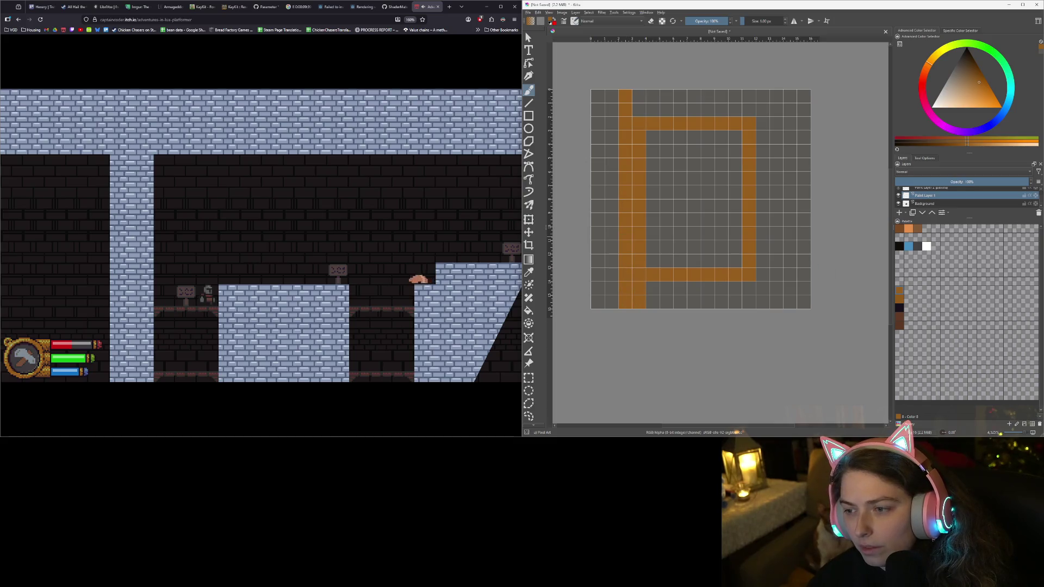
mouse_move(774, 102)
mouse_down()
mouse_move(776, 301)
mouse_move(657, 303)
mouse_move(701, 289)
mouse_move(764, 291)
mouse_up()
mouse_move(637, 97)
mouse_down()
mouse_move(763, 96)
mouse_move(770, 283)
mouse_move(763, 257)
mouse_up()
drag(641, 111, 747, 110)
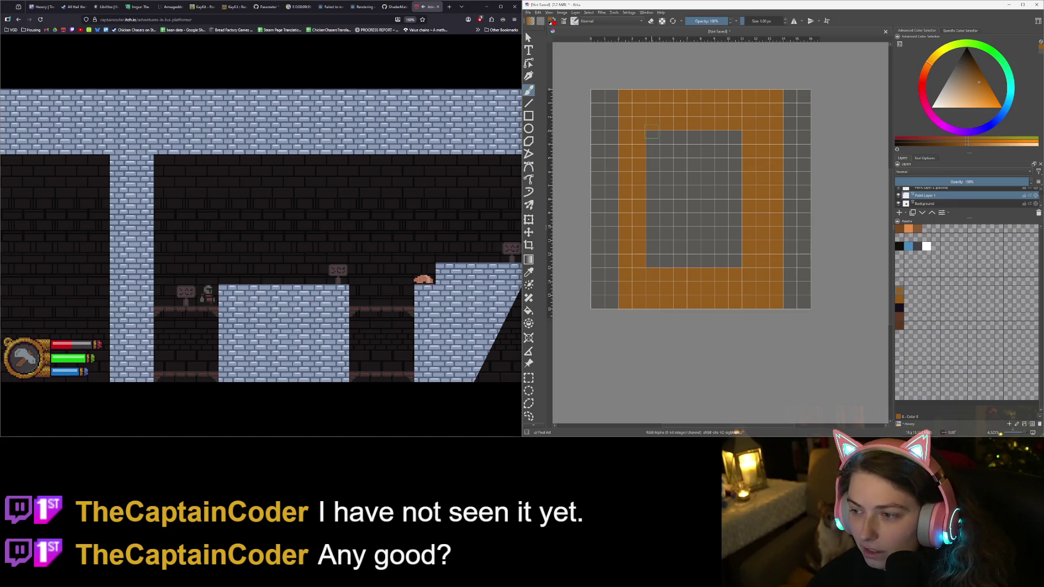
Erase part of the frame's top row, then repaint it orange
key(e)
mouse_move(652, 123)
mouse_down()
mouse_move(748, 126)
mouse_move(738, 217)
mouse_move(748, 192)
mouse_move(749, 258)
mouse_up()
key(e)
drag(652, 124, 752, 120)
scroll(717, 224, down, 2)
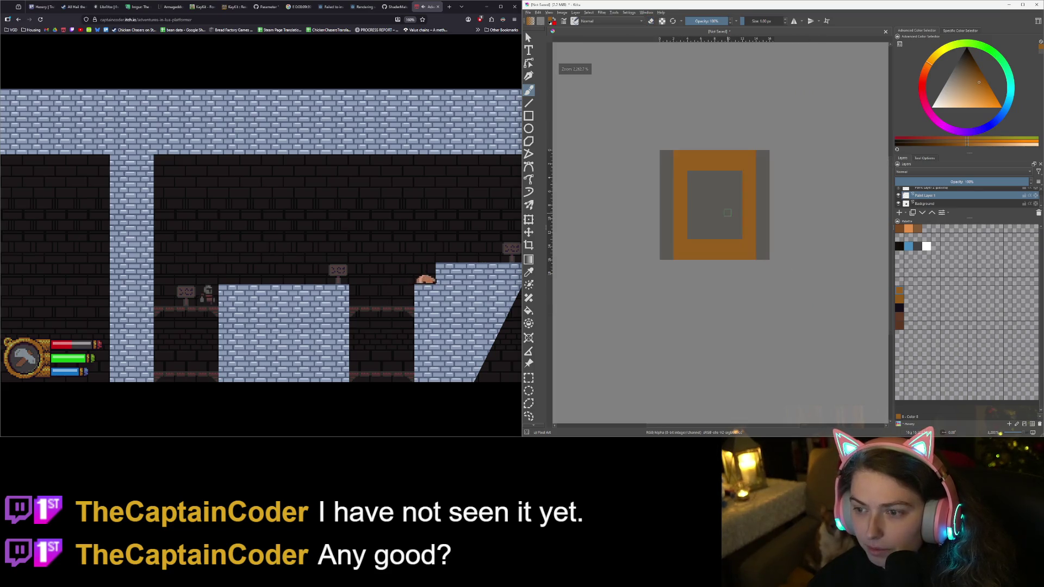
scroll(713, 232, up, 3)
scroll(713, 233, down, 2)
scroll(692, 183, up, 3)
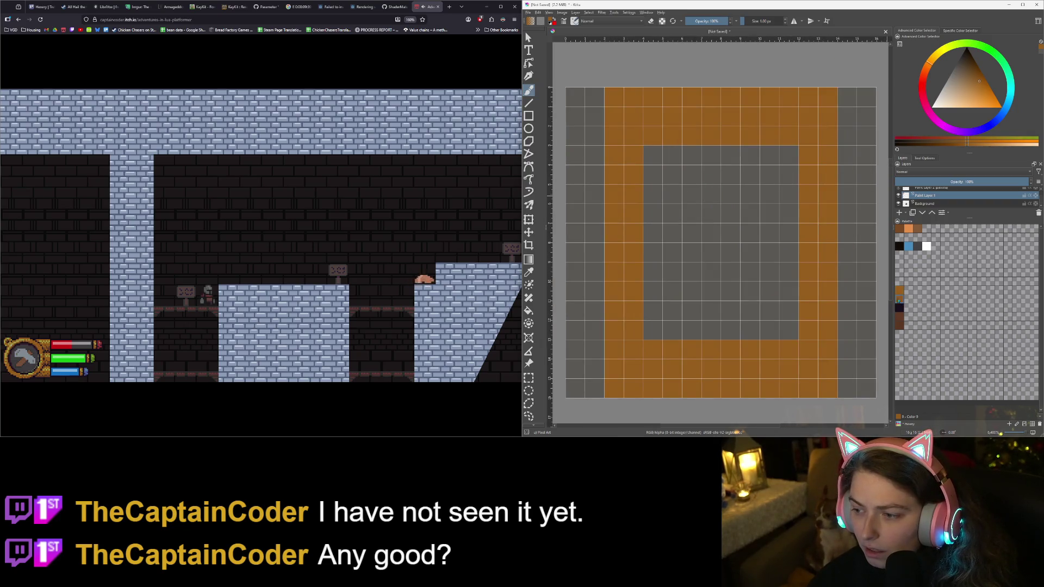
Add a new empty Paint Layer 2 above the frame layer
key(Insert)
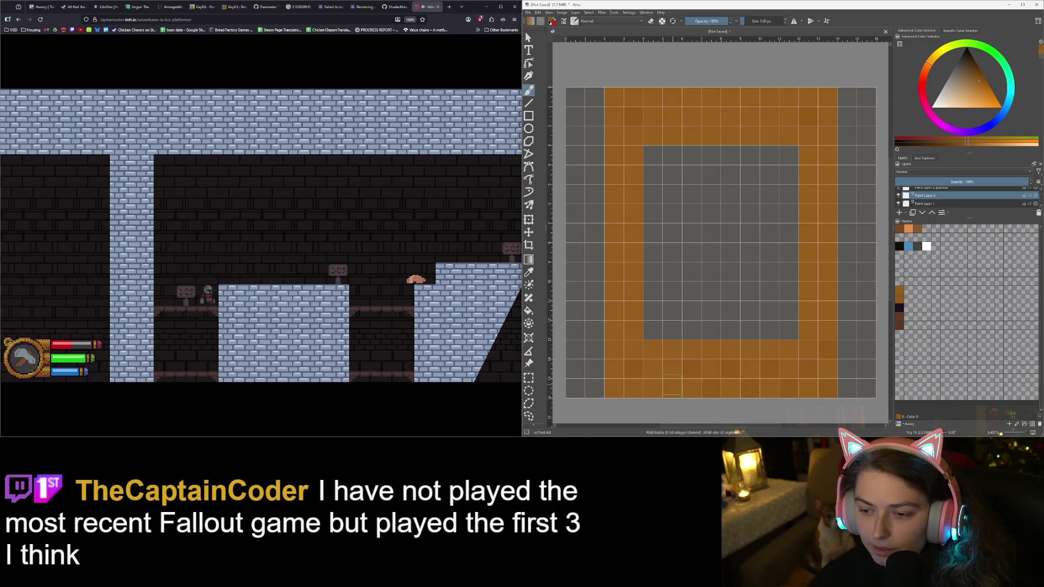
key(e)
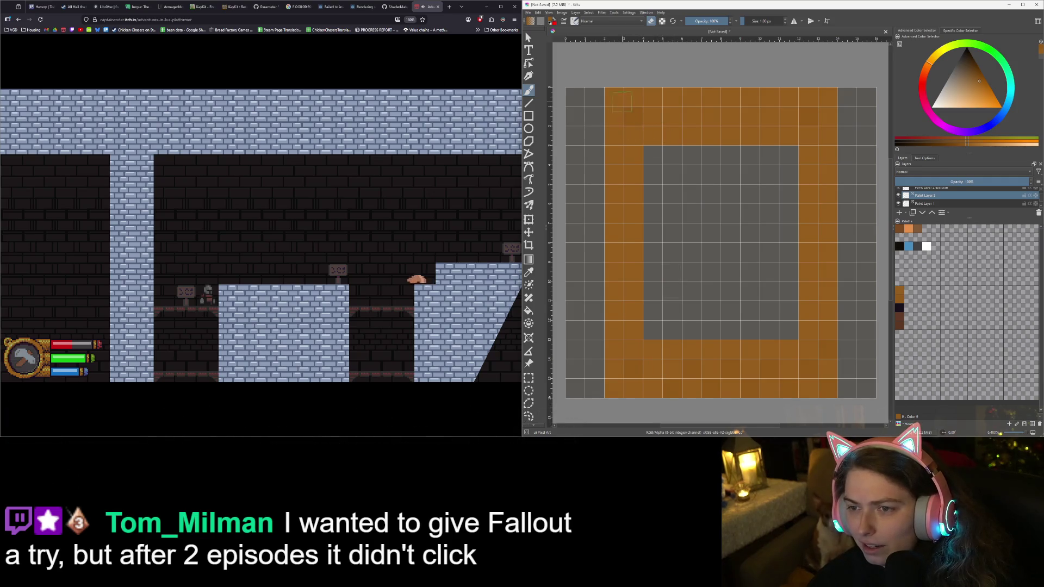
key(e)
key(e)
key(e)
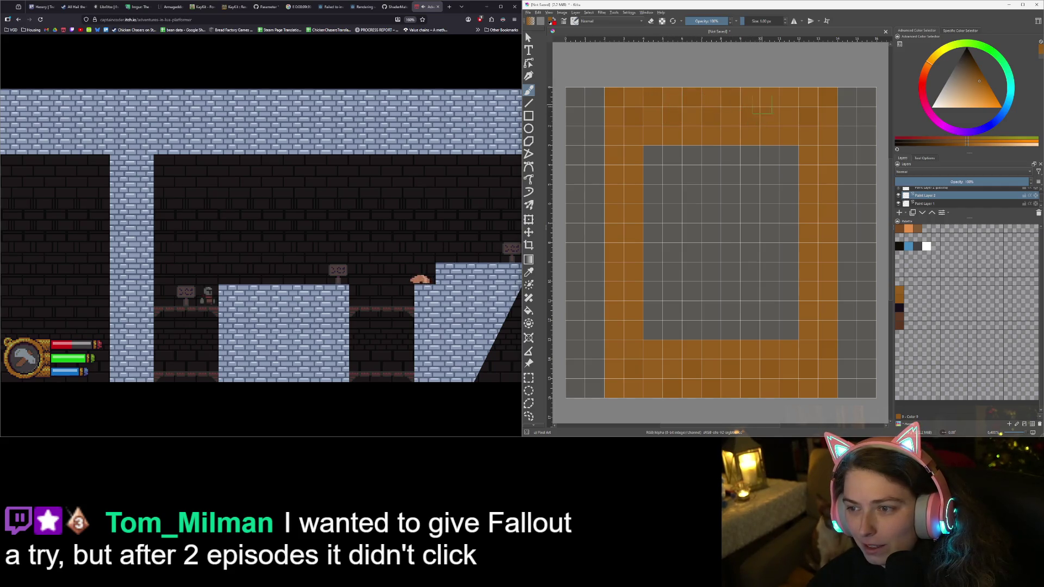
scroll(795, 128, down, 3)
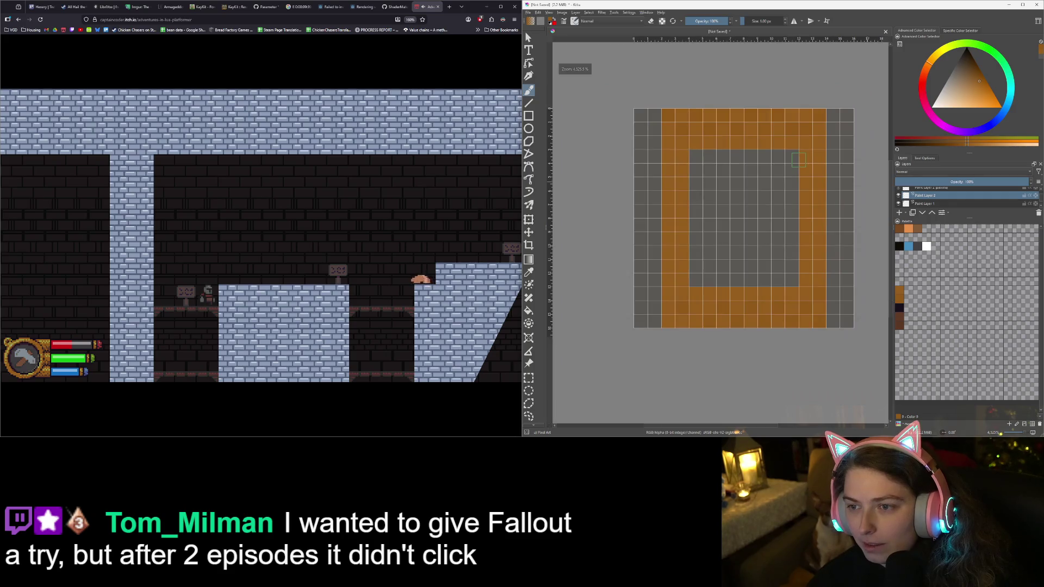
scroll(796, 187, up, 1)
scroll(795, 187, down, 2)
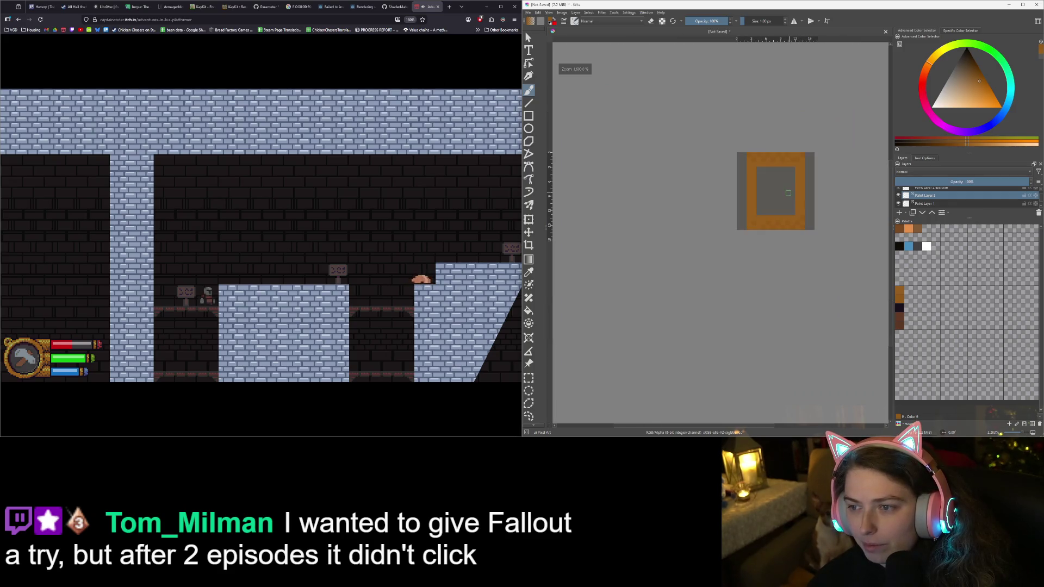
scroll(718, 198, up, 2)
scroll(718, 197, up, 1)
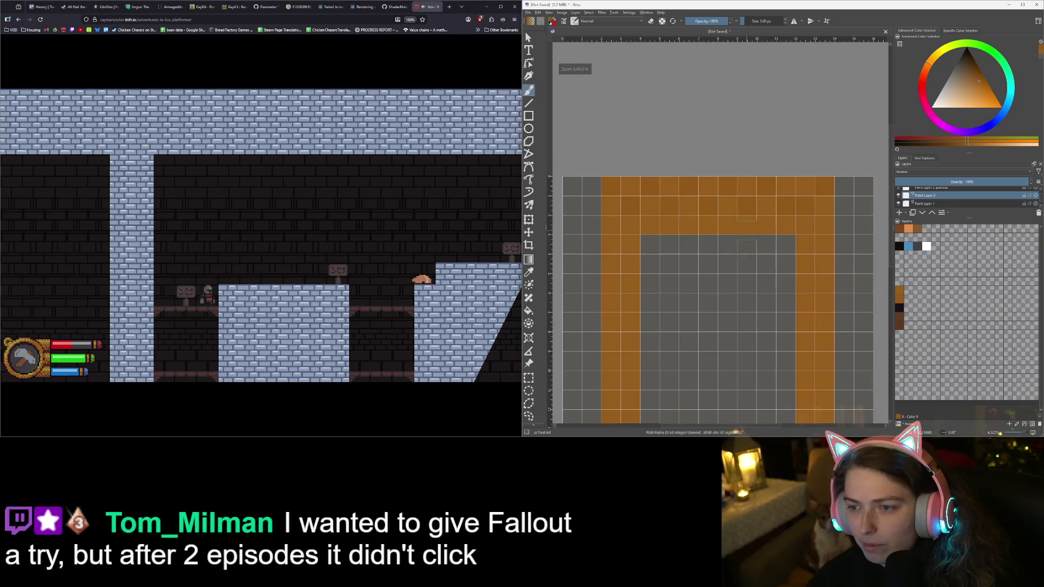
scroll(761, 190, up, 1)
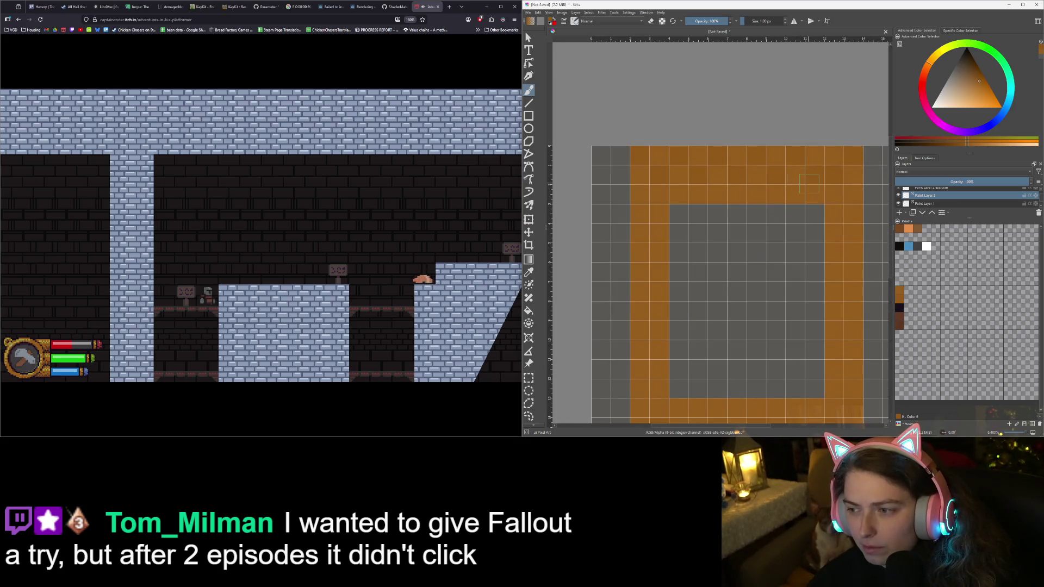
scroll(809, 184, down, 1)
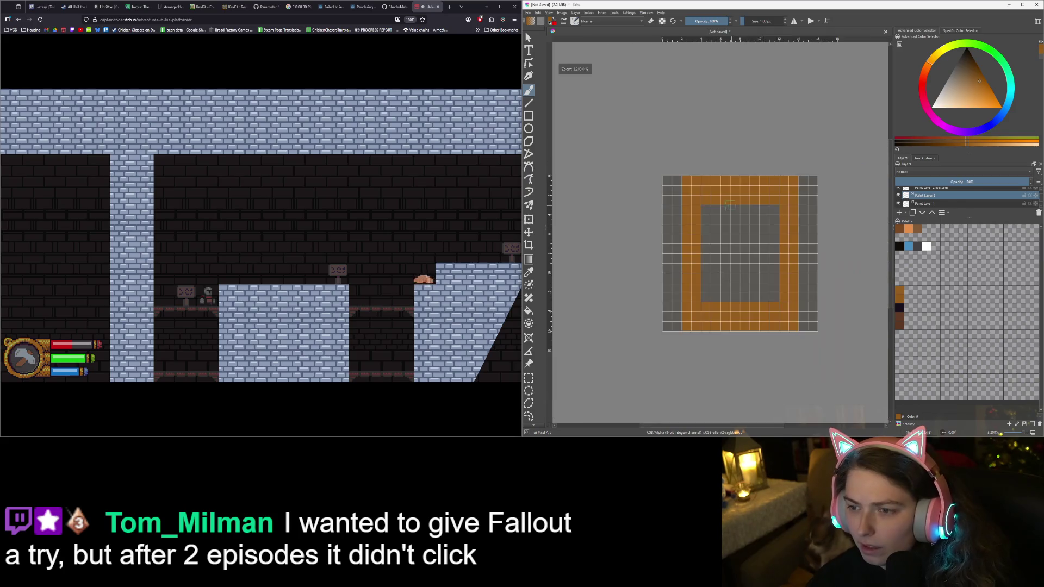
scroll(664, 164, up, 1)
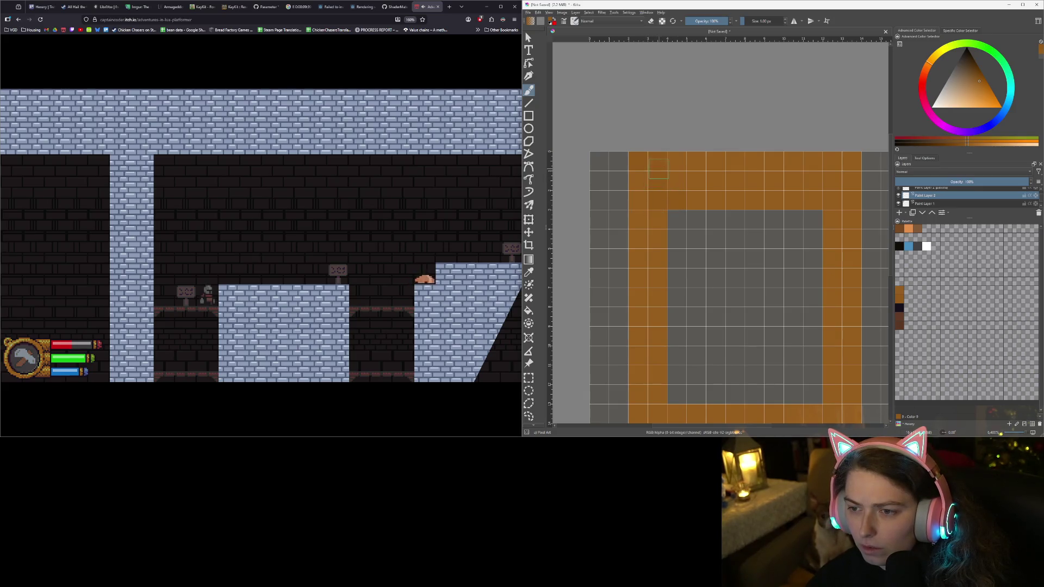
scroll(689, 234, down, 3)
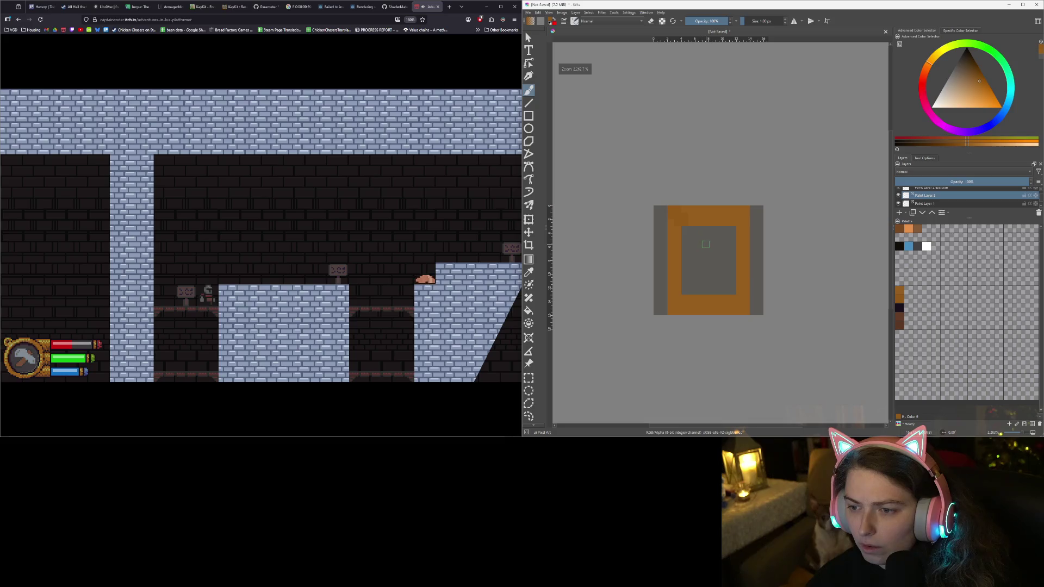
scroll(706, 244, up, 3)
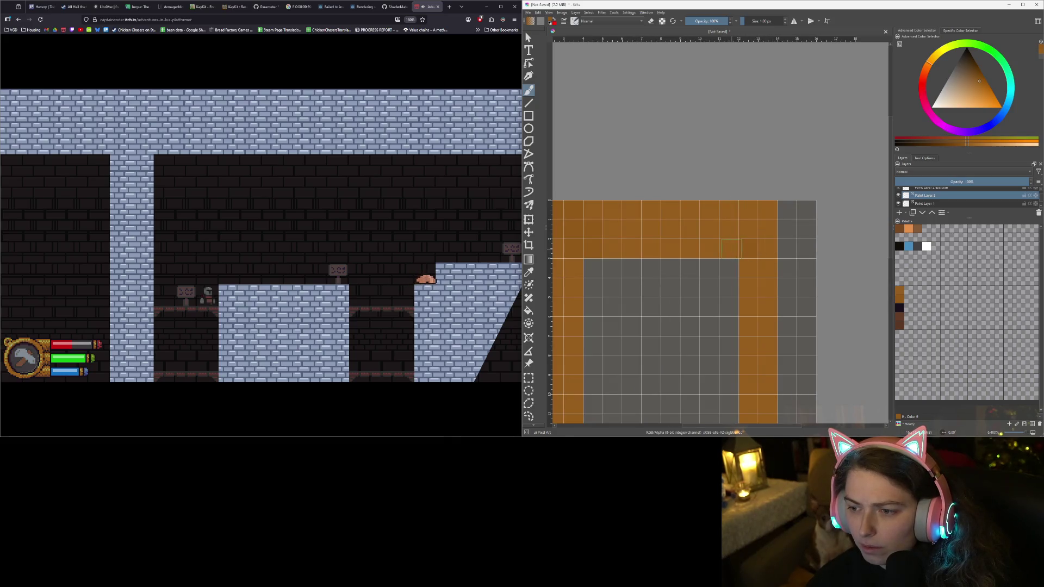
scroll(731, 248, down, 3)
scroll(740, 251, up, 2)
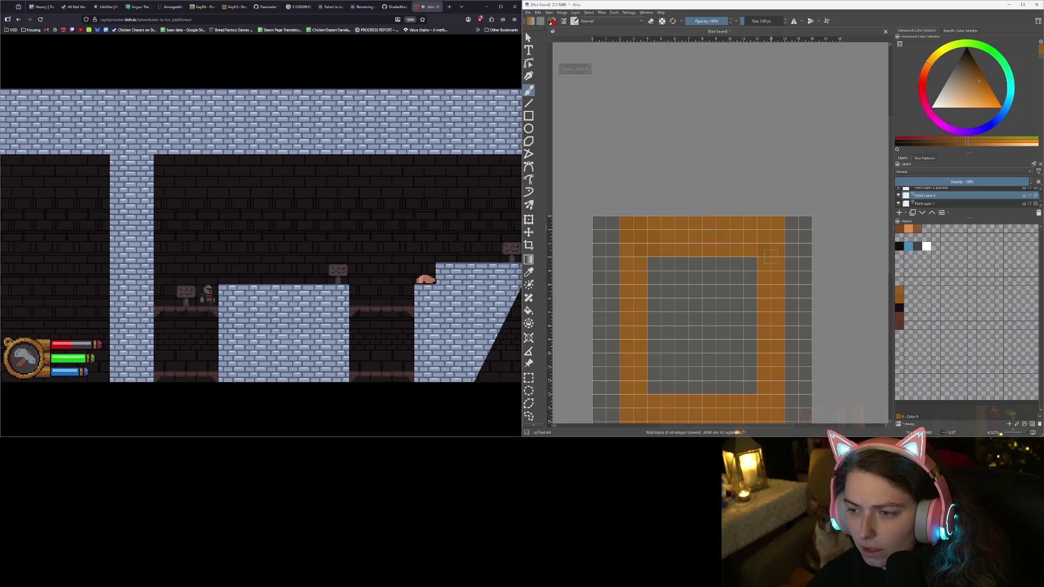
scroll(770, 257, up, 1)
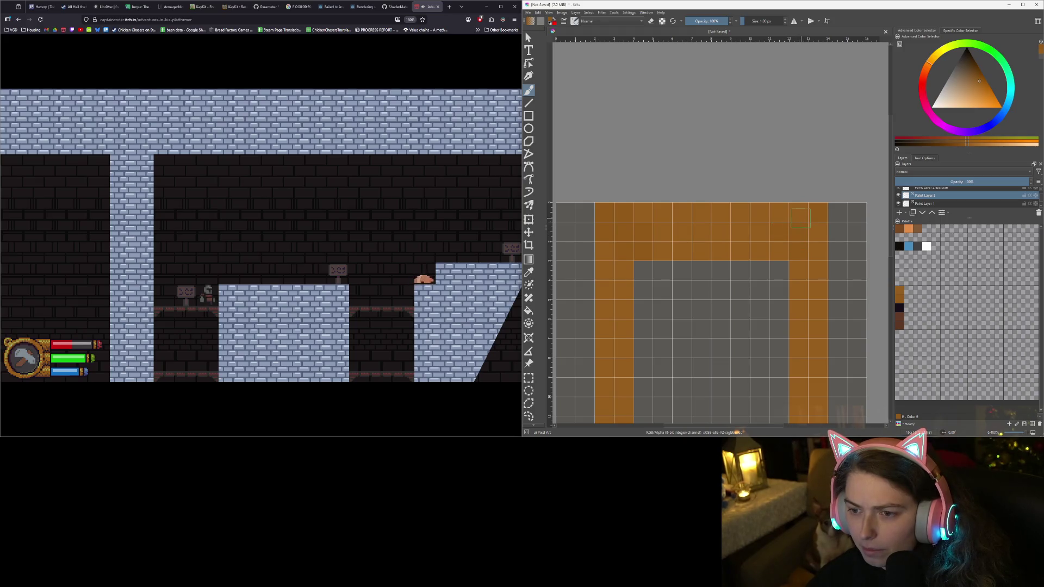
scroll(788, 252, down, 4)
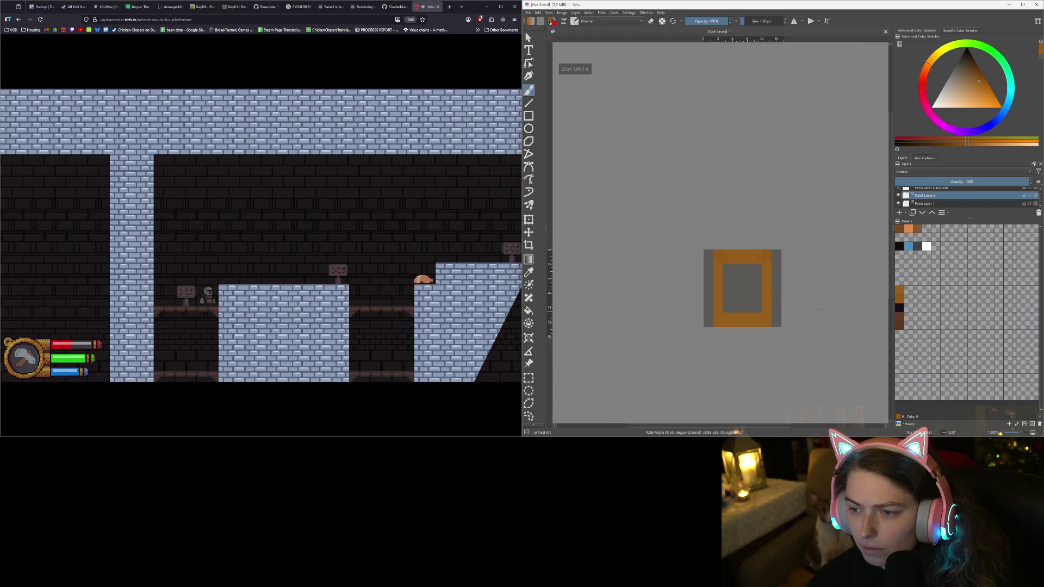
scroll(765, 313, up, 1)
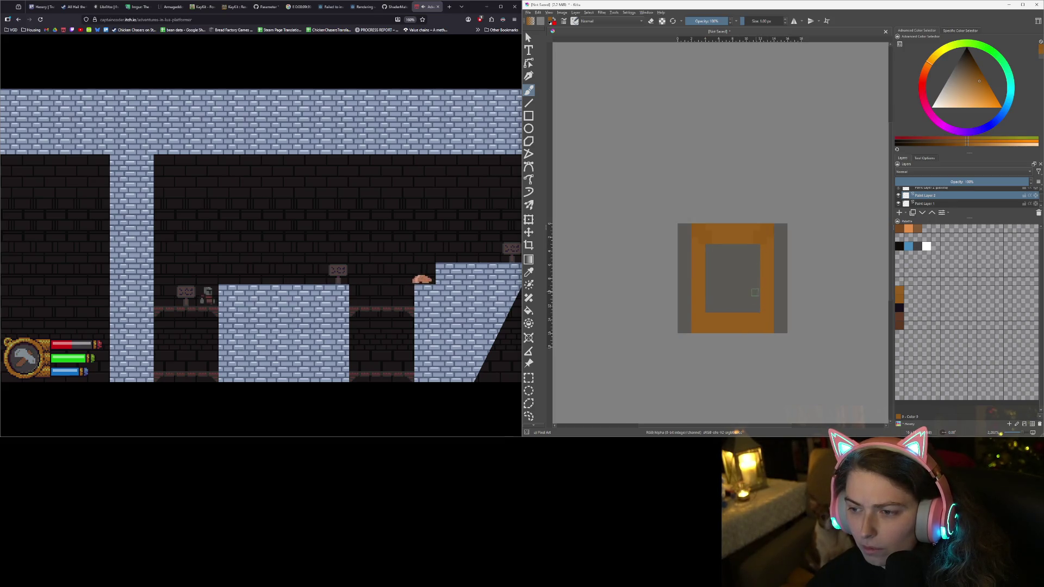
scroll(755, 293, up, 3)
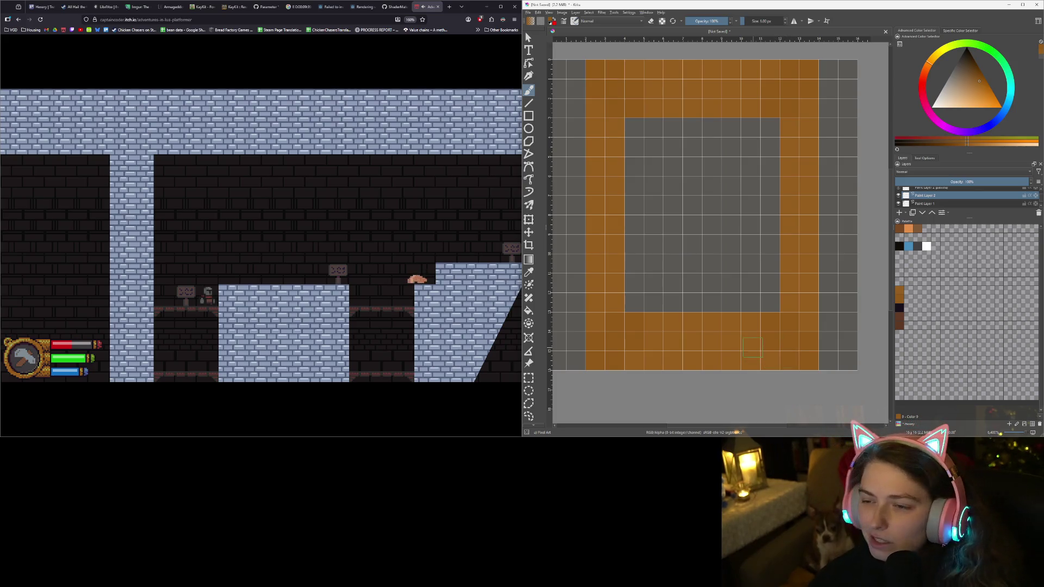
scroll(752, 348, down, 3)
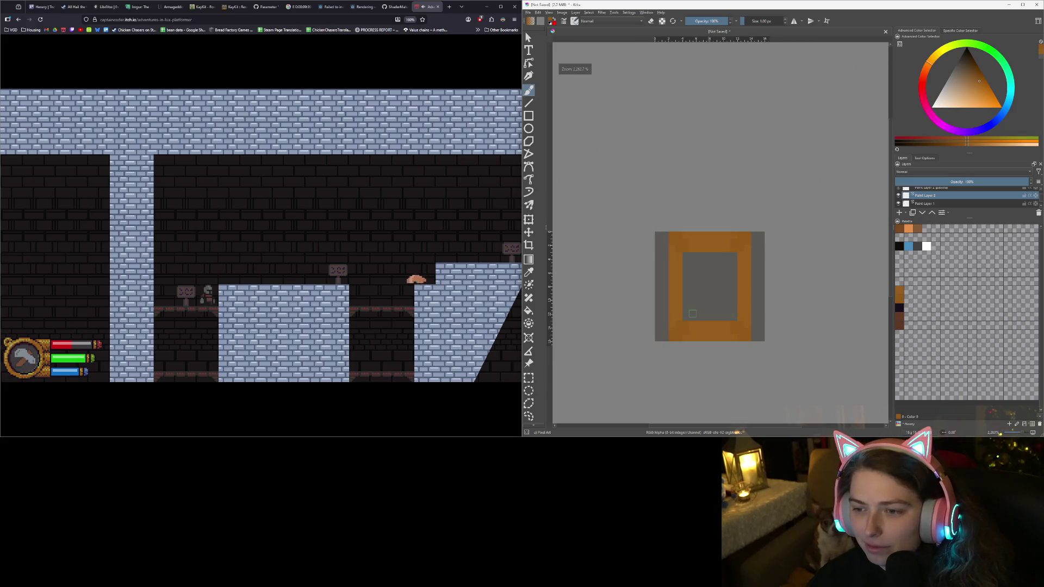
scroll(698, 328, up, 2)
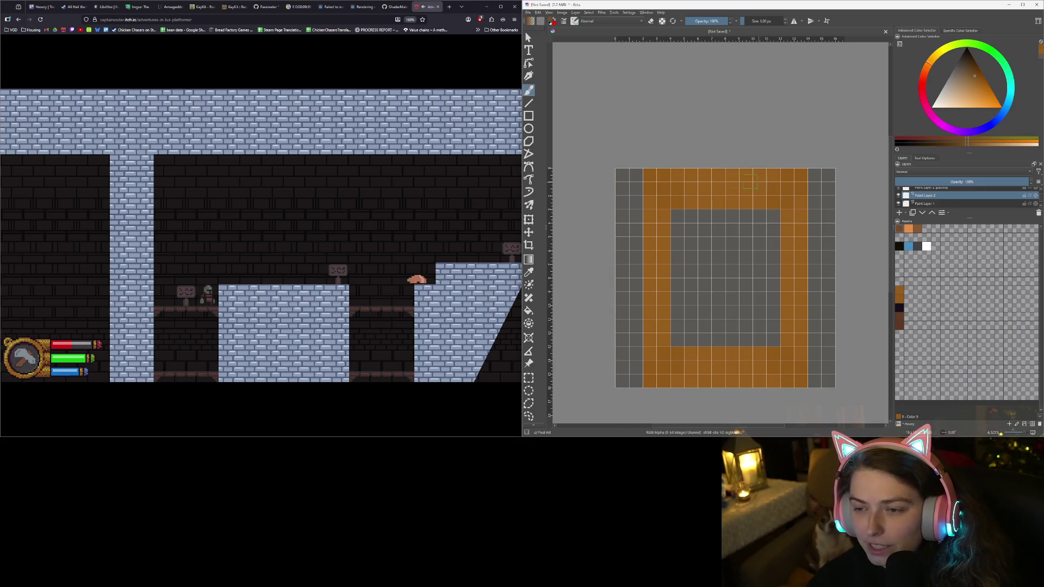
Add a shading layer and darken five diagonal cells at the frame's top-left corner
click(900, 214)
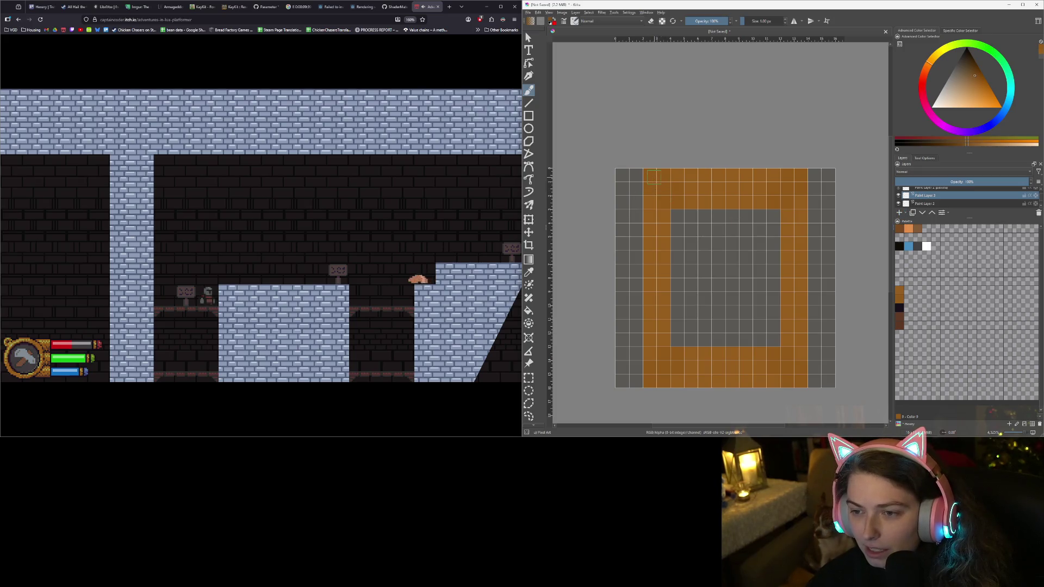
click(650, 175)
click(663, 189)
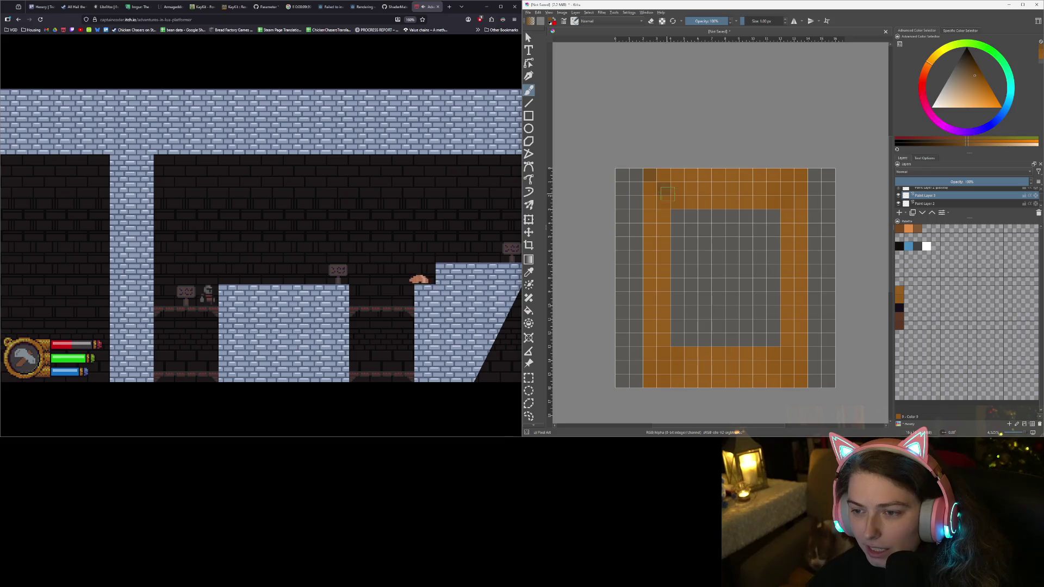
click(677, 202)
click(663, 202)
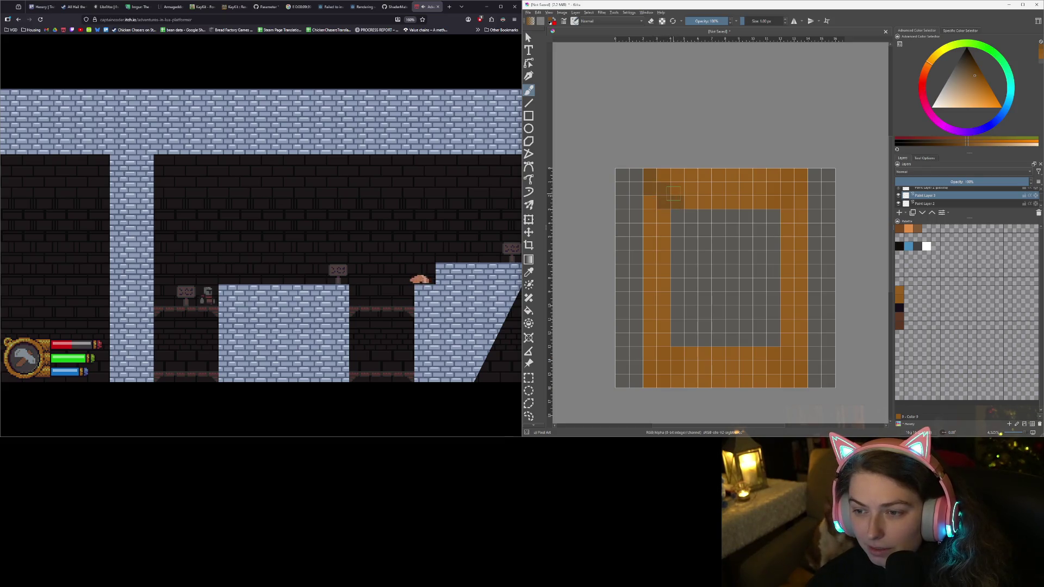
click(676, 189)
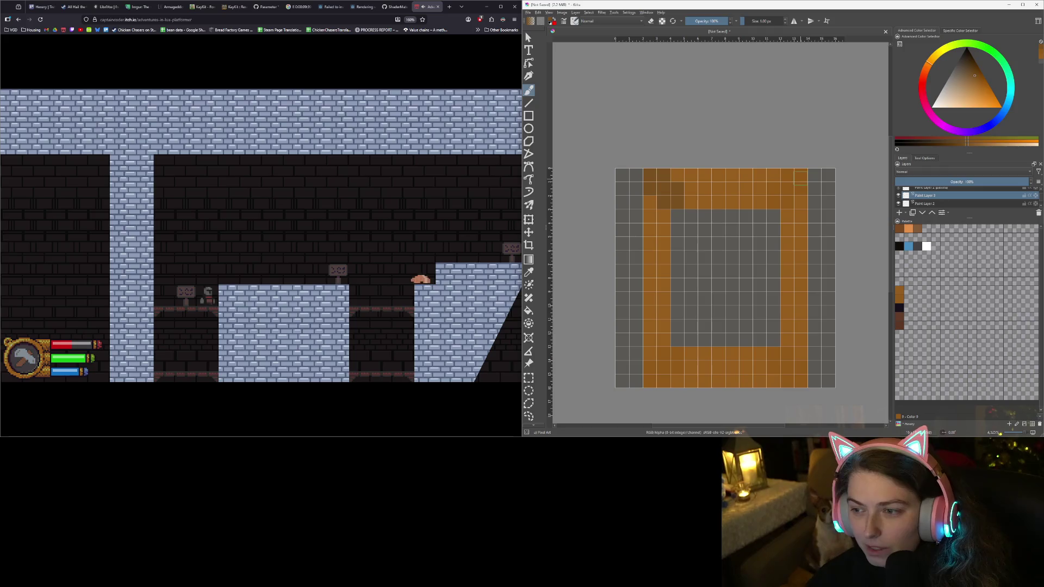
Darken six cells at the frame's top-right corner
click(801, 175)
click(786, 189)
click(773, 202)
click(787, 202)
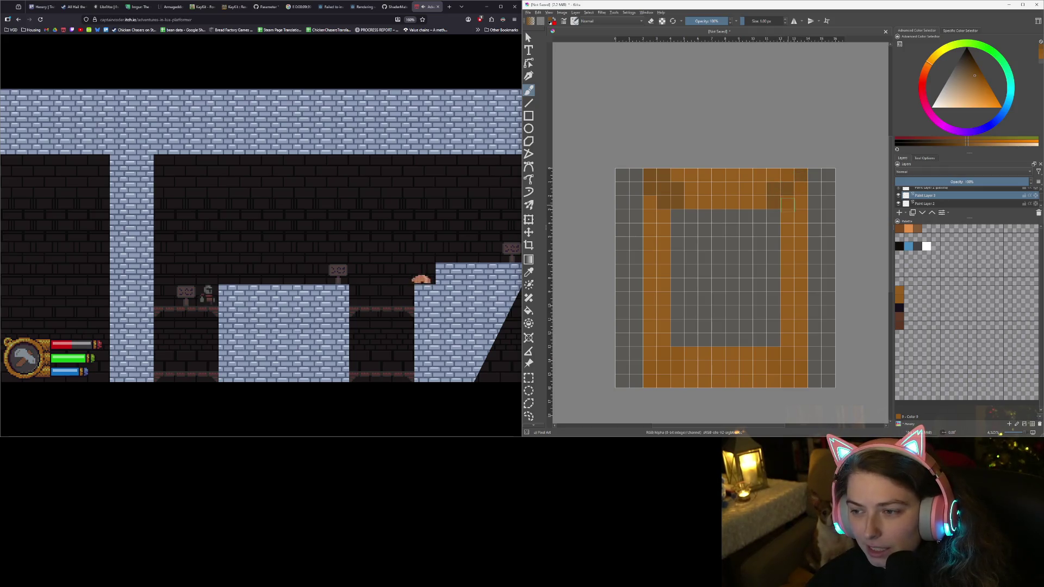
click(801, 189)
click(786, 175)
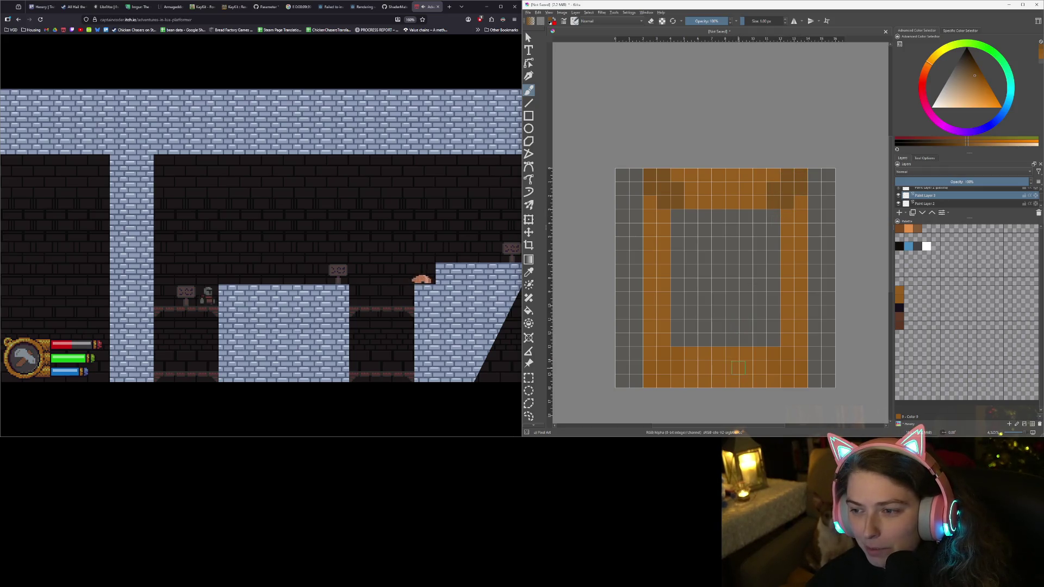
Shade the frame's bottom corner darker to match the top ones
mouse_move(737, 368)
mouse_down()
mouse_move(685, 337)
mouse_move(730, 326)
mouse_up()
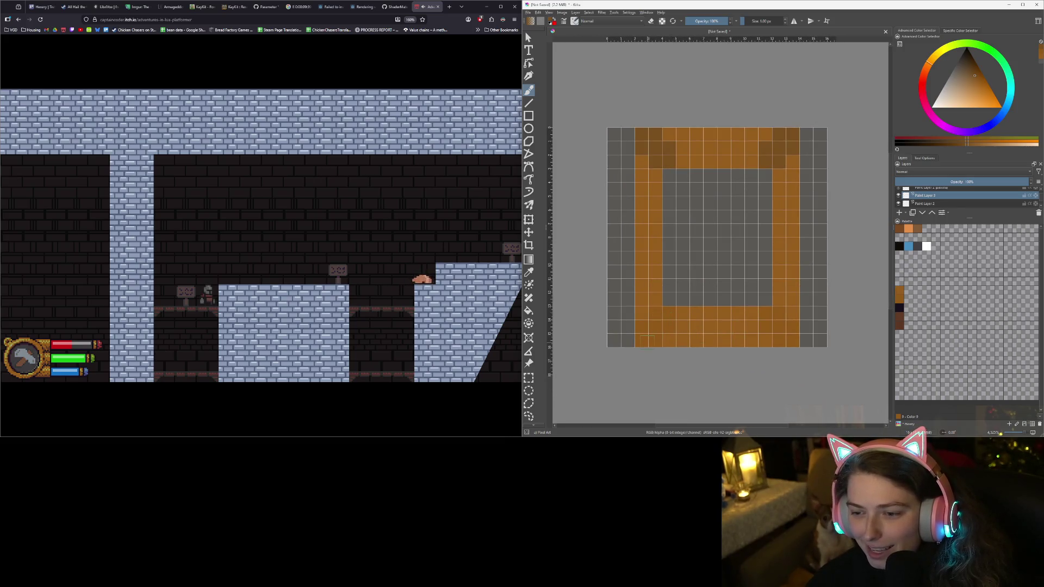
click(656, 314)
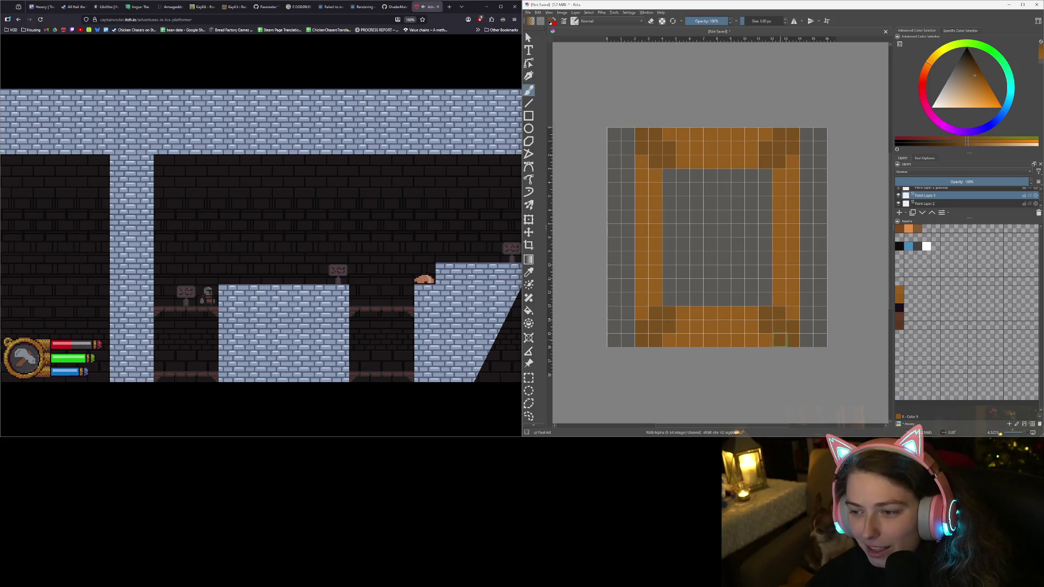
scroll(779, 340, down, 3)
scroll(707, 271, up, 3)
drag(709, 331, 671, 367)
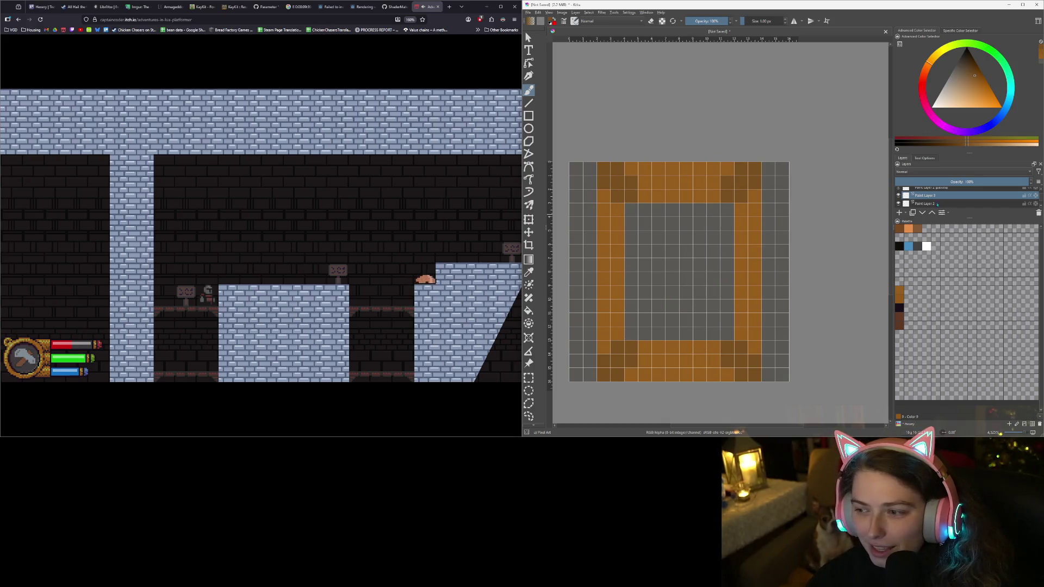
click(900, 289)
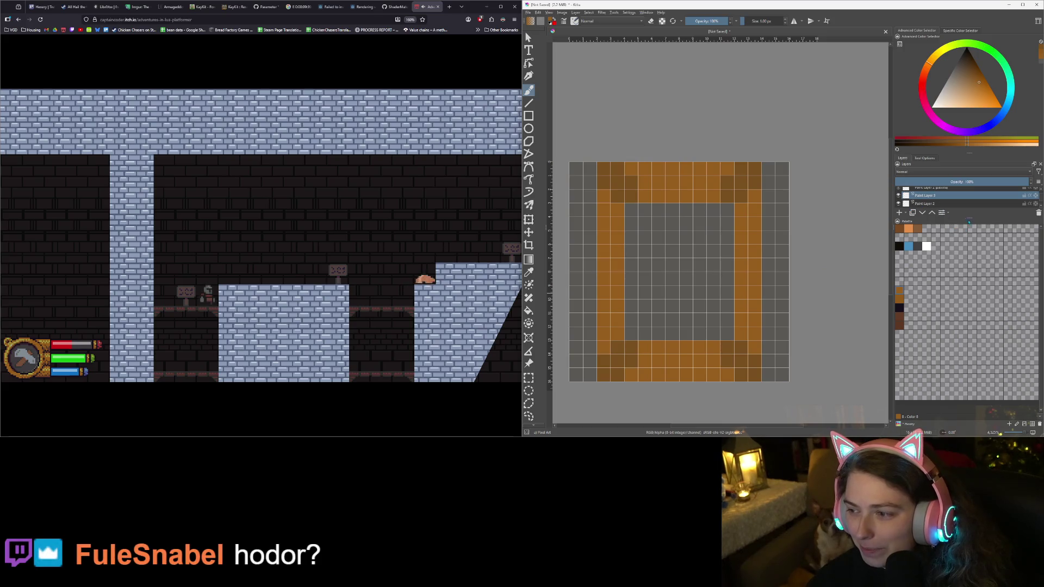
On Paint Layer 1, paint the left and right inner columns orange to thicken the frame
drag(969, 218, 970, 252)
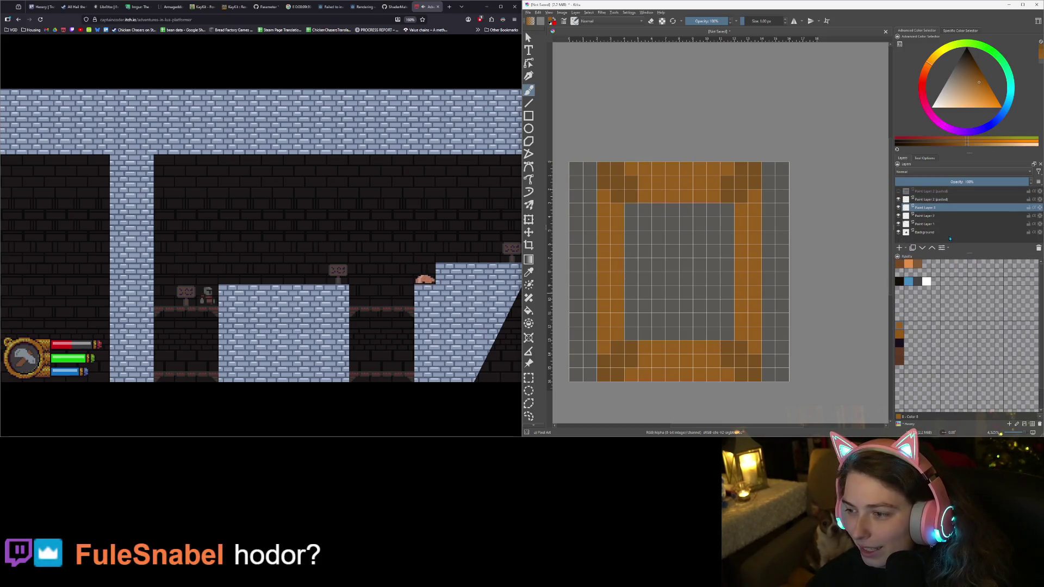
click(922, 225)
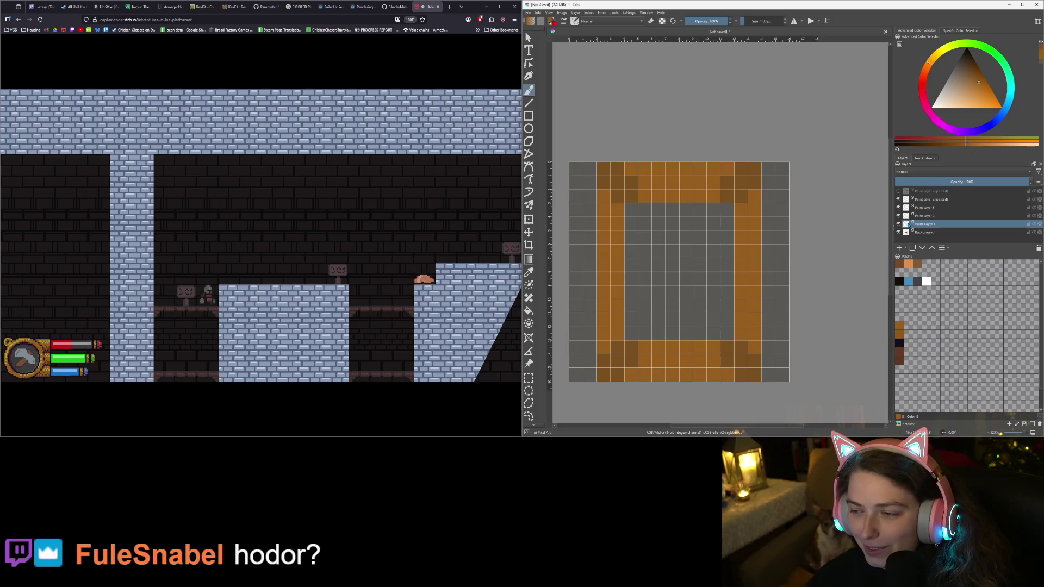
drag(632, 217, 631, 334)
drag(727, 330, 723, 215)
scroll(728, 292, down, 5)
scroll(665, 306, up, 5)
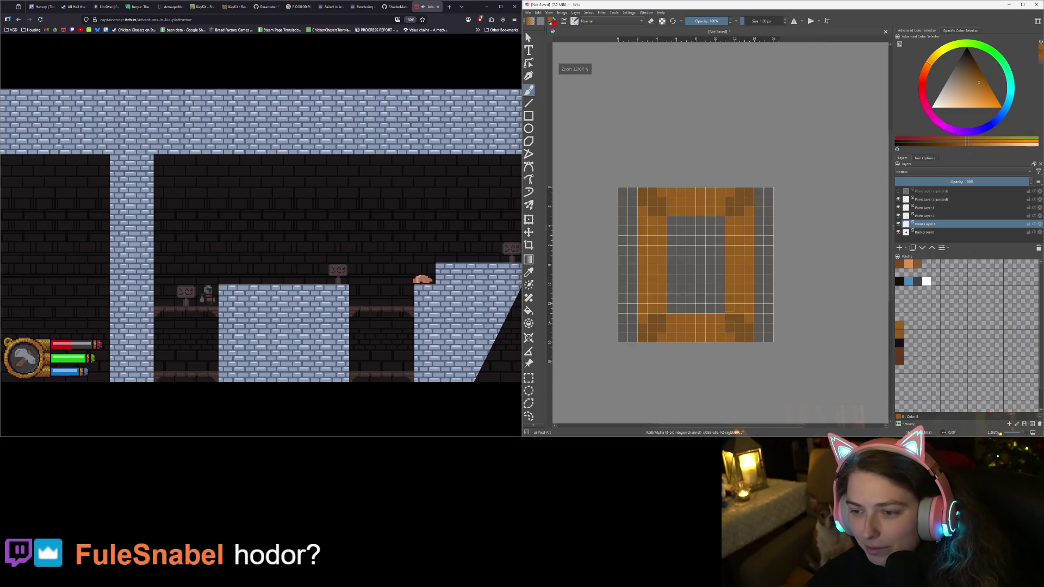
drag(665, 305, 663, 310)
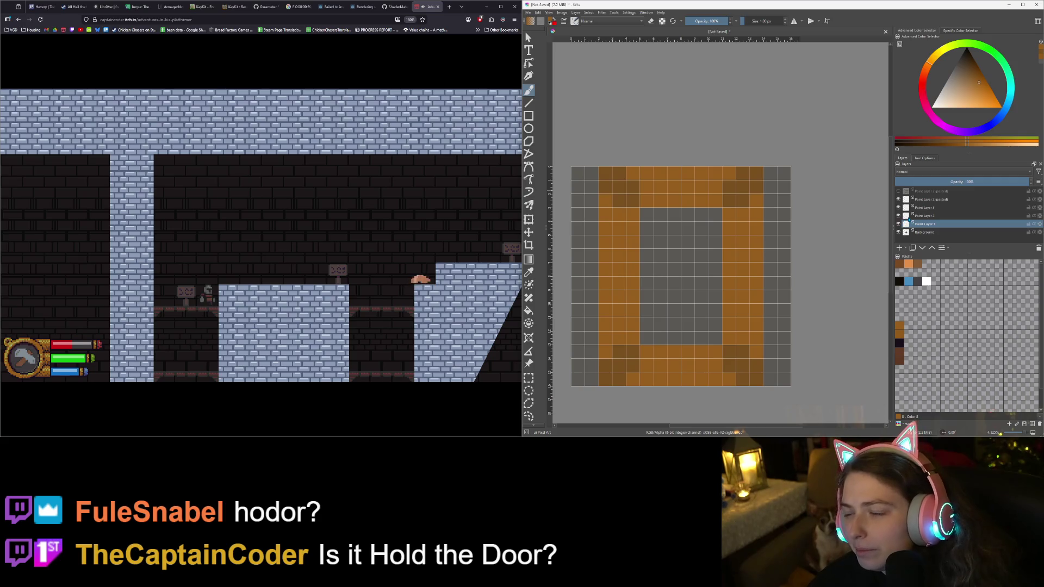
Toggle Paint Layer 2 and Paint Layer 3 visibility off and on to compare
mouse_move(909, 219)
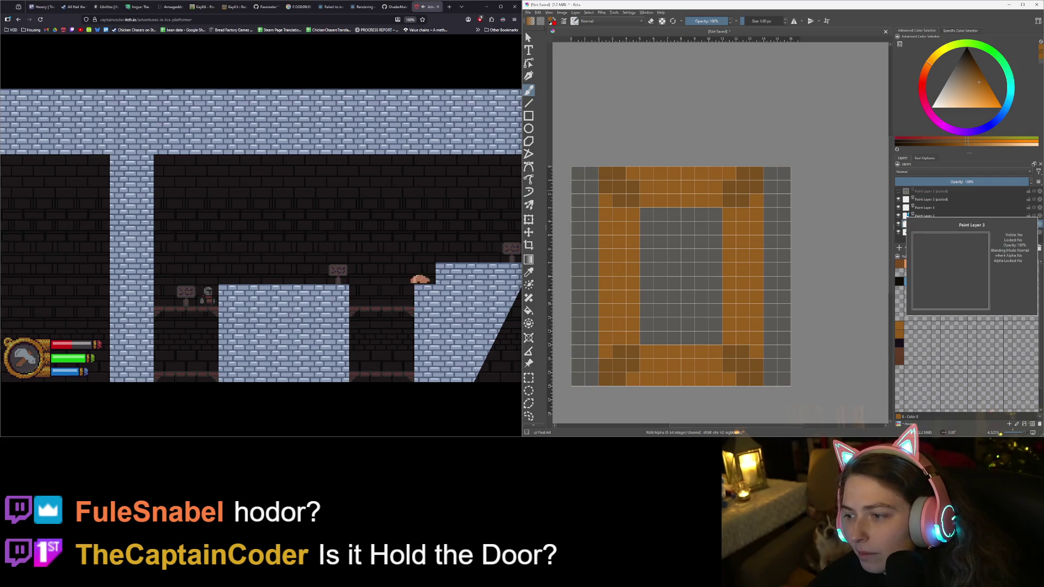
click(898, 216)
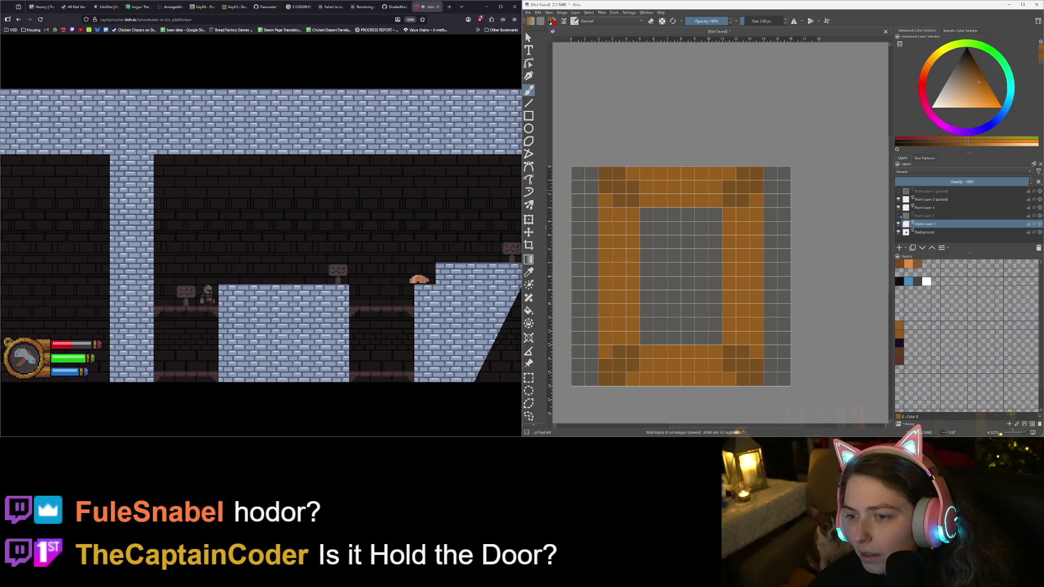
click(899, 216)
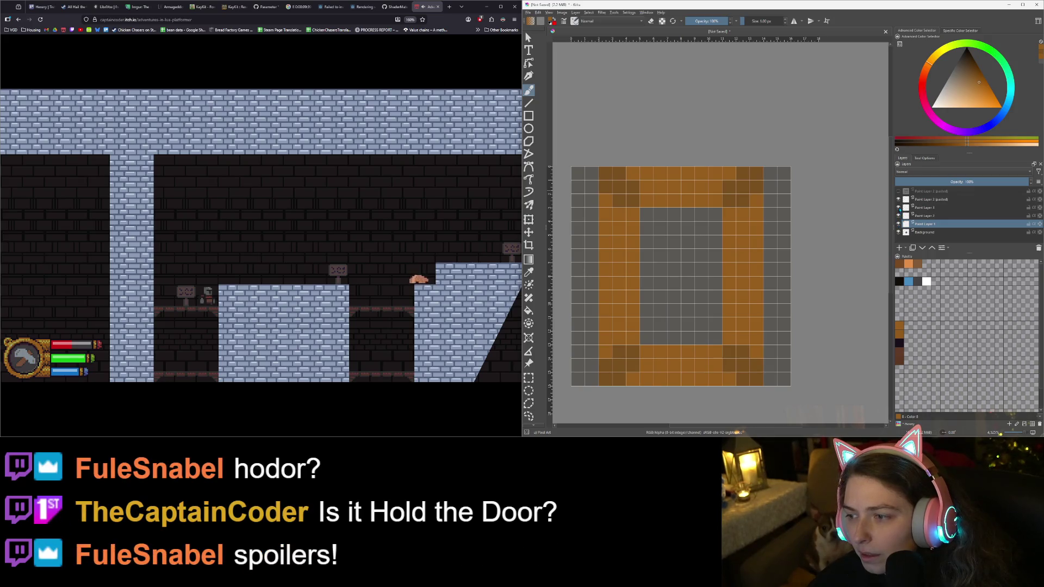
click(899, 208)
click(898, 208)
click(899, 208)
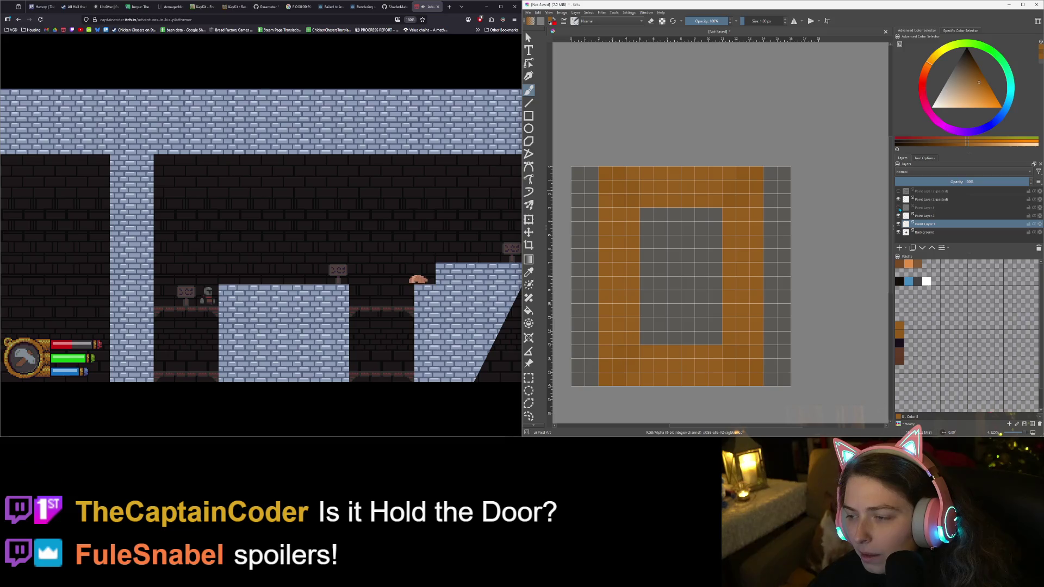
click(898, 207)
Make Paint Layer 2 the active layer
click(924, 217)
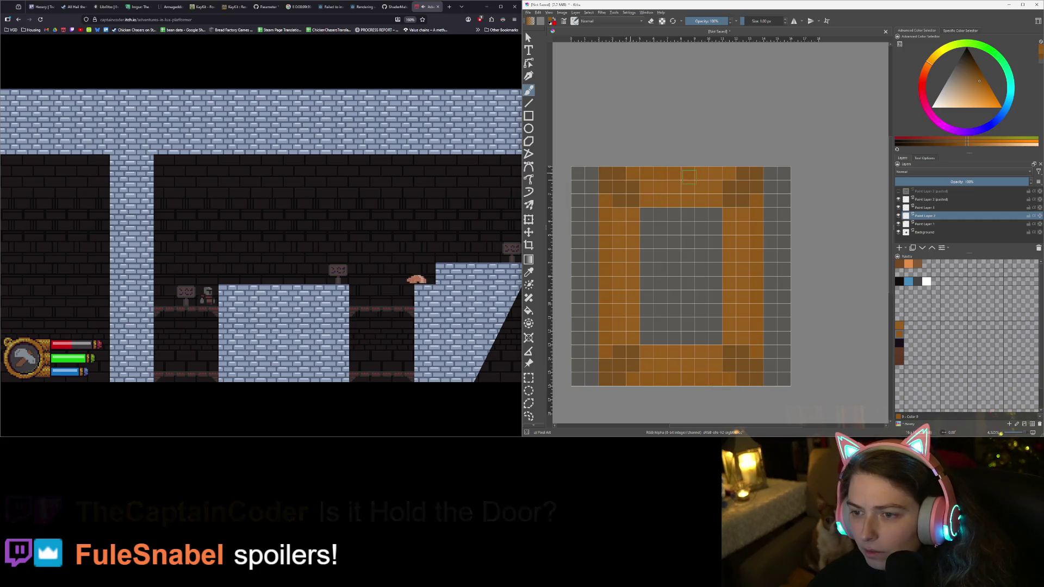
scroll(642, 361, down, 4)
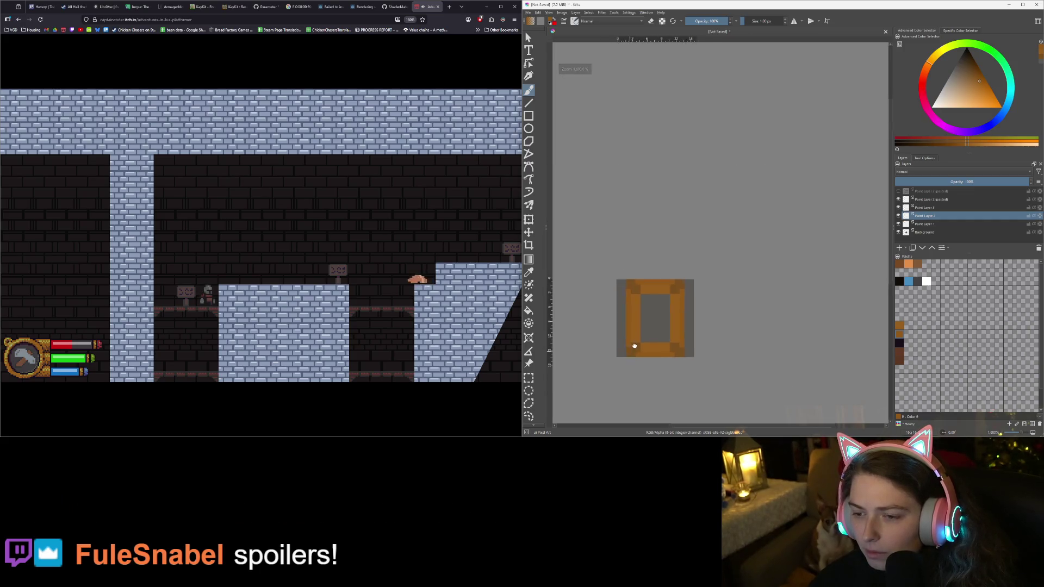
scroll(670, 321, up, 2)
scroll(671, 321, down, 2)
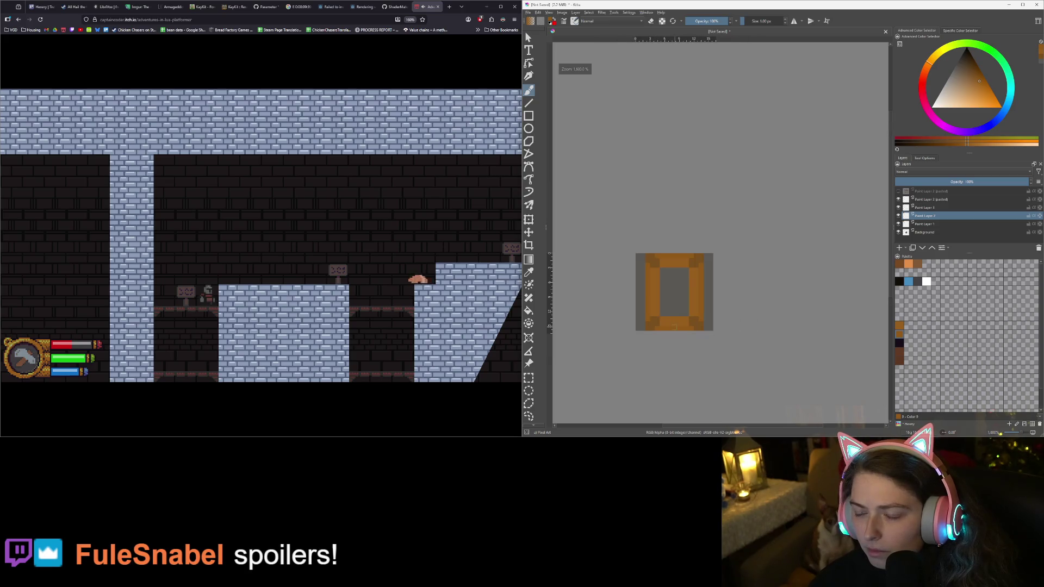
scroll(671, 323, up, 4)
scroll(671, 325, up, 1)
scroll(678, 310, down, 1)
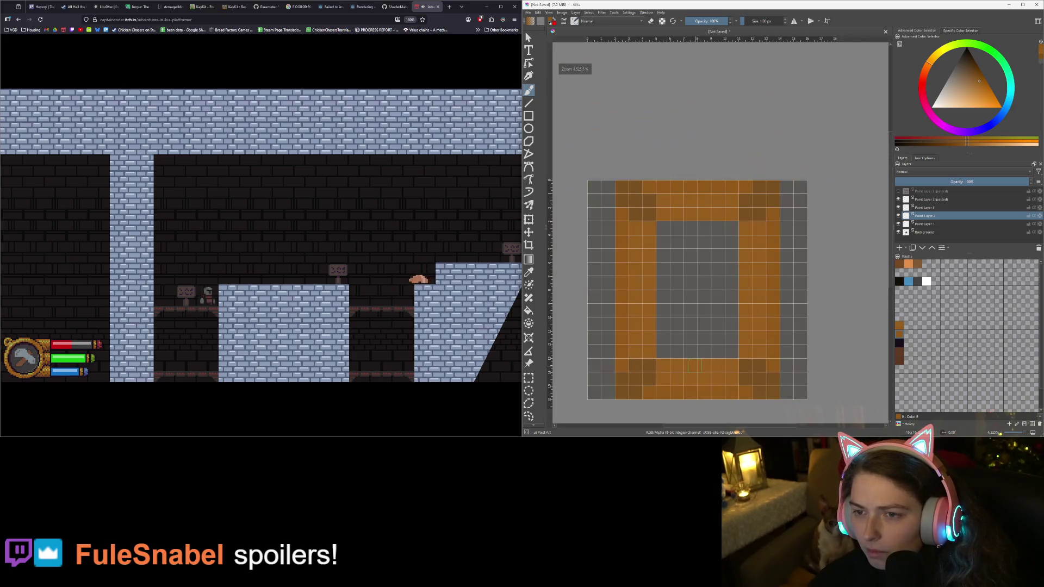
Add a new layer above Background and fill the door opening with pale beige
scroll(730, 334, down, 1)
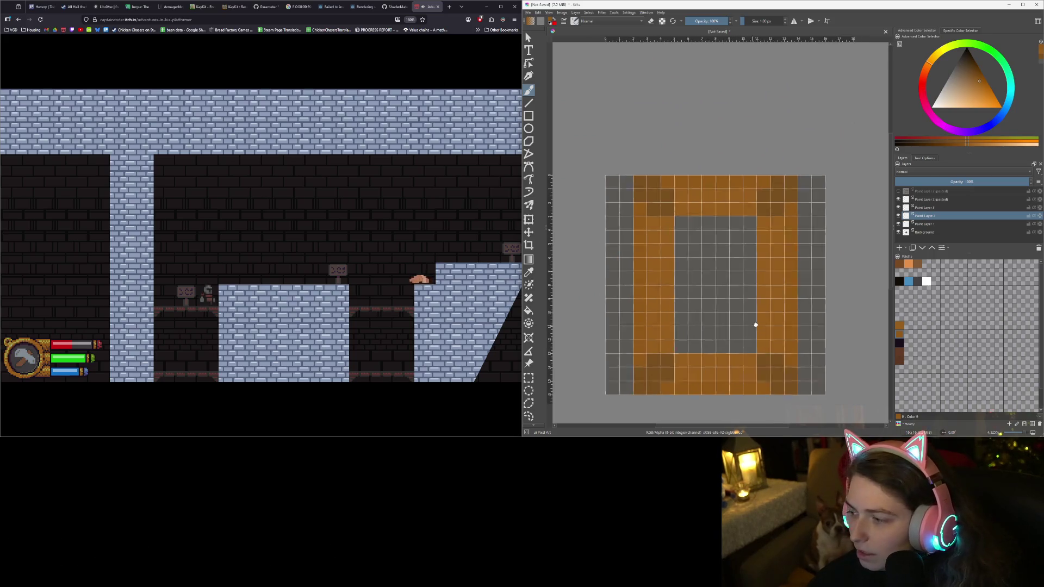
scroll(752, 326, up, 1)
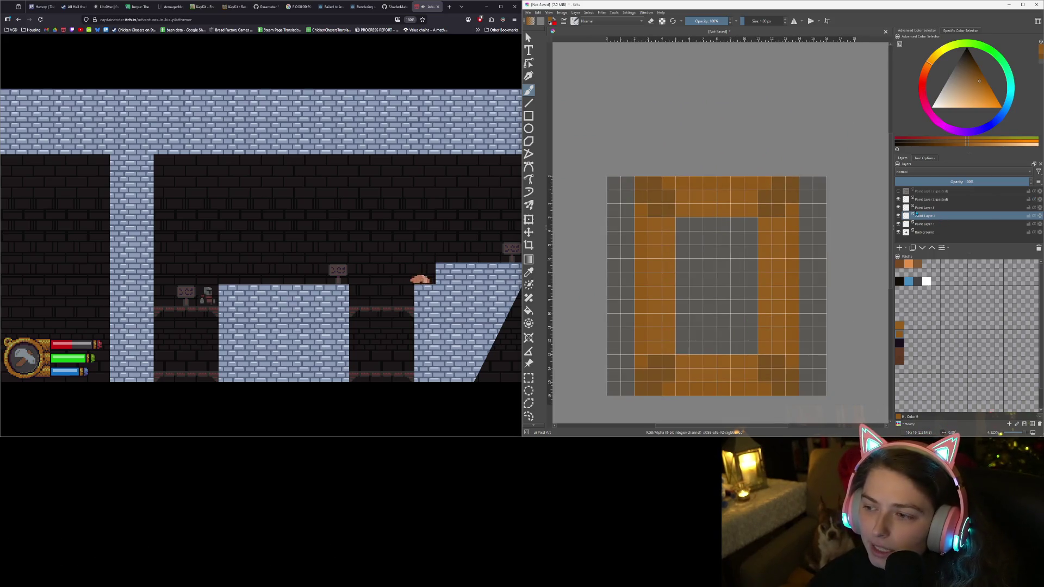
click(919, 233)
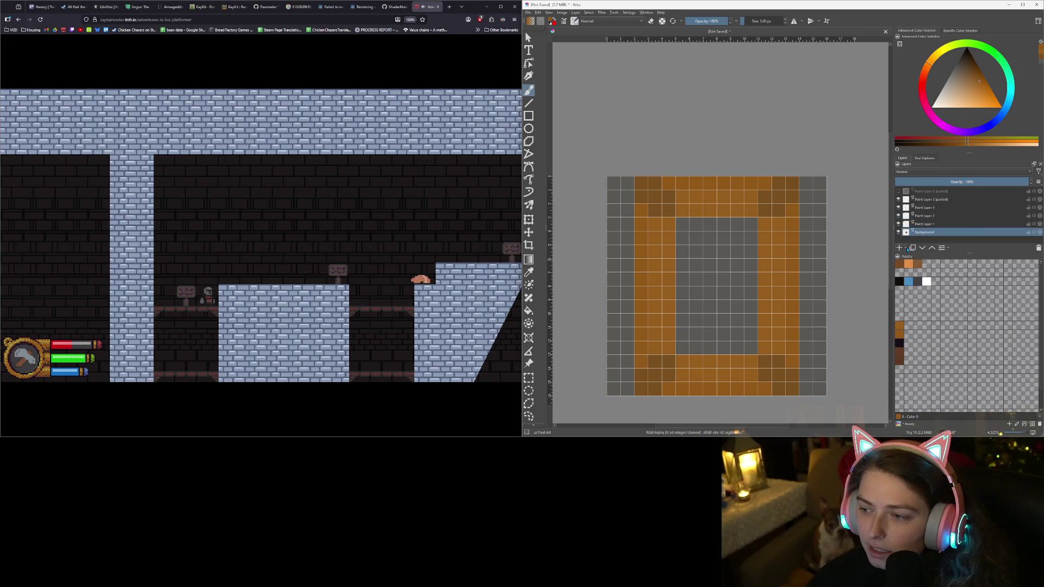
click(900, 248)
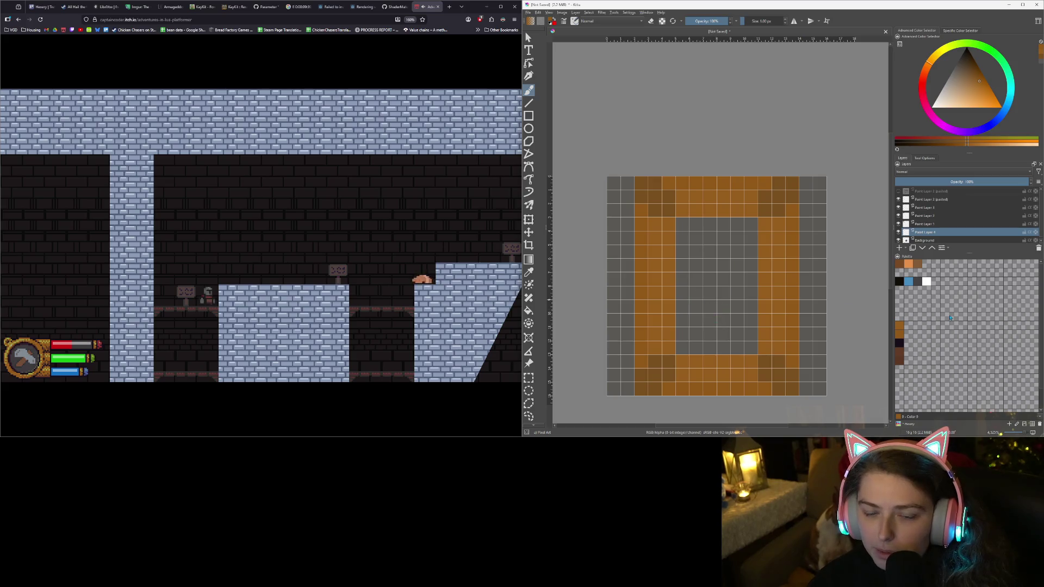
click(959, 96)
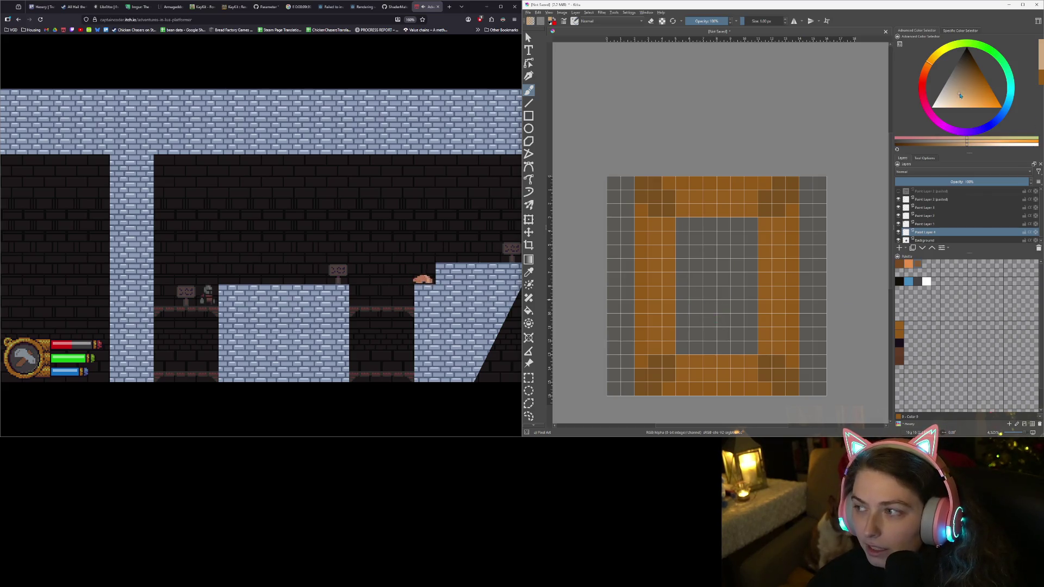
drag(960, 97, 953, 93)
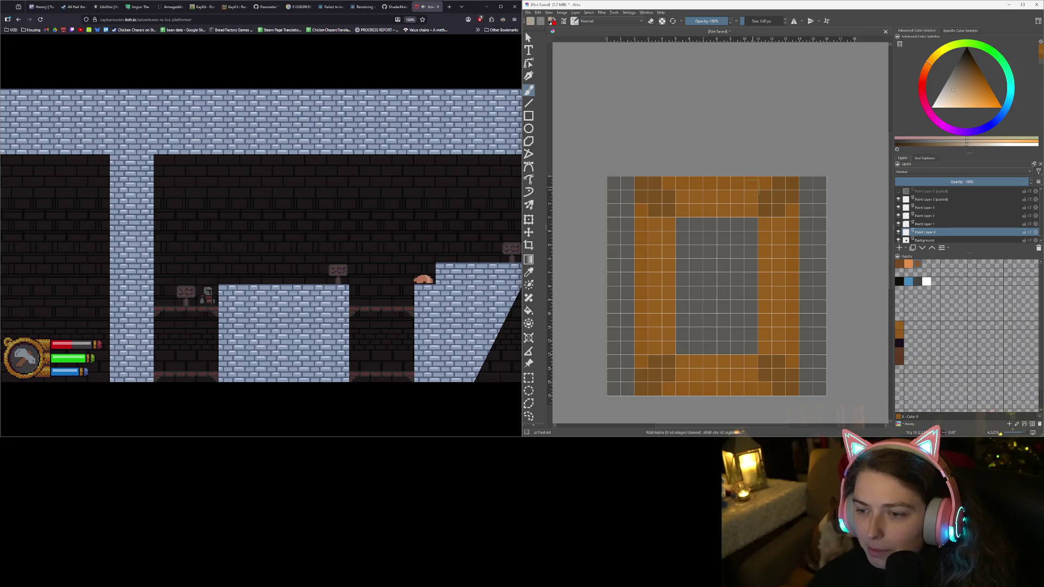
mouse_move(679, 224)
mouse_down()
mouse_move(751, 225)
mouse_move(751, 347)
mouse_move(682, 343)
mouse_move(686, 237)
mouse_move(702, 348)
mouse_move(706, 264)
mouse_move(726, 238)
mouse_move(725, 326)
mouse_move(738, 259)
mouse_up()
Repaint the opening's top and right edges light grey
scroll(707, 275, down, 1)
scroll(687, 279, up, 2)
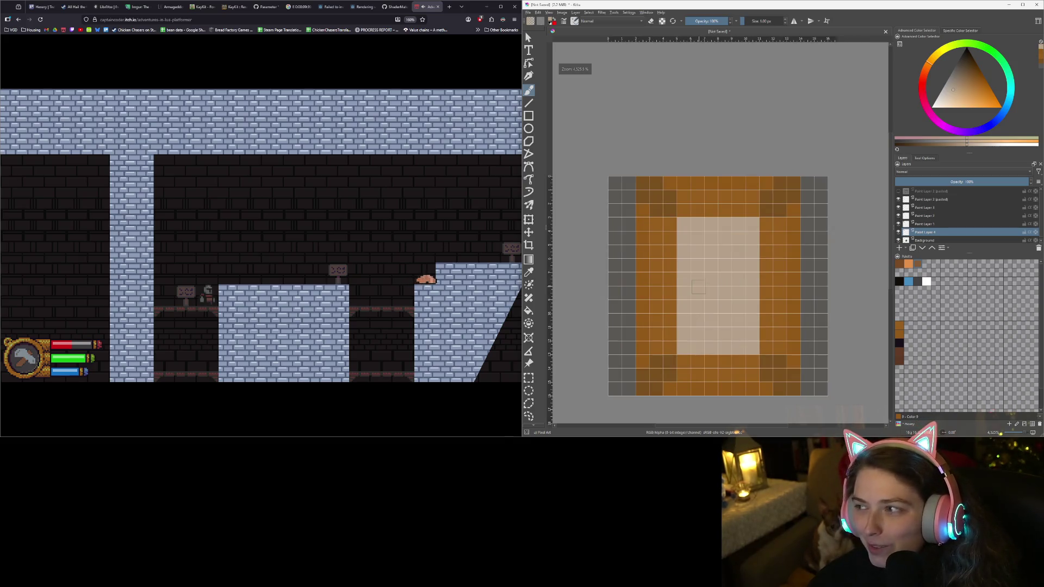
scroll(672, 281, down, 2)
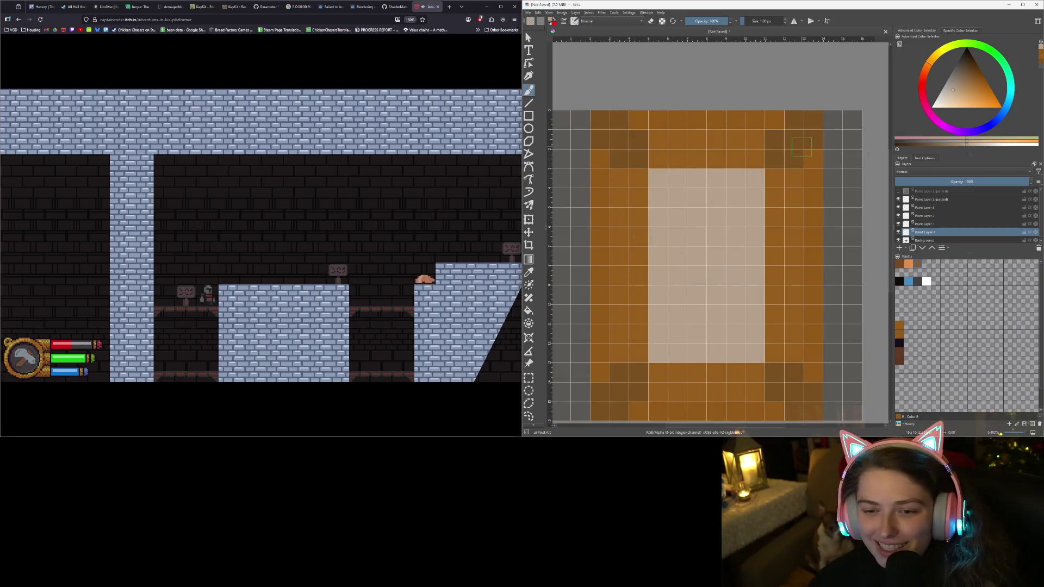
scroll(689, 288, down, 1)
scroll(686, 285, up, 1)
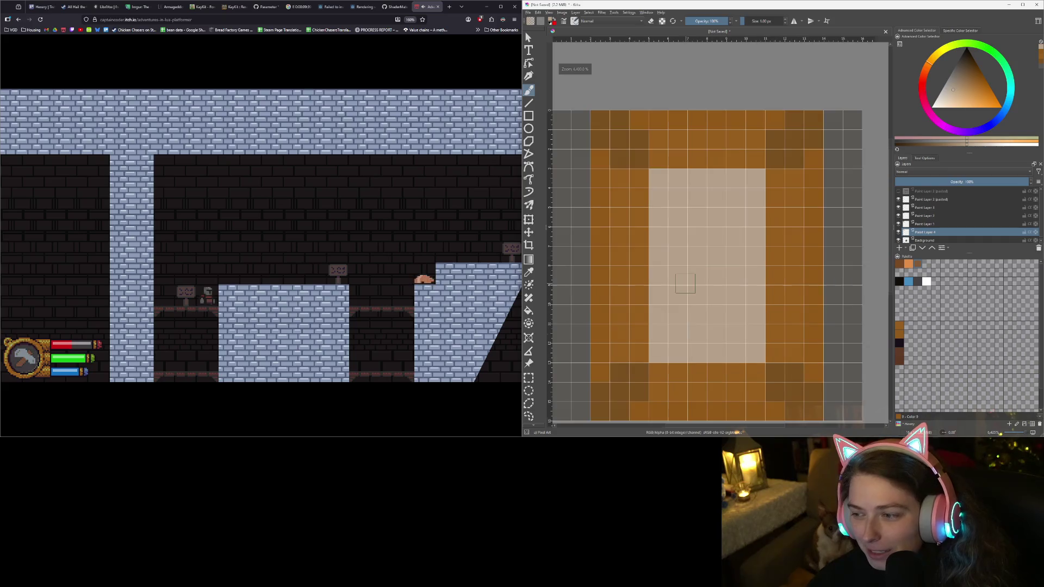
drag(951, 94, 954, 81)
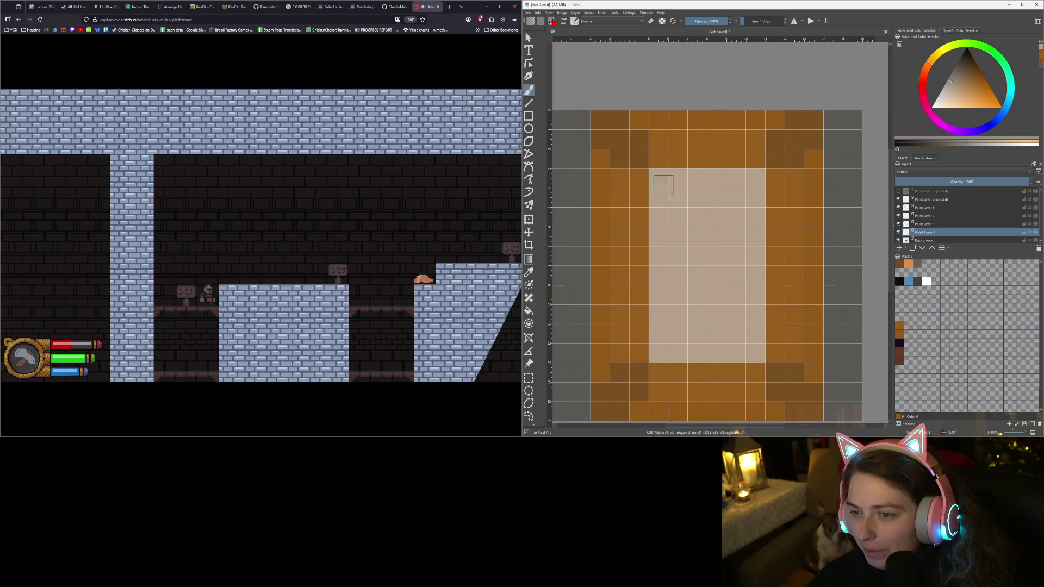
mouse_move(659, 177)
mouse_down()
mouse_move(735, 207)
mouse_move(755, 274)
mouse_up()
click(943, 90)
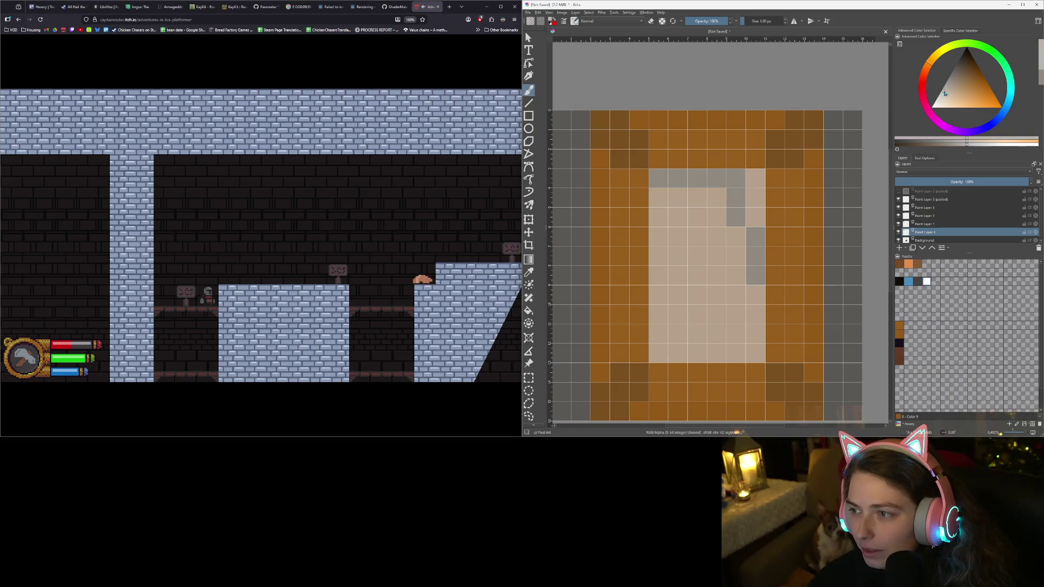
mouse_move(659, 178)
mouse_down()
mouse_move(752, 179)
mouse_move(755, 244)
mouse_move(756, 332)
mouse_move(682, 356)
mouse_move(659, 351)
mouse_move(659, 215)
mouse_move(716, 196)
mouse_move(677, 198)
mouse_move(735, 217)
mouse_move(735, 352)
mouse_move(683, 357)
mouse_move(676, 288)
mouse_move(702, 215)
mouse_move(699, 334)
mouse_move(716, 259)
mouse_up()
Lighten the last tan pixel, the opening's top row and more inner columns
click(716, 237)
scroll(726, 242, down, 3)
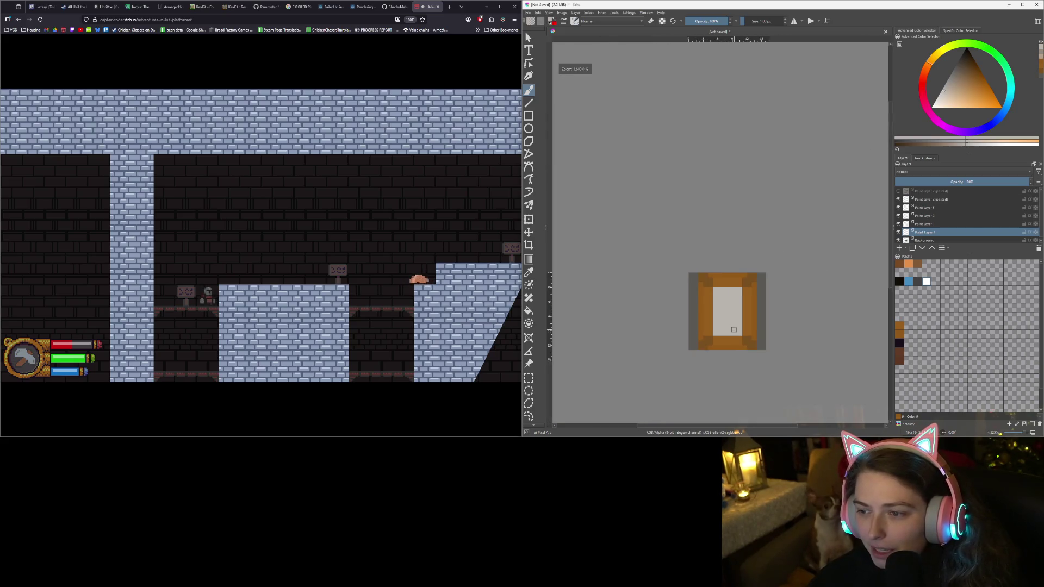
scroll(745, 326, up, 2)
scroll(744, 326, up, 1)
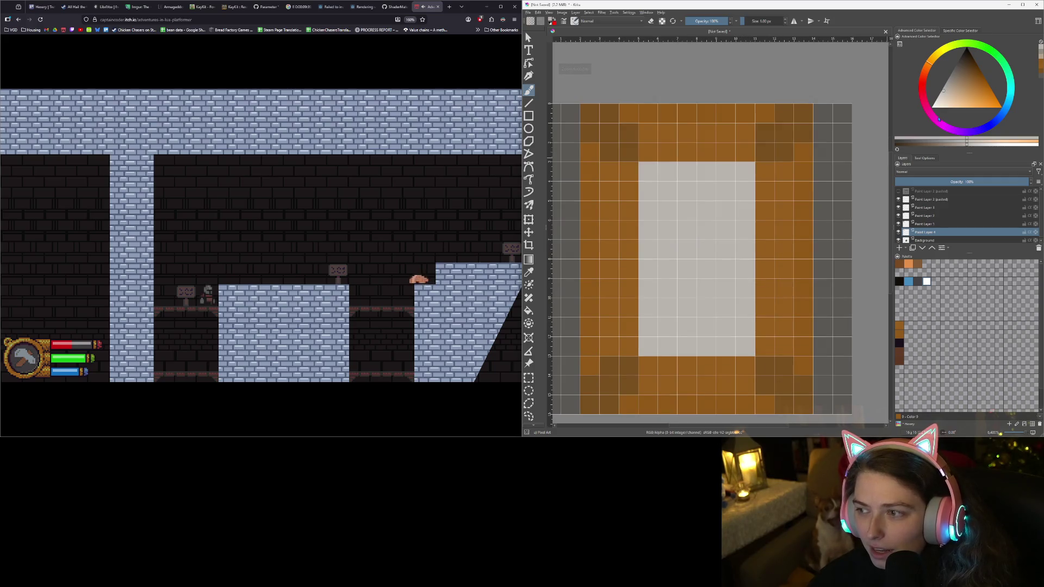
click(946, 97)
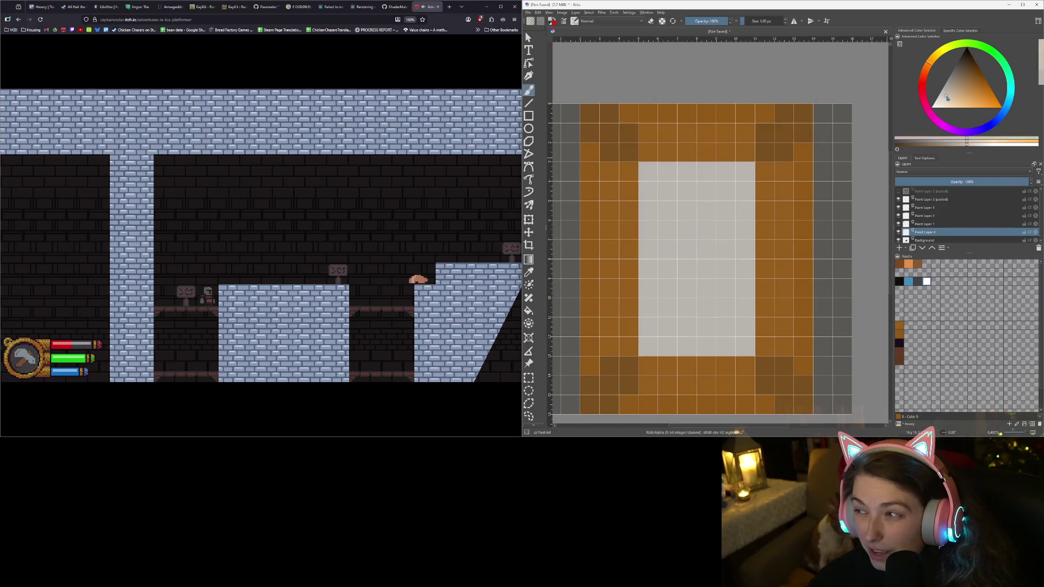
mouse_move(648, 172)
mouse_down()
mouse_move(746, 182)
mouse_move(746, 333)
mouse_move(686, 346)
mouse_move(648, 338)
mouse_move(657, 230)
mouse_move(680, 205)
mouse_move(660, 213)
mouse_move(670, 332)
mouse_move(684, 194)
mouse_up()
mouse_move(694, 310)
mouse_down()
mouse_move(699, 186)
mouse_move(726, 333)
mouse_move(728, 185)
mouse_up()
scroll(709, 264, down, 1)
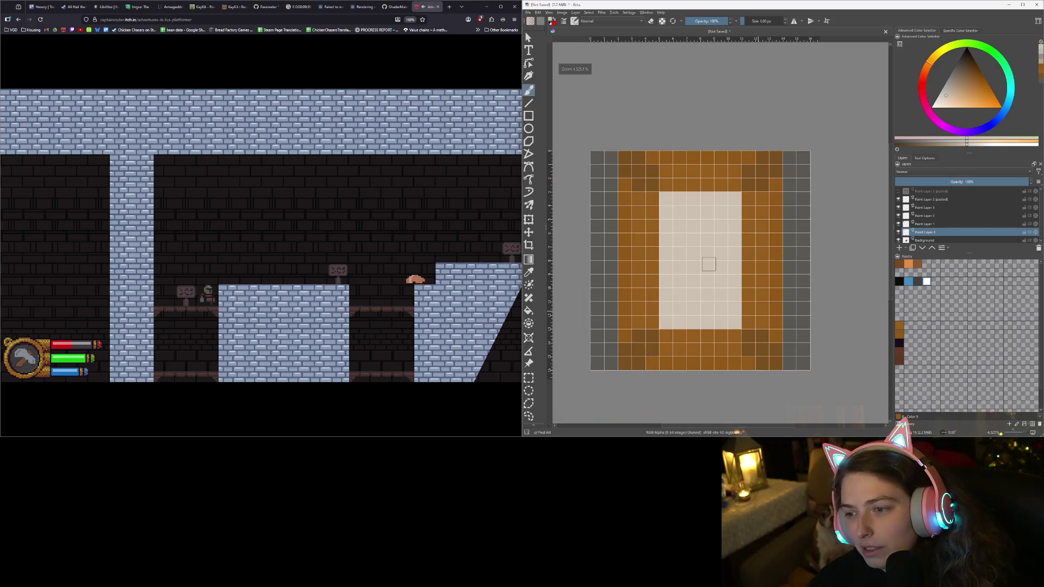
scroll(708, 264, up, 1)
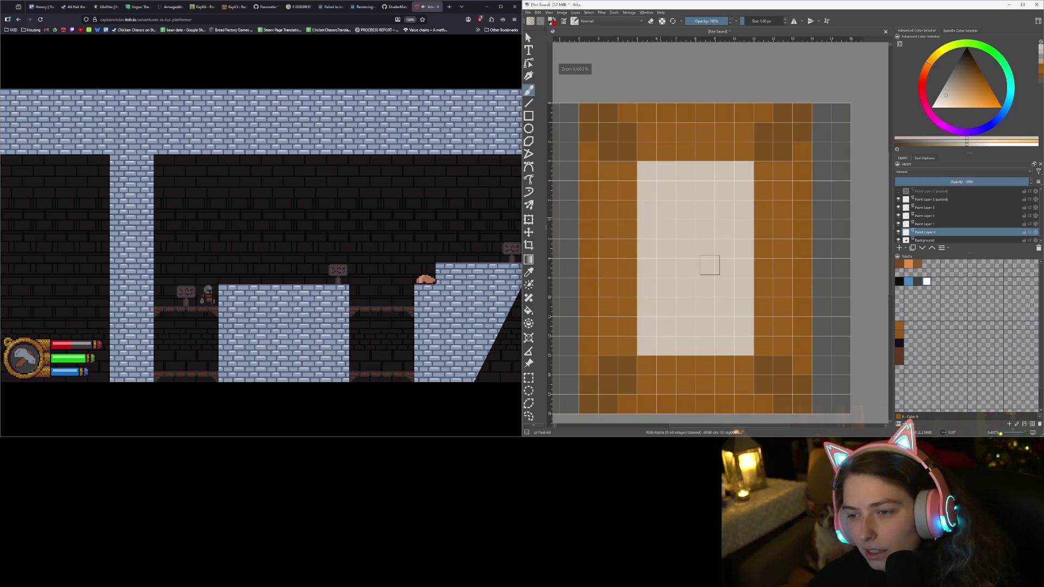
Fill the inner rectangle with a darker beige using the fill tool
click(950, 94)
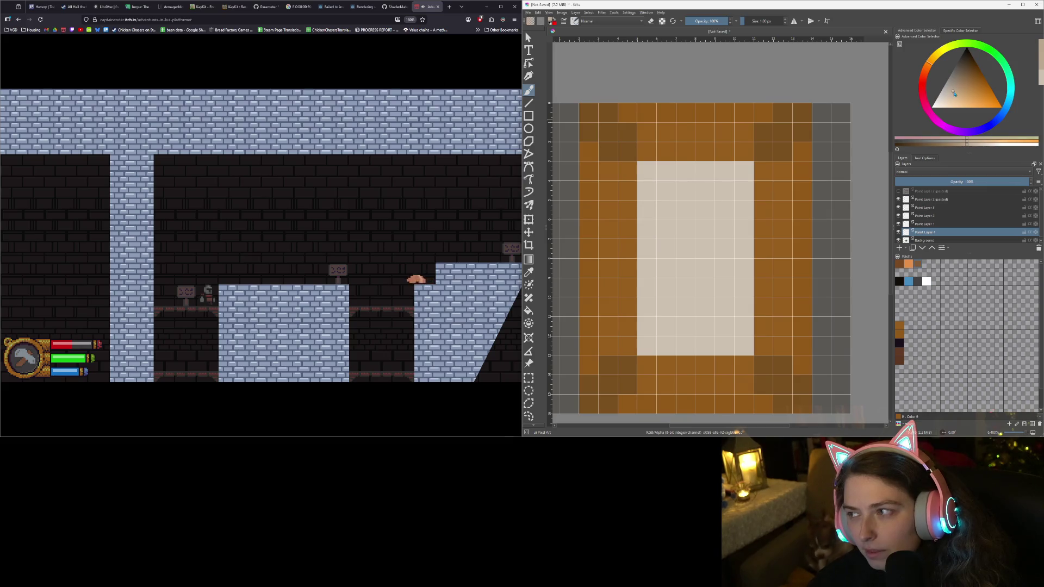
key(f)
click(681, 205)
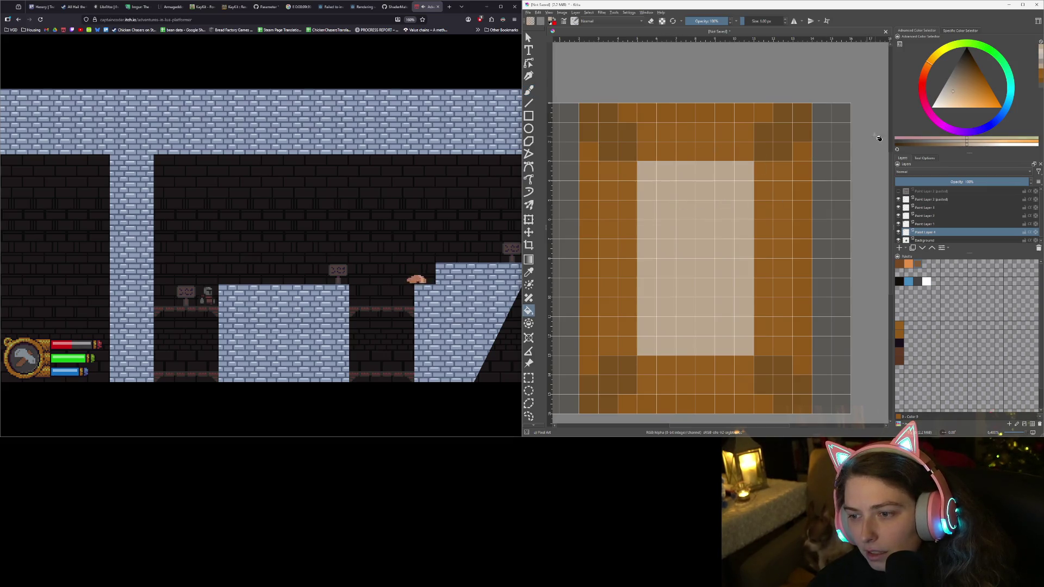
scroll(826, 147, down, 2)
scroll(812, 158, up, 2)
scroll(803, 170, down, 1)
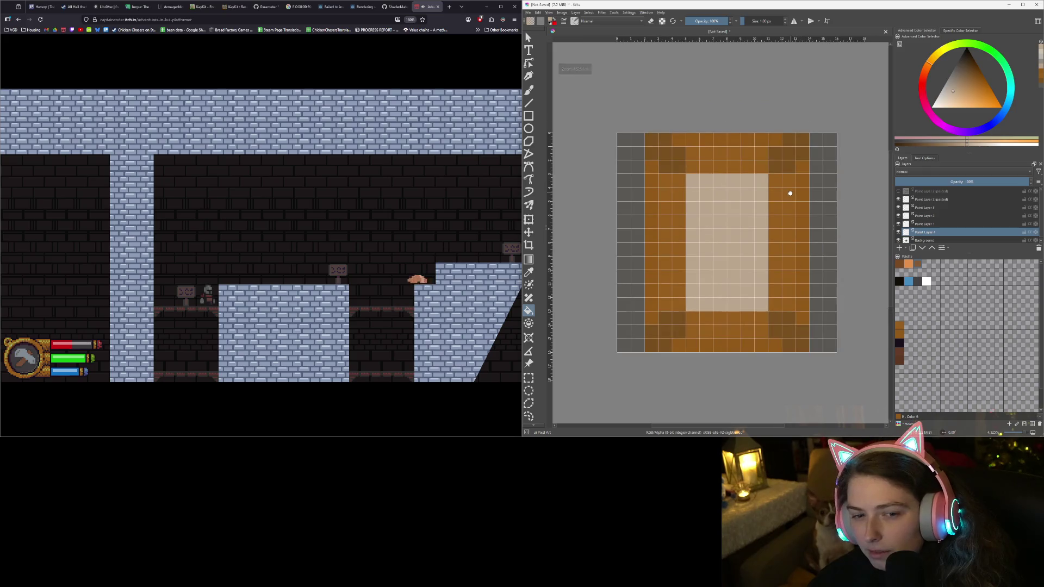
scroll(791, 194, up, 1)
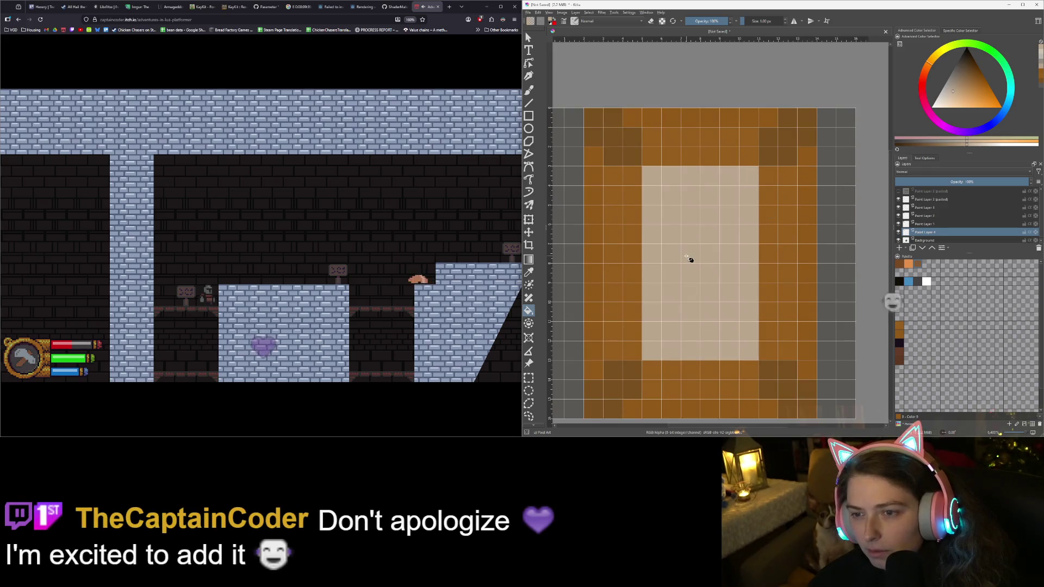
scroll(924, 239, down, 1)
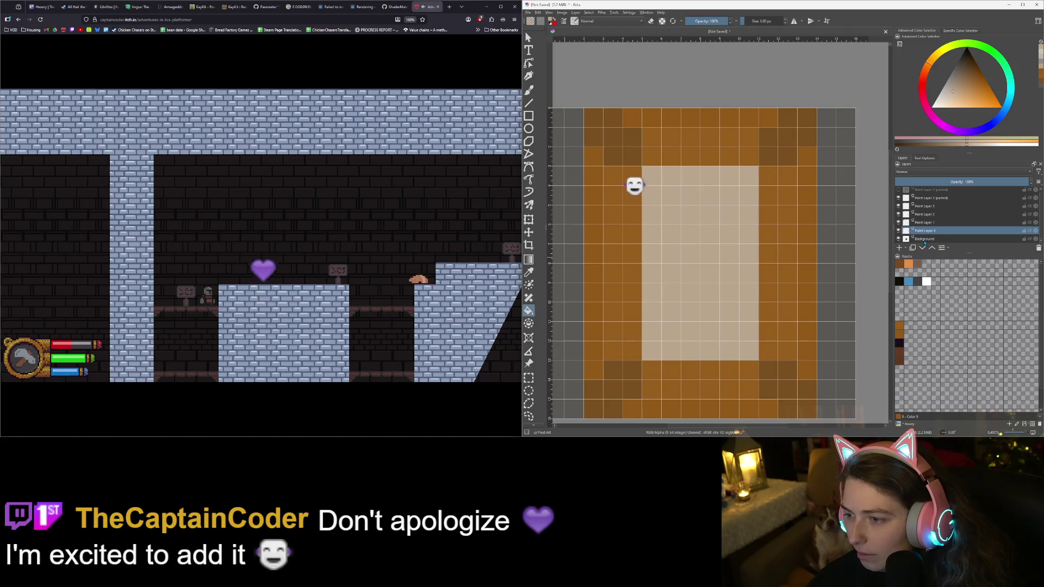
mouse_move(923, 240)
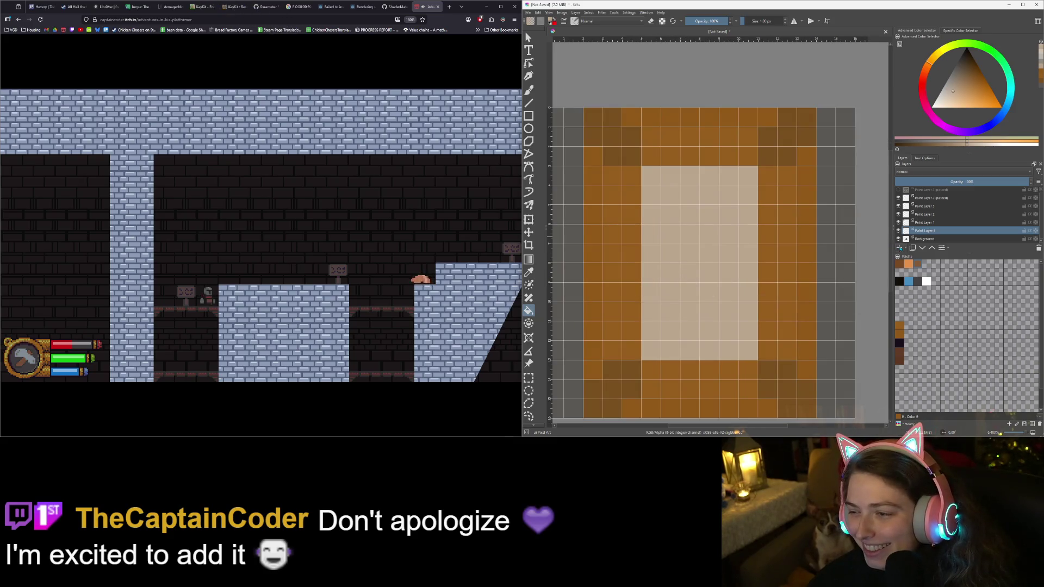
Add a new paint layer above Paint Layer 4 and pick a dark palette colour for the brush
key(Insert)
key(b)
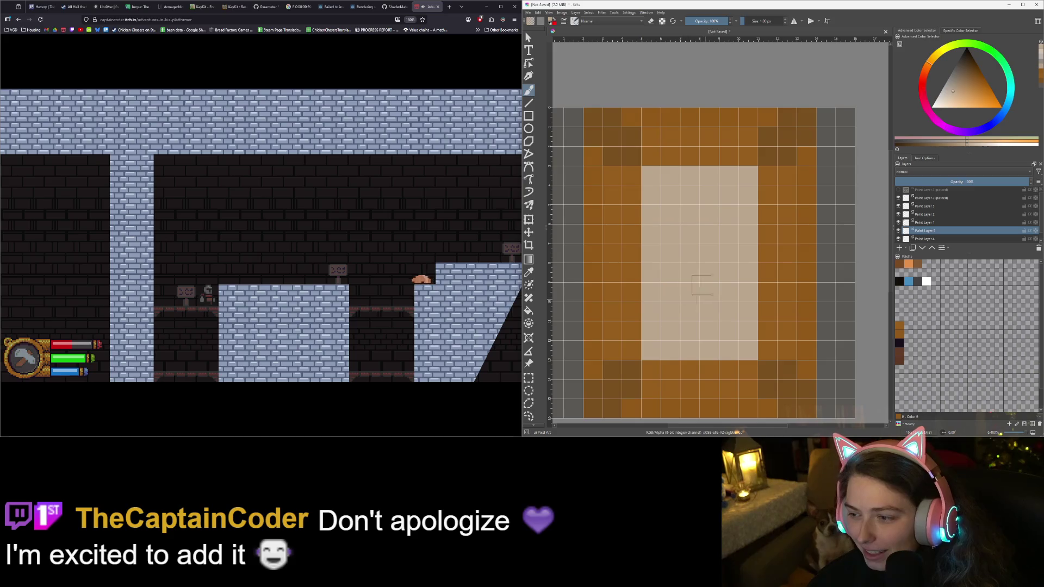
click(899, 343)
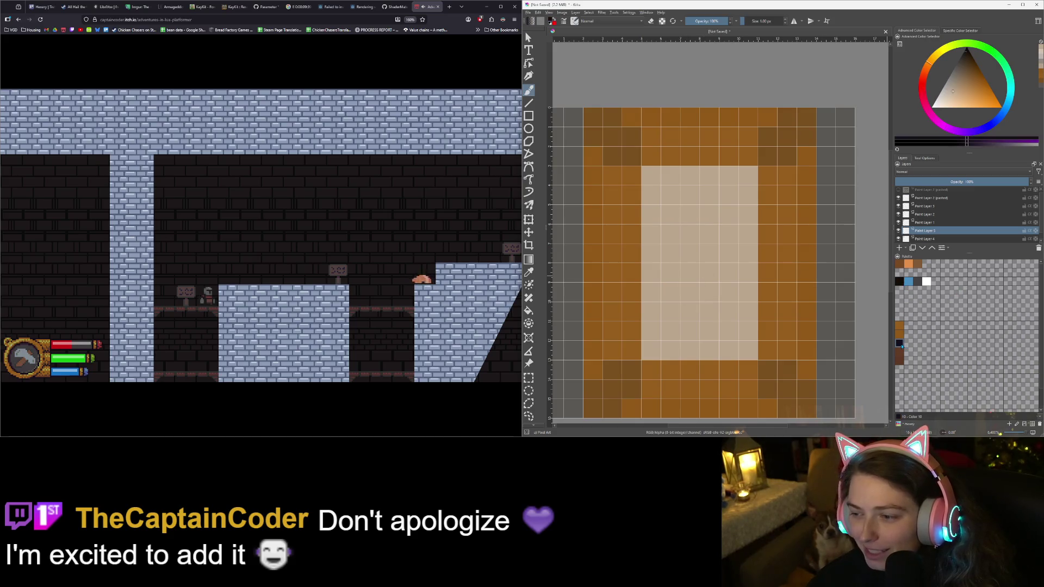
Paint two eye pixels and a smile as a trial, undo them, and pick dark brown
click(671, 214)
click(709, 213)
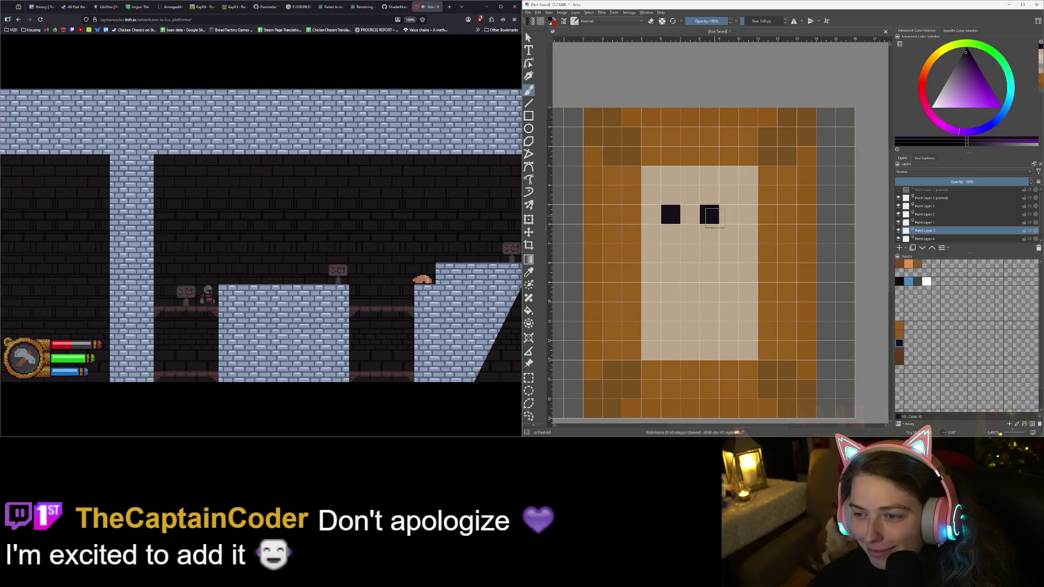
mouse_move(670, 275)
mouse_down()
mouse_move(729, 292)
mouse_move(729, 272)
mouse_up()
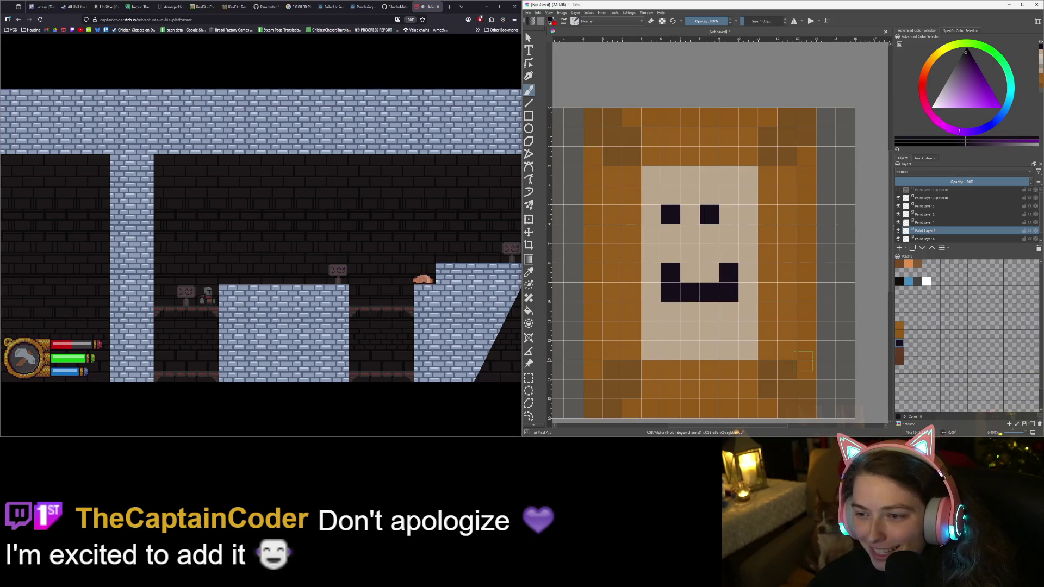
key(ctrl+z)
key(ctrl+z)
key(ctrl+z)
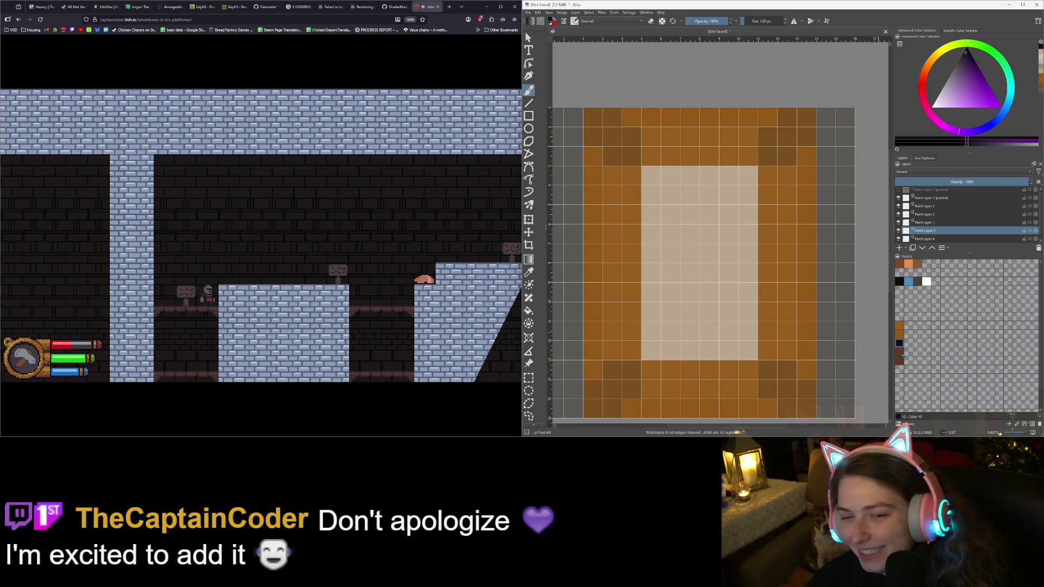
click(900, 352)
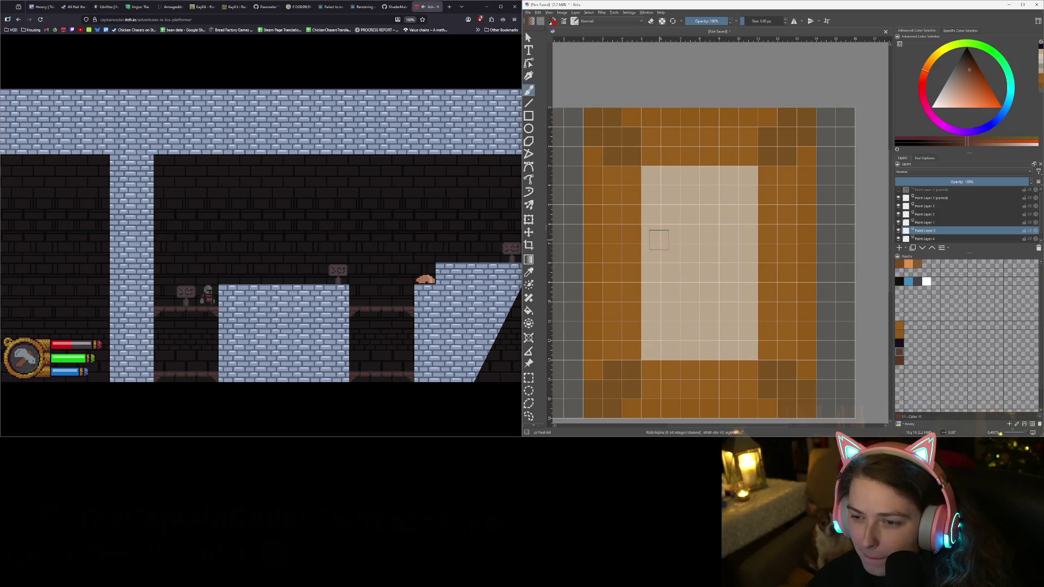
Place dark brown pixels and a short horizontal bar in the upper beige interior
click(665, 234)
click(651, 215)
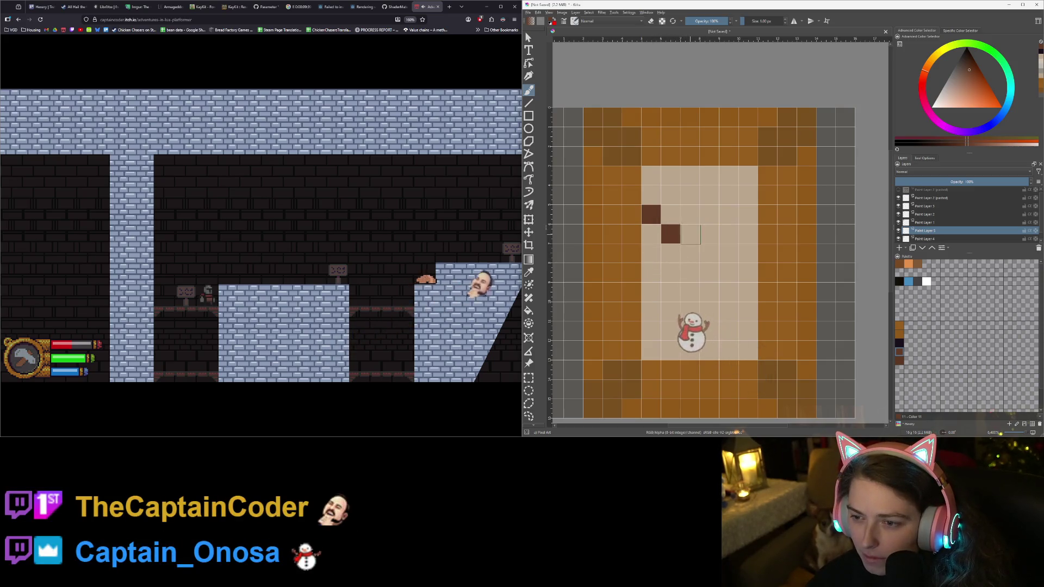
click(689, 235)
drag(709, 234, 728, 235)
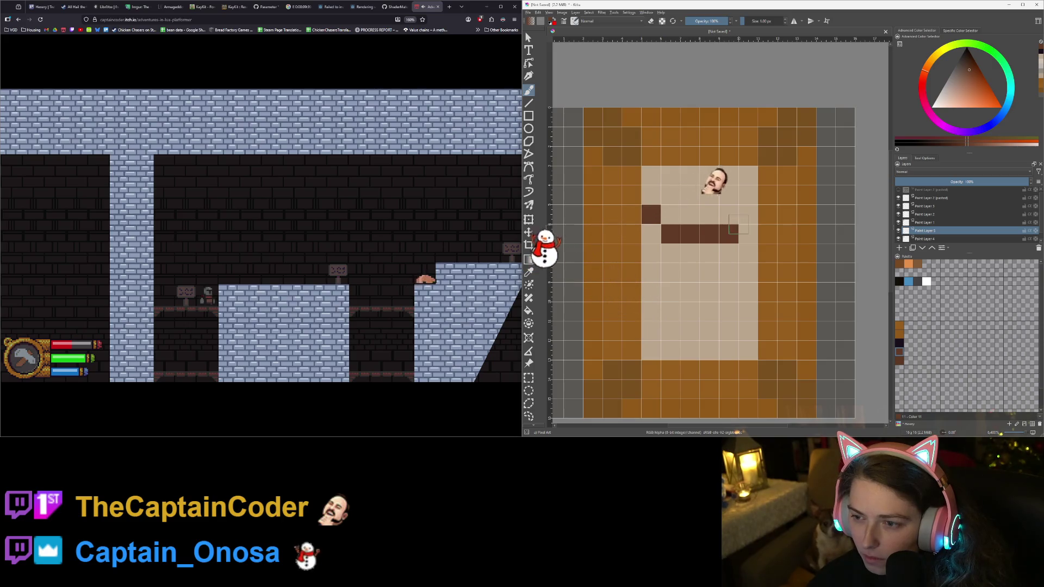
Build the dark brown shape upward into a solid block with one extra pixel on the right
click(690, 214)
click(690, 194)
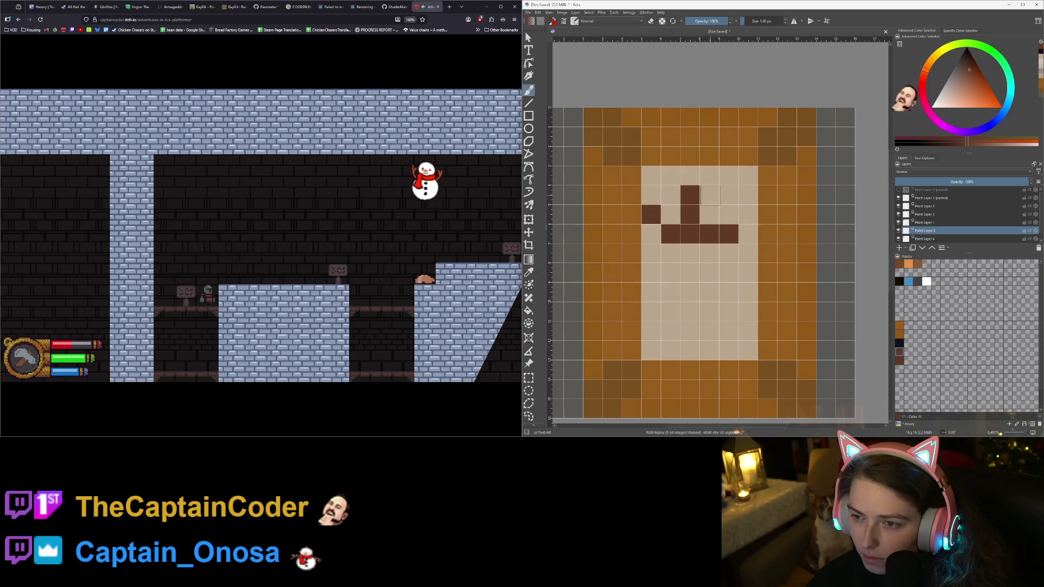
click(710, 194)
click(729, 195)
click(728, 214)
click(710, 214)
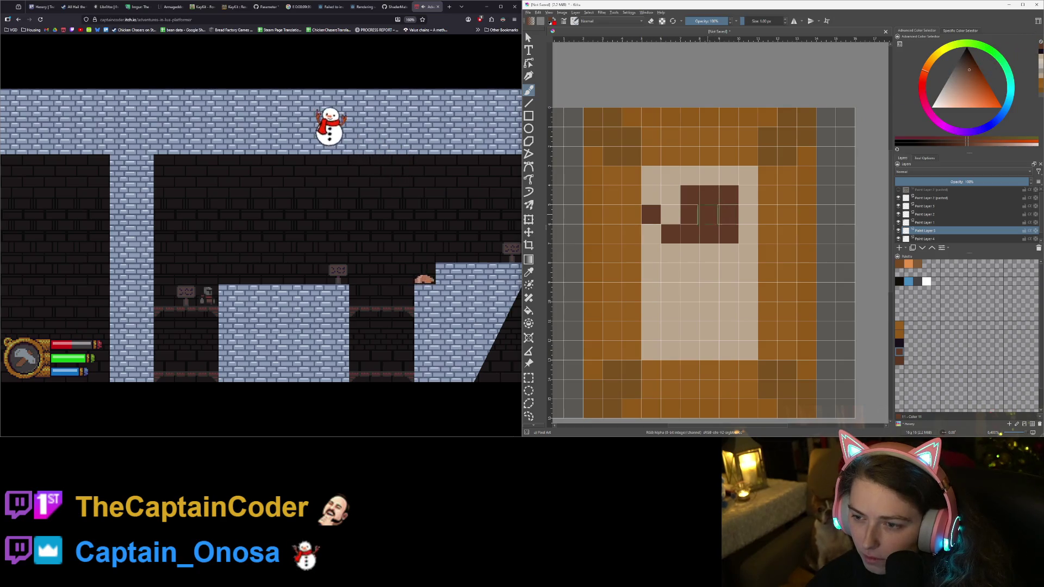
click(748, 215)
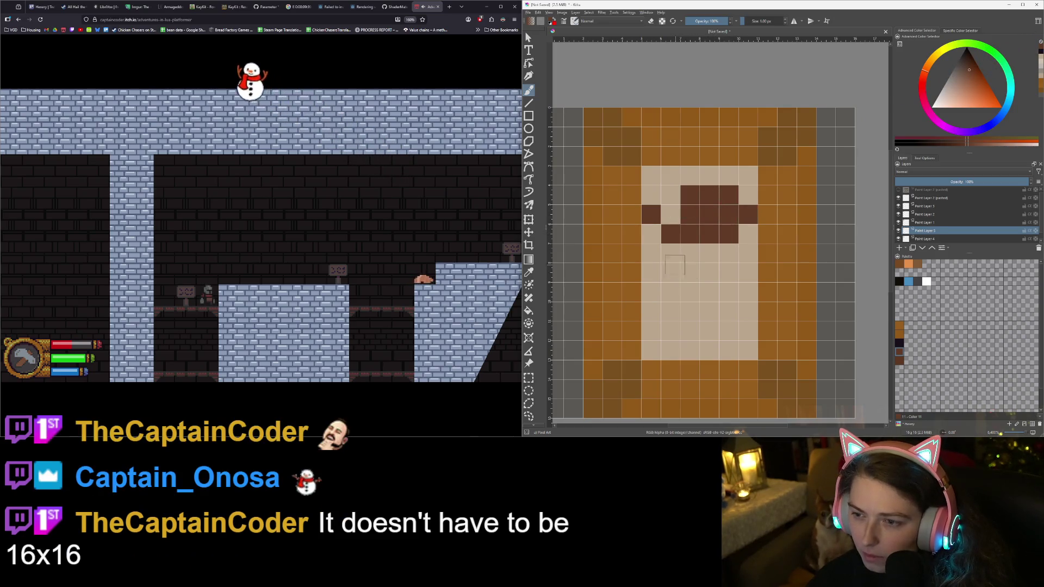
scroll(659, 296, down, 3)
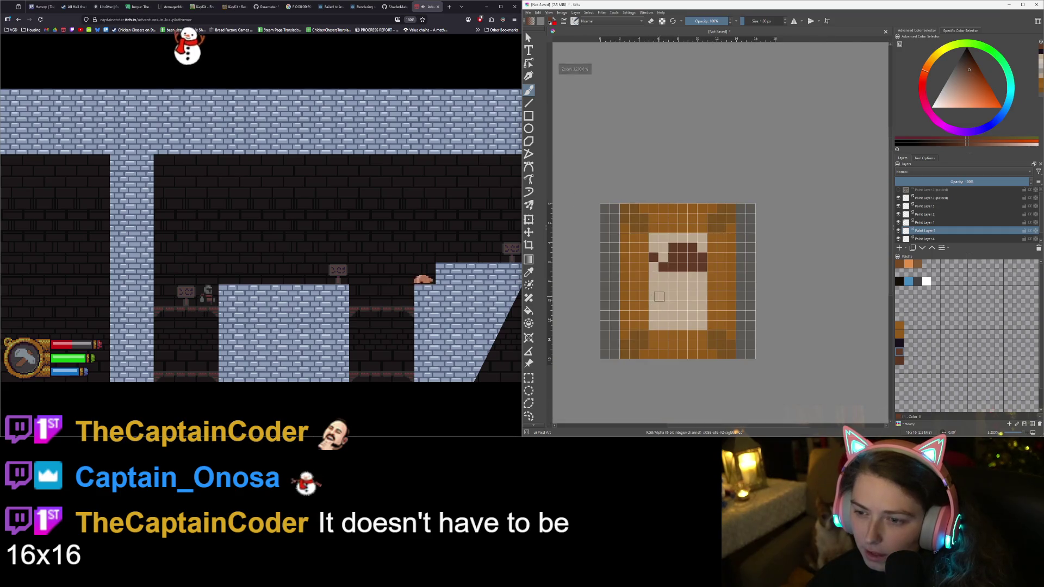
scroll(659, 296, up, 3)
scroll(659, 296, down, 1)
scroll(657, 283, up, 1)
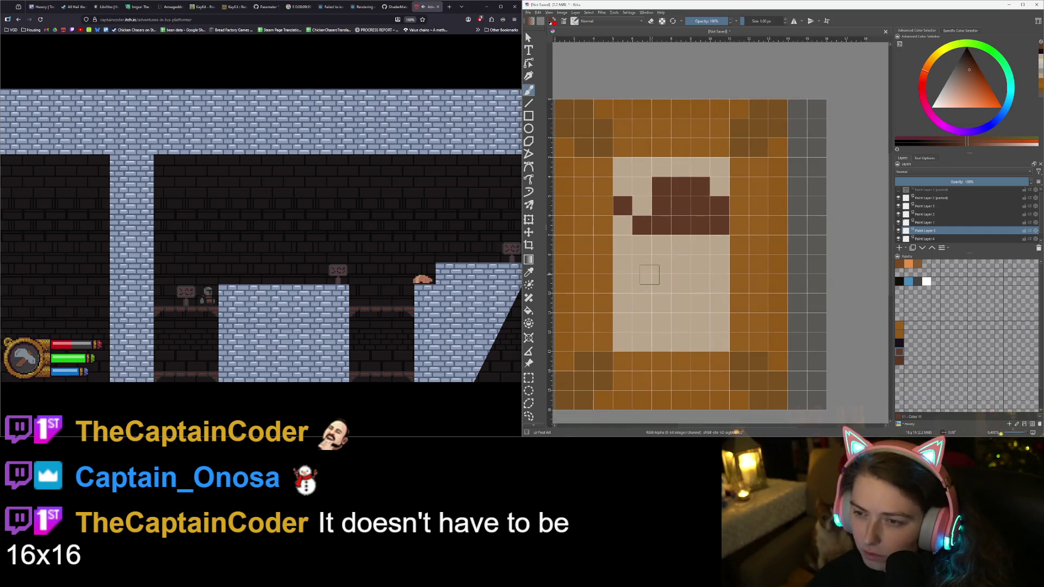
scroll(707, 260, down, 3)
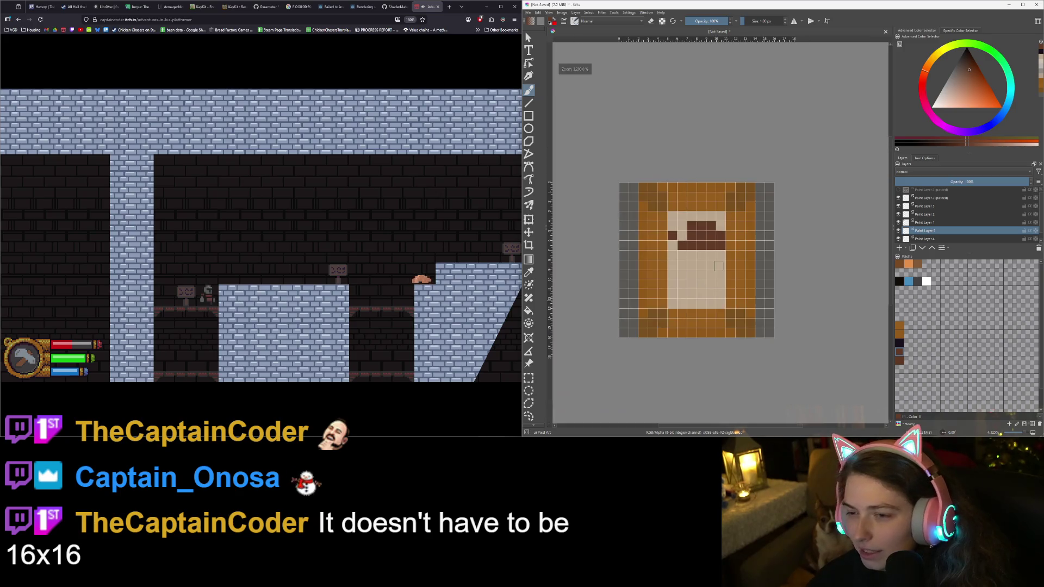
scroll(704, 274, up, 3)
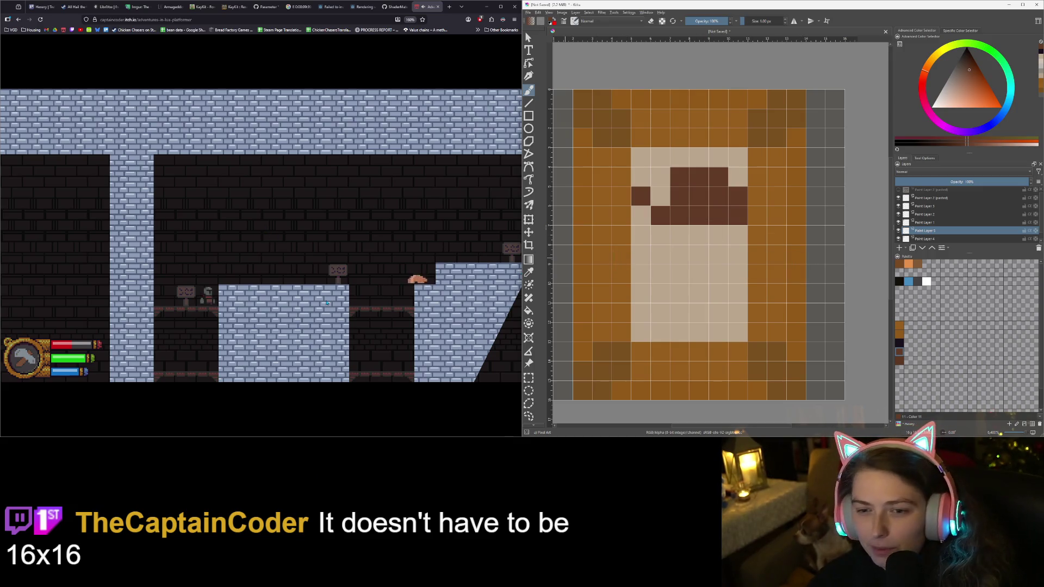
Jump the character right, walk left, and dismiss an accidental Save As dialog
key(Right)
key(space)
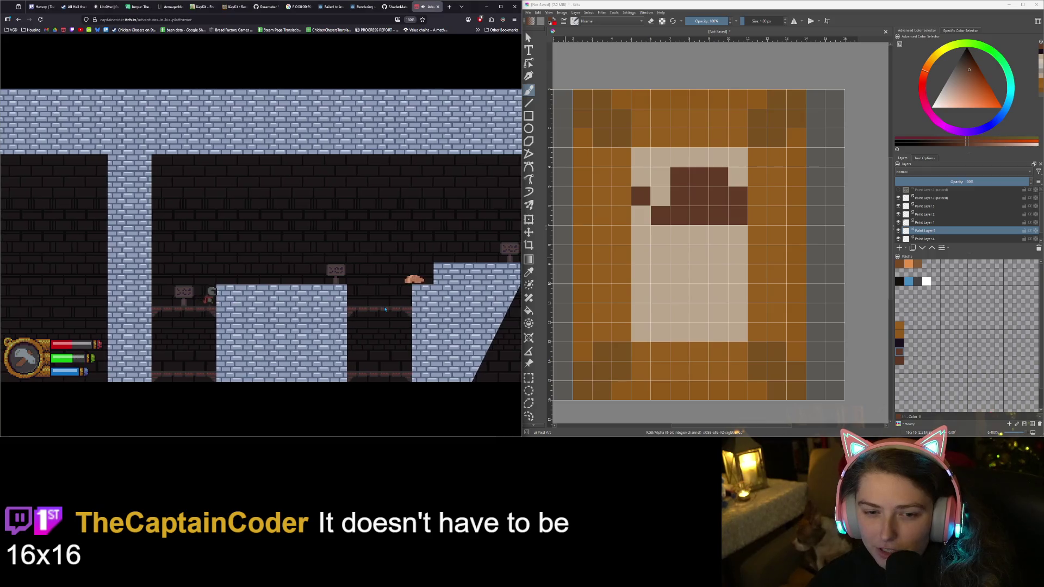
key(Left)
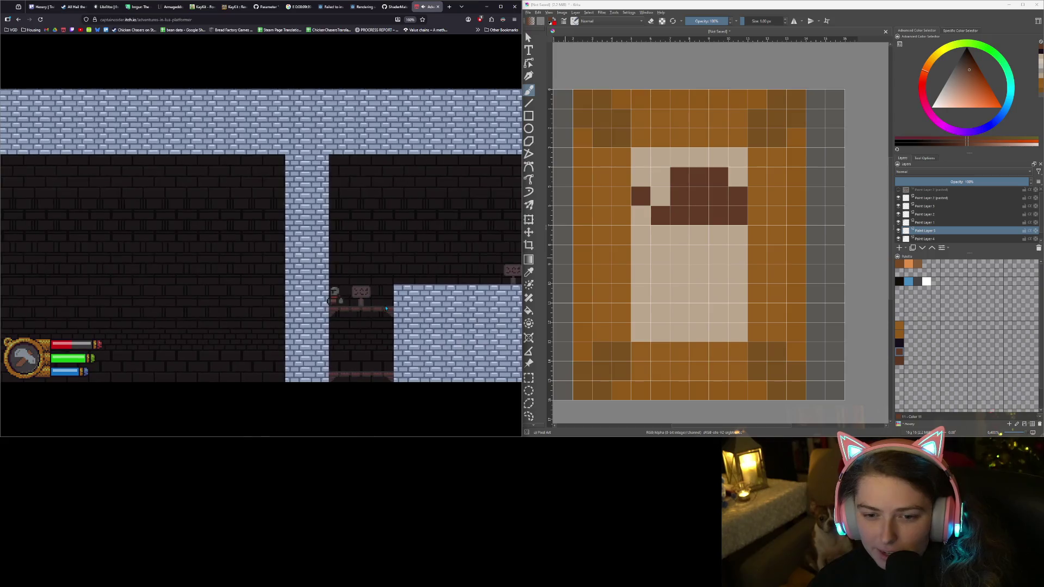
key(ctrl+s)
click(343, 193)
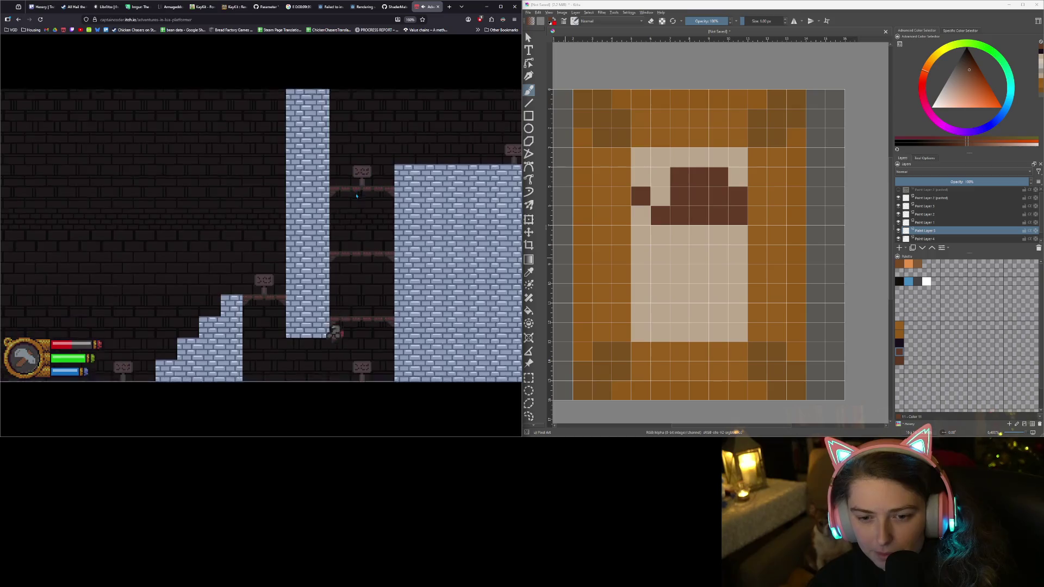
Jump onto the stone platform and walk right, then back left, past the Throw sign
key(Right)
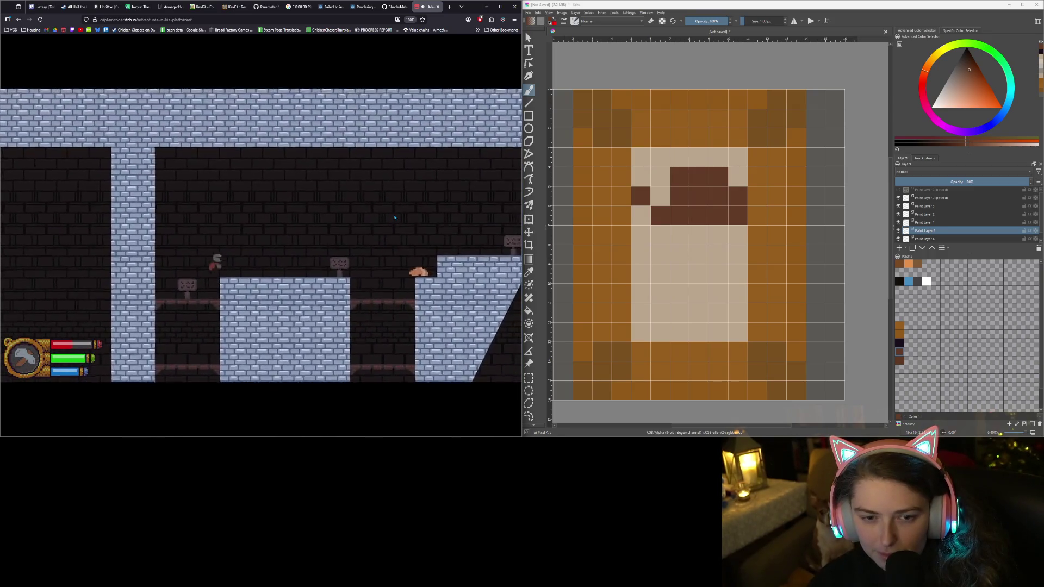
key(space)
key(Right)
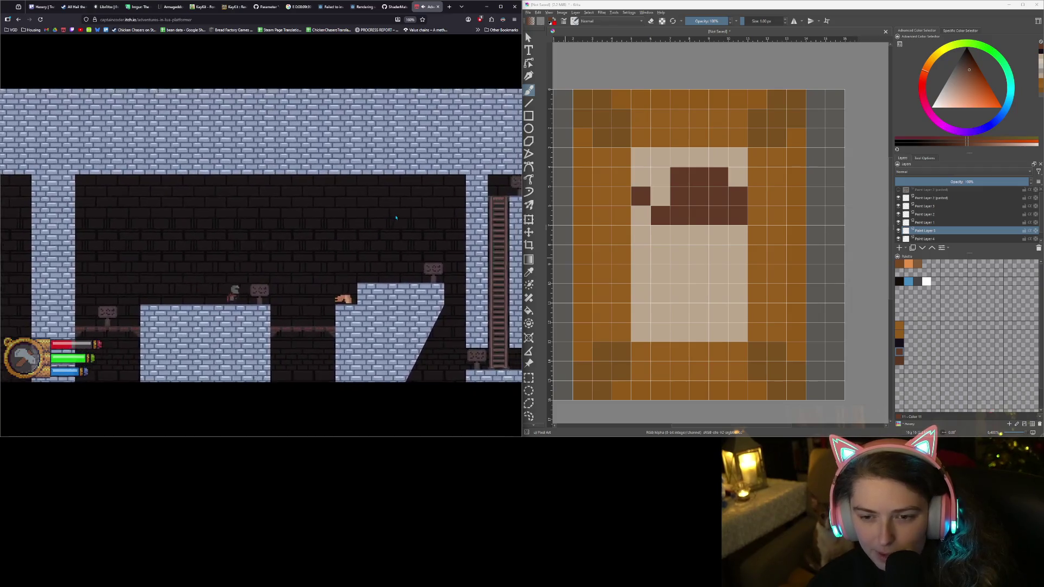
key(d)
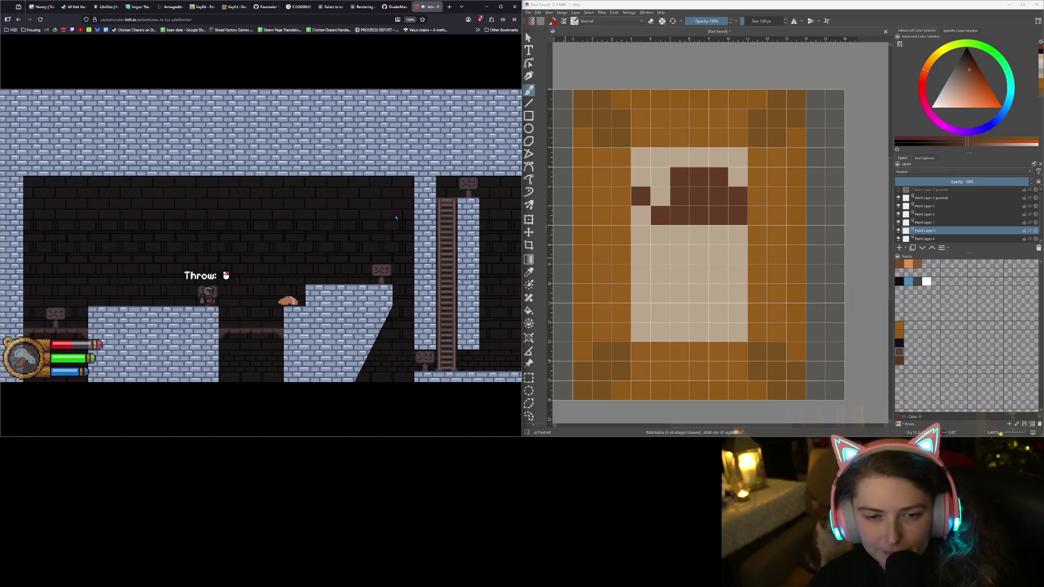
key(d)
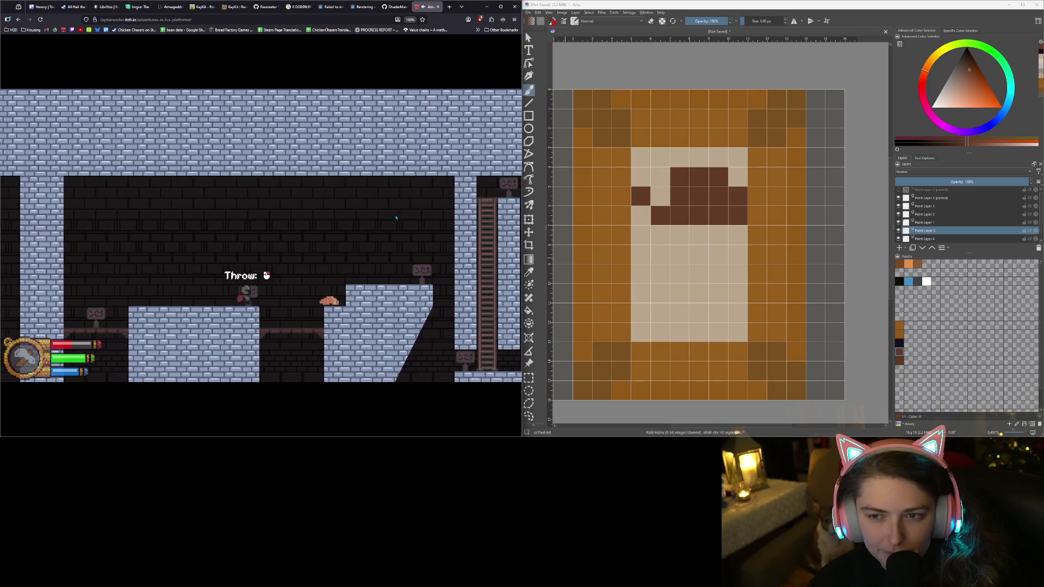
key(a)
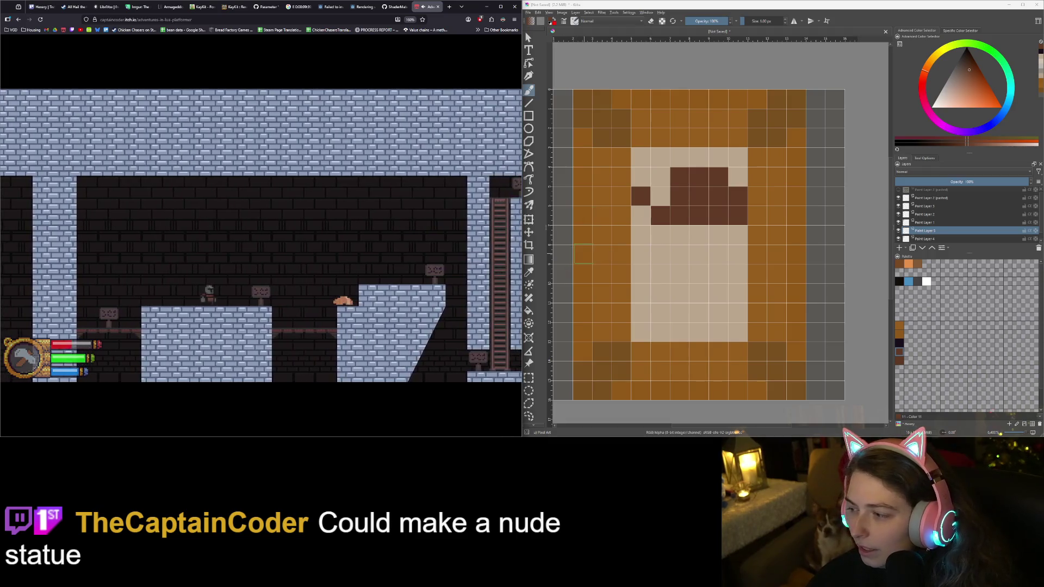
scroll(588, 251, down, 2)
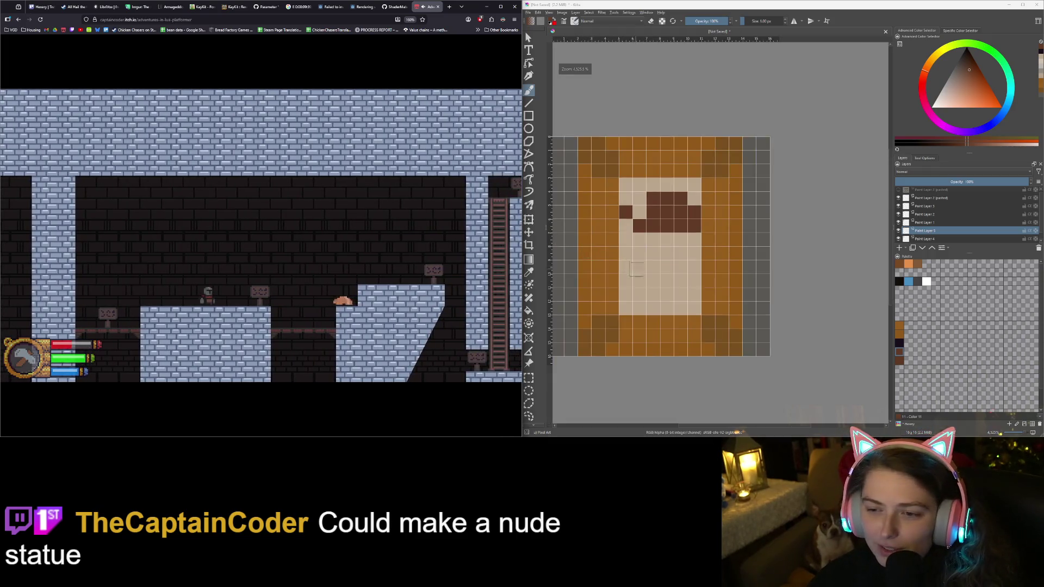
Recentre the door tile and select the pasted layer near the top of the Layers docker
drag(675, 301, 654, 303)
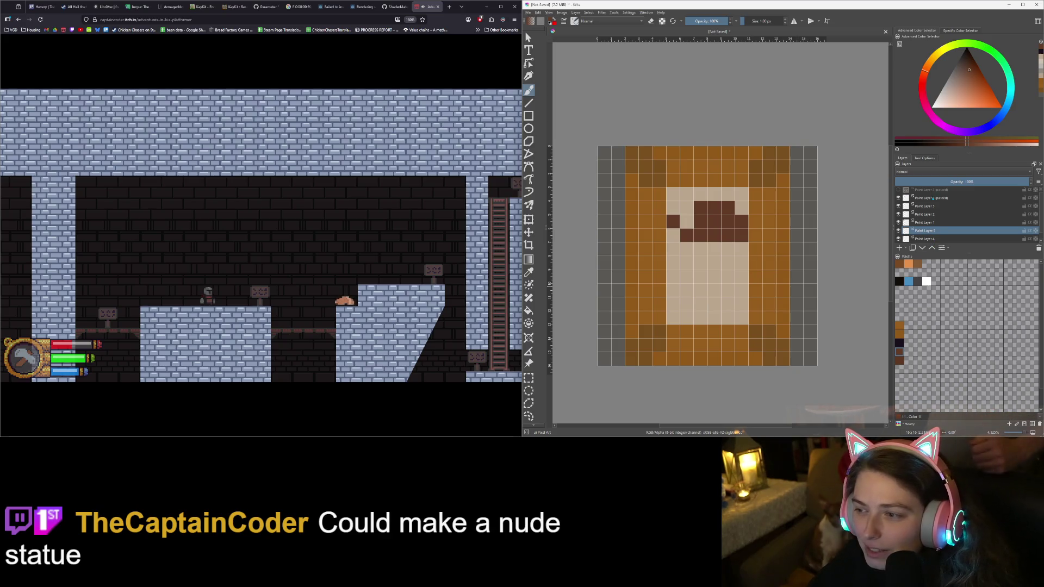
click(932, 197)
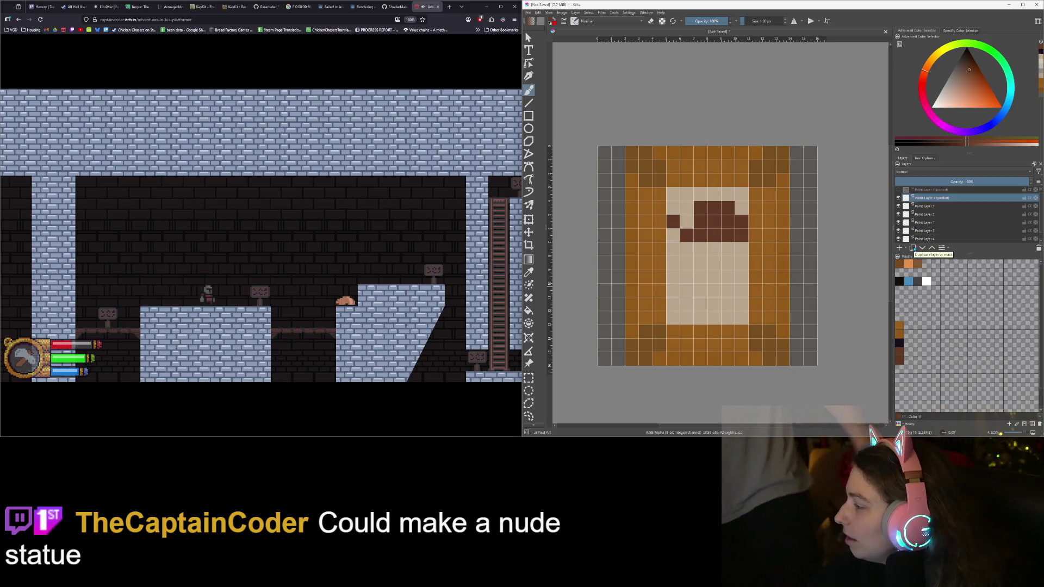